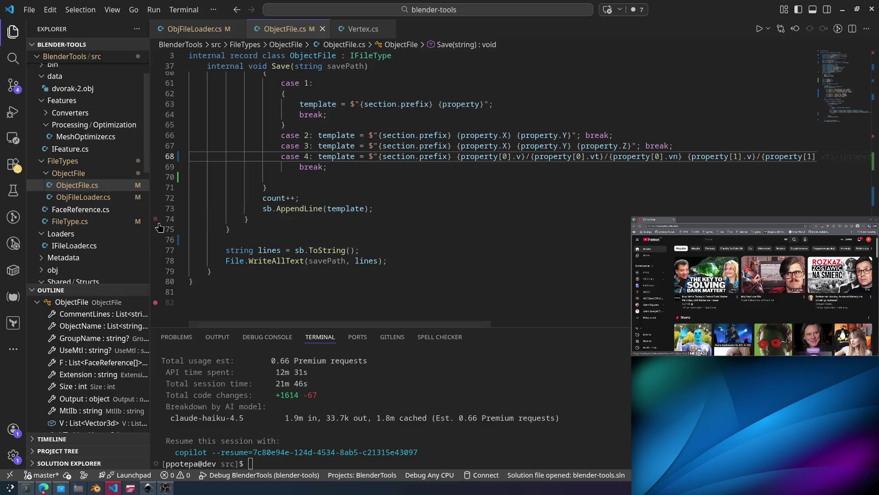
# Scroll through the Save method code, then preview ObjFileLoader.cs, FaceReference.cs and FileType.cs.
pyautogui.scroll(-2, 693, 202)
pyautogui.scroll(3, 694, 202)
pyautogui.press('Down')
pyautogui.press('Down')
pyautogui.press('Down')
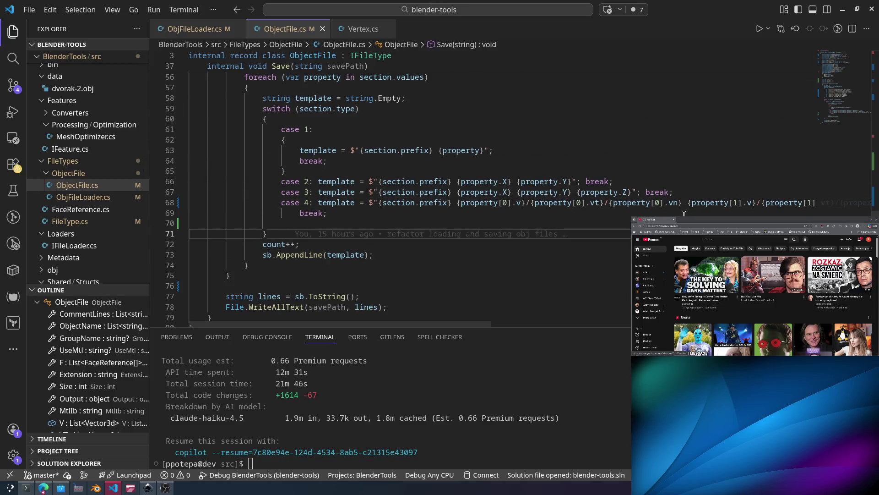
pyautogui.press('Down')
pyautogui.scroll(-3, 694, 202)
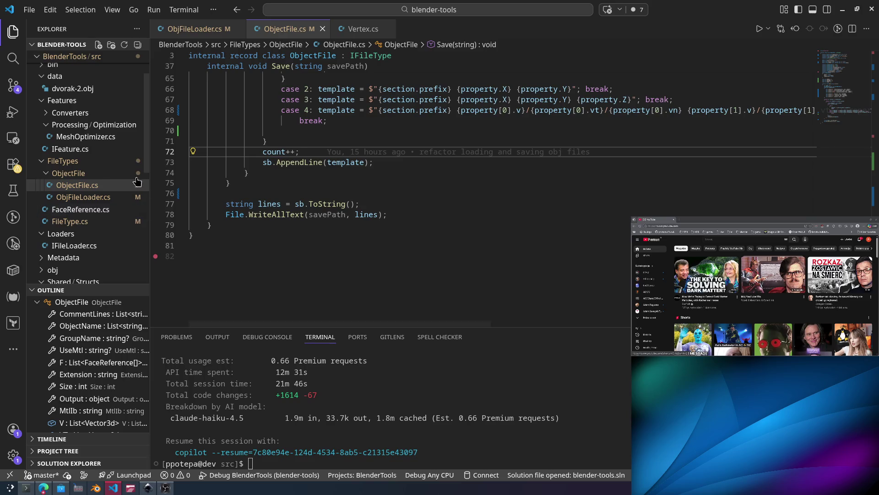
pyautogui.click(99, 197)
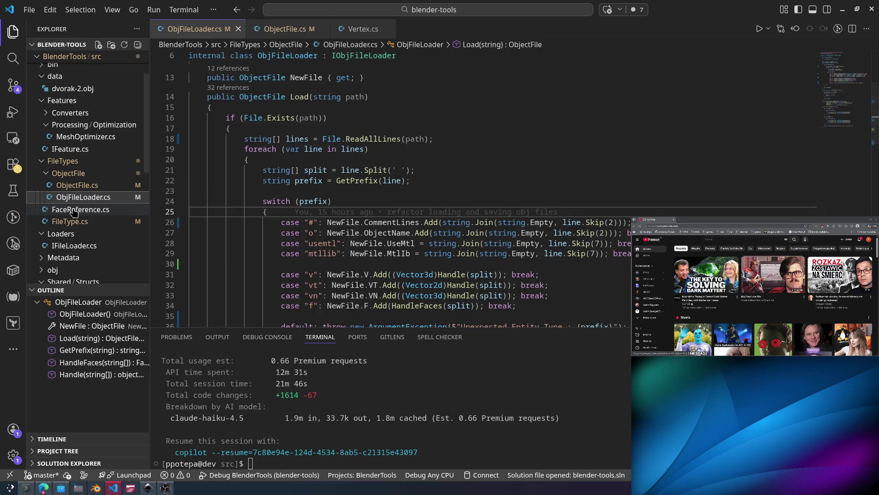
pyautogui.click(73, 210)
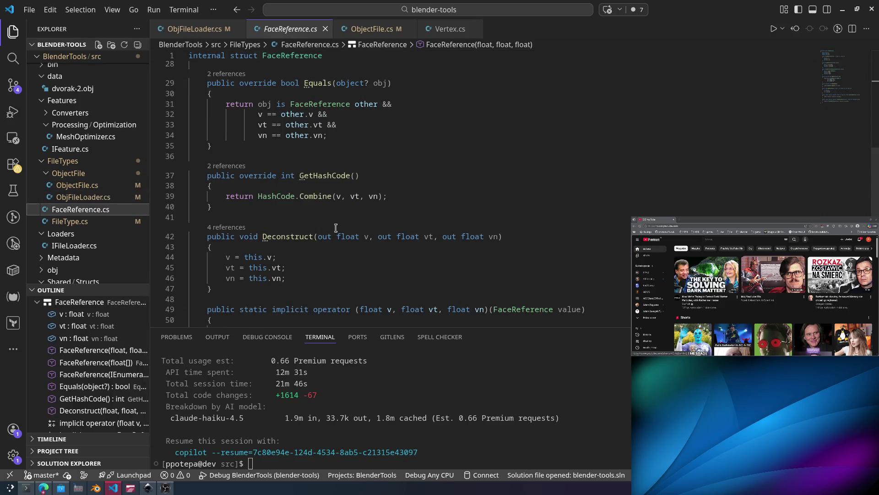
pyautogui.click(68, 221)
pyautogui.scroll(-1, 267, 269)
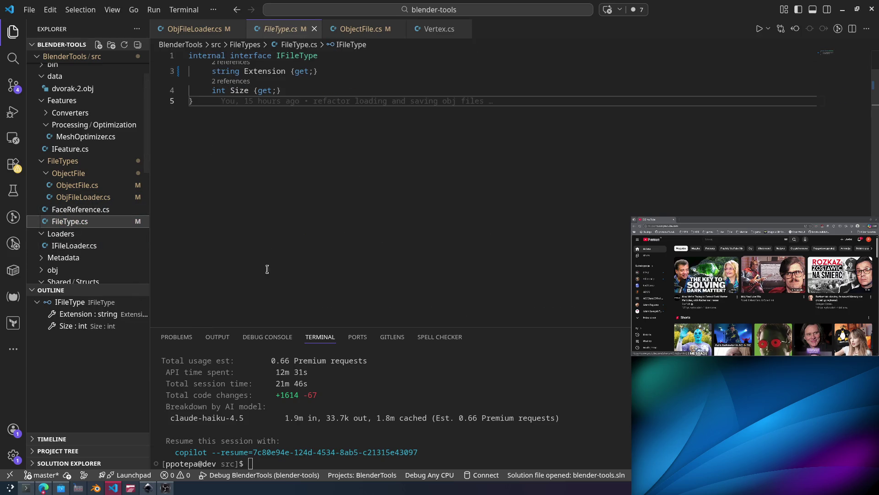
# Cancel the terminal input with Ctrl+C and clear it to a fresh prompt, then go to Konsole.
pyautogui.click(392, 337)
pyautogui.click(358, 336)
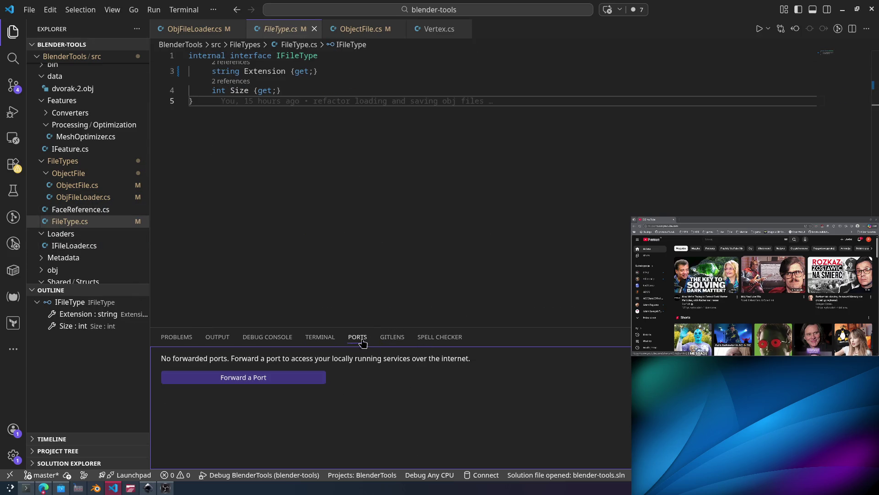
pyautogui.click(320, 337)
pyautogui.hotkey('ctrl', 'c')
pyautogui.write('clear')
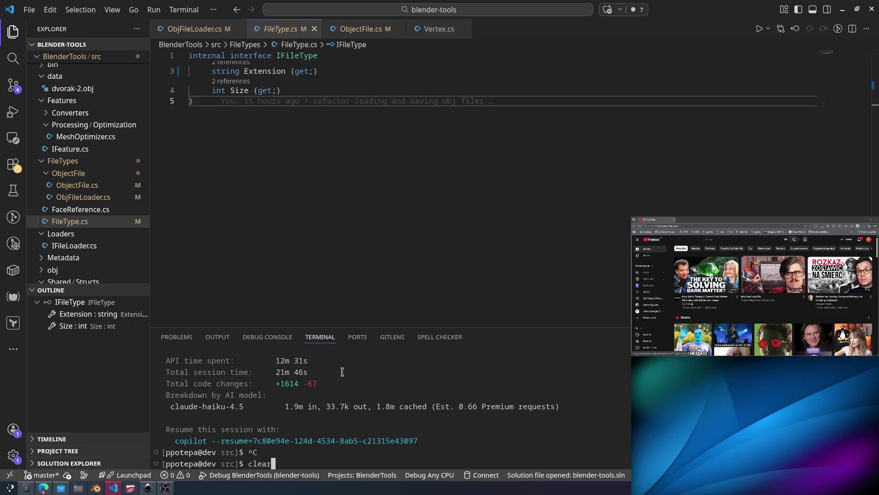
pyautogui.press('Return')
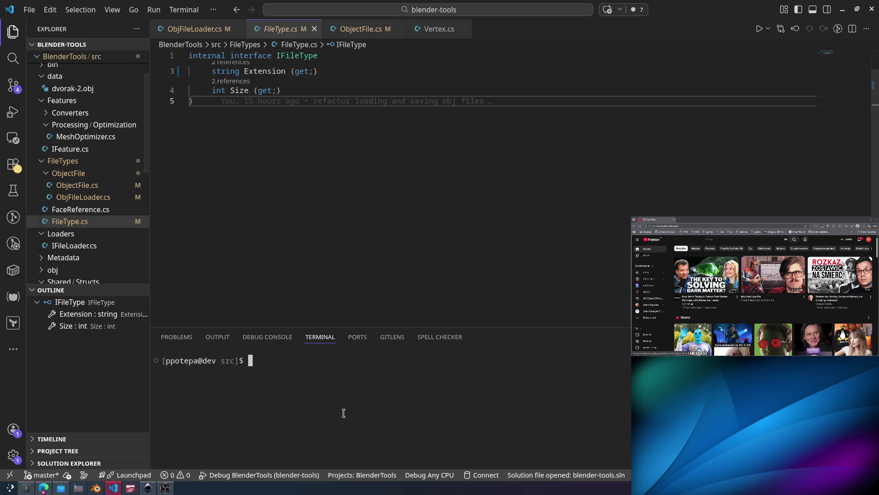
pyautogui.moveTo(344, 415); pyautogui.dragTo(347, 410)
pyautogui.click(26, 487)
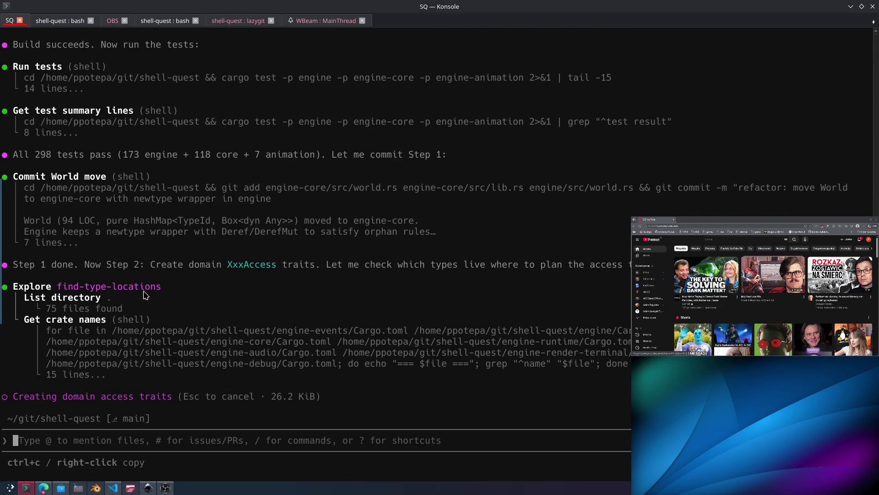
# Select the agent's exploration output, check the shell-quest bash tab, and return to the SQ session.
pyautogui.moveTo(143, 294); pyautogui.dragTo(332, 373)
pyautogui.click(58, 21)
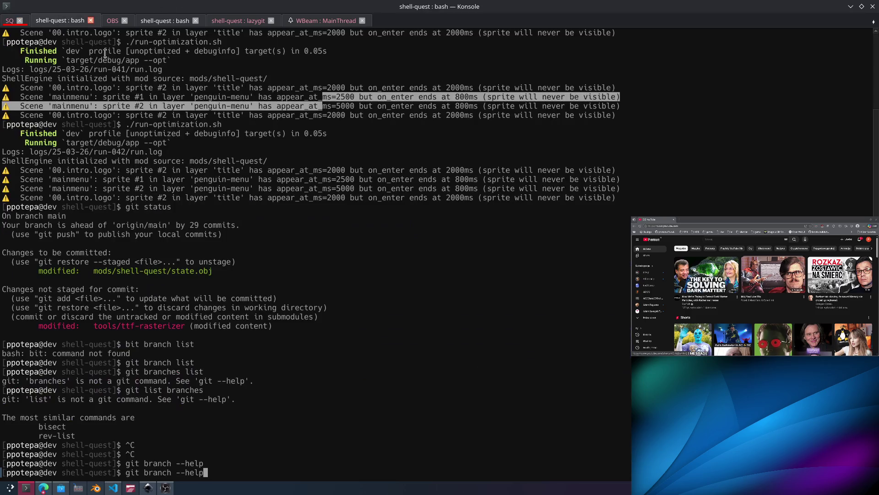
pyautogui.click(9, 21)
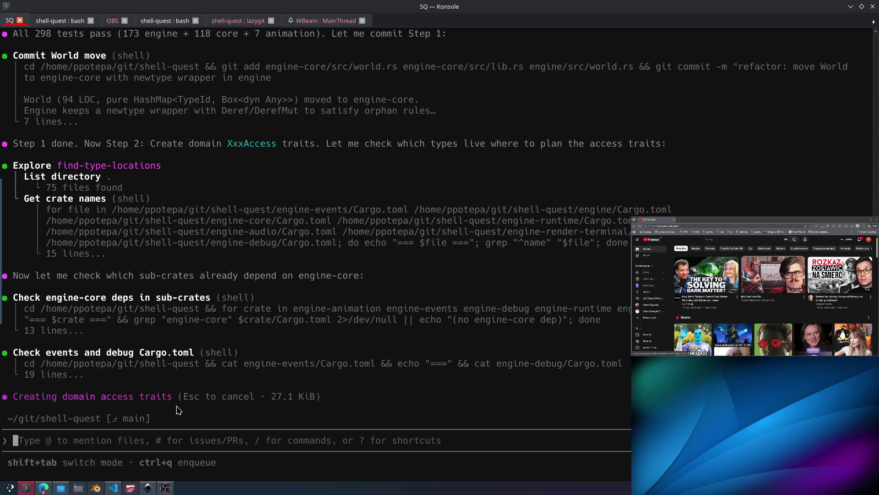
pyautogui.click(50, 487)
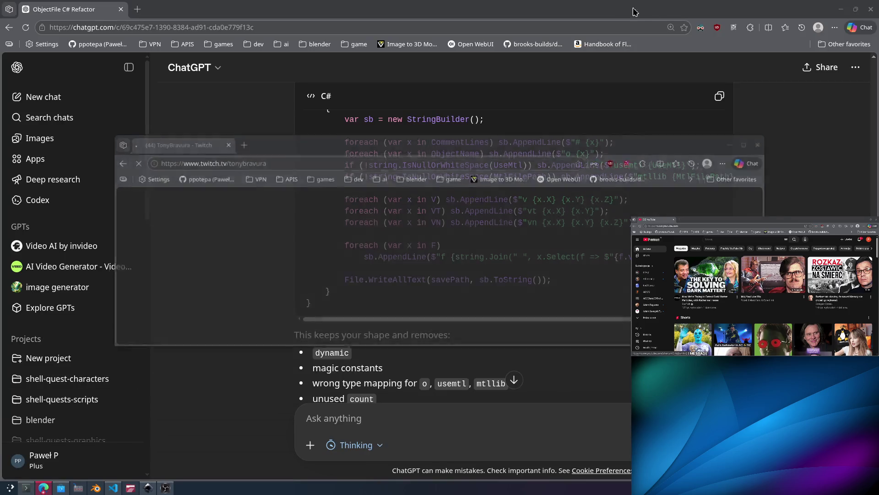
# Bring ChatGPT forward, close the stray Twitch window, and open browsing history with Ctrl+H.
pyautogui.click(295, 16)
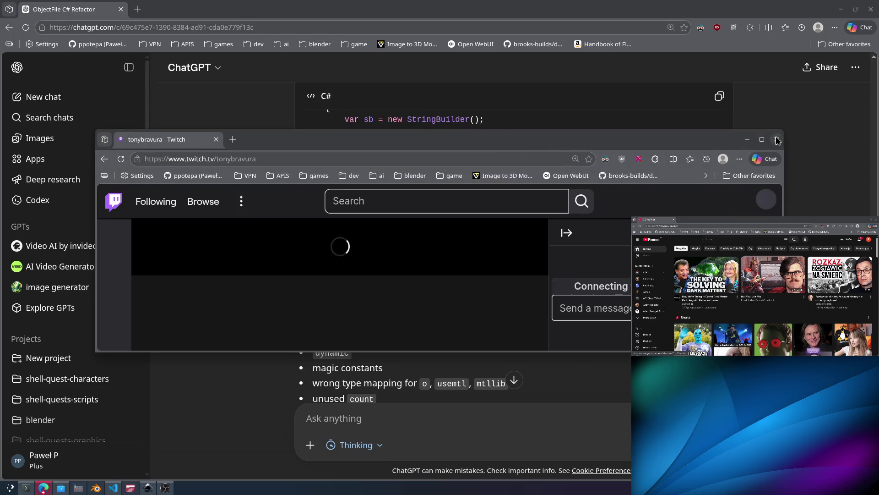
pyautogui.click(774, 139)
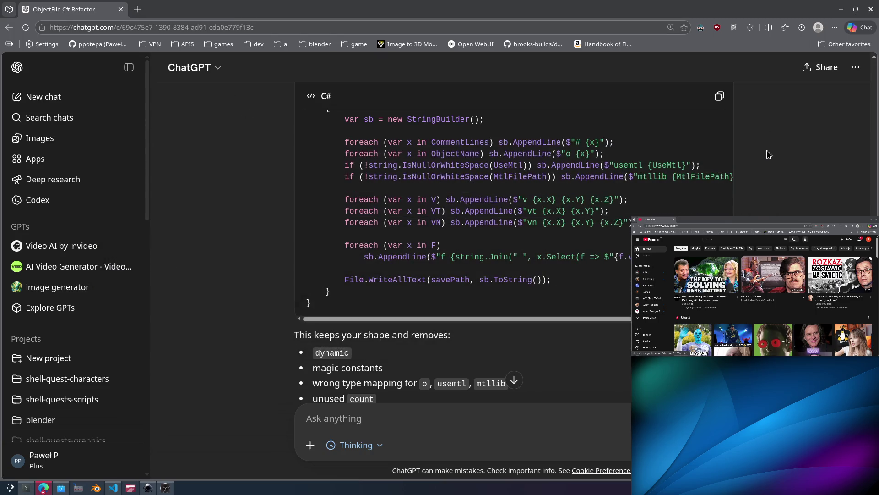
pyautogui.click(292, 25)
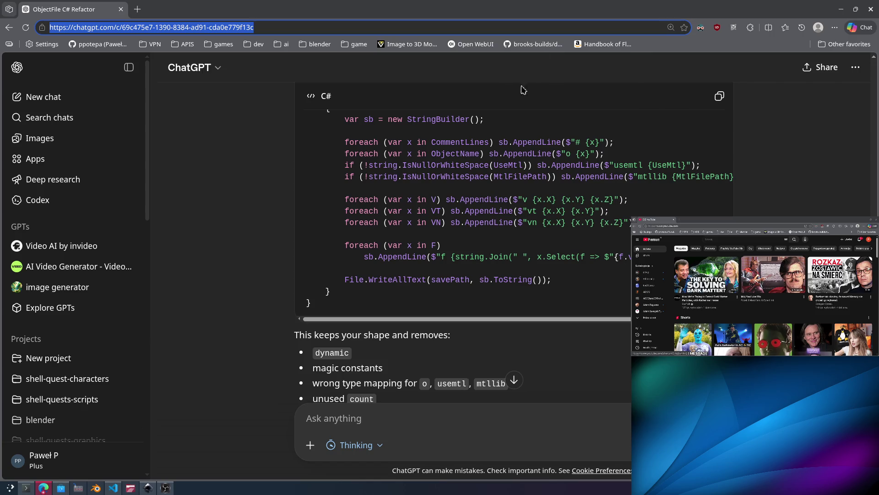
pyautogui.hotkey('ctrl', 'h')
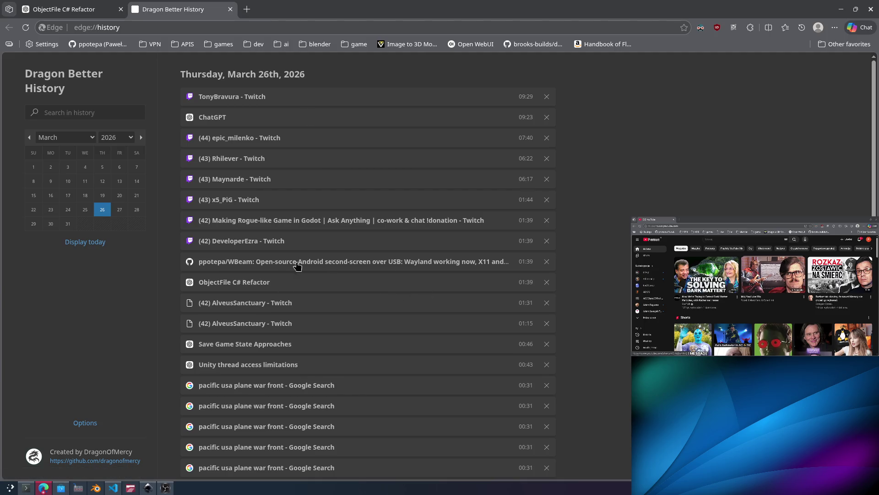
# Search history for 'sprite', open the Ludo.ai sprite generator, and play the spaceship preview.
pyautogui.click(81, 113)
pyautogui.write('te')
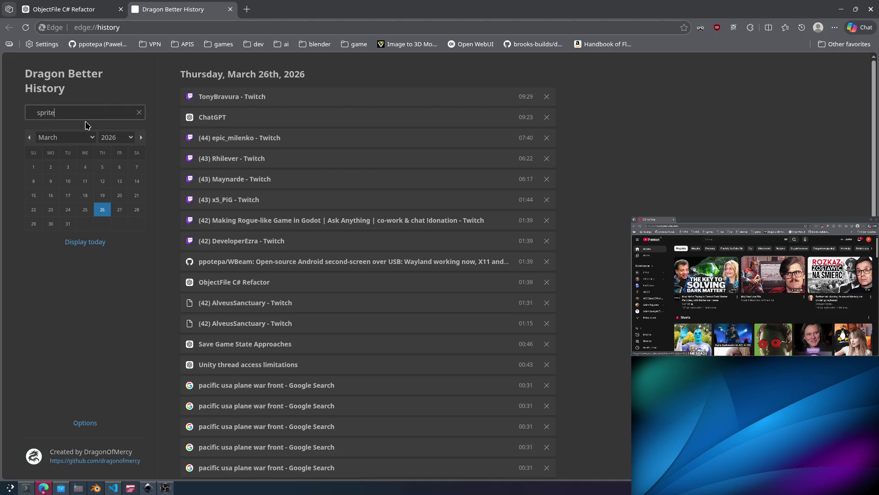
pyautogui.write('sprite')
pyautogui.press('Return')
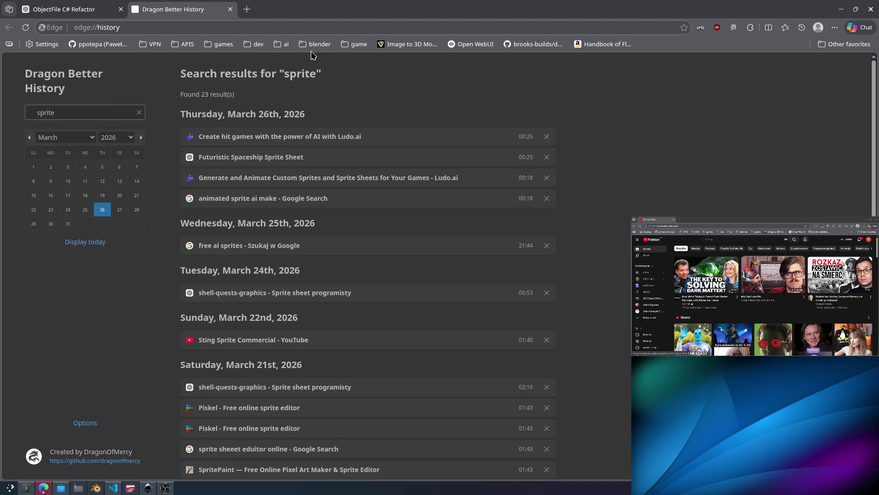
pyautogui.click(285, 138)
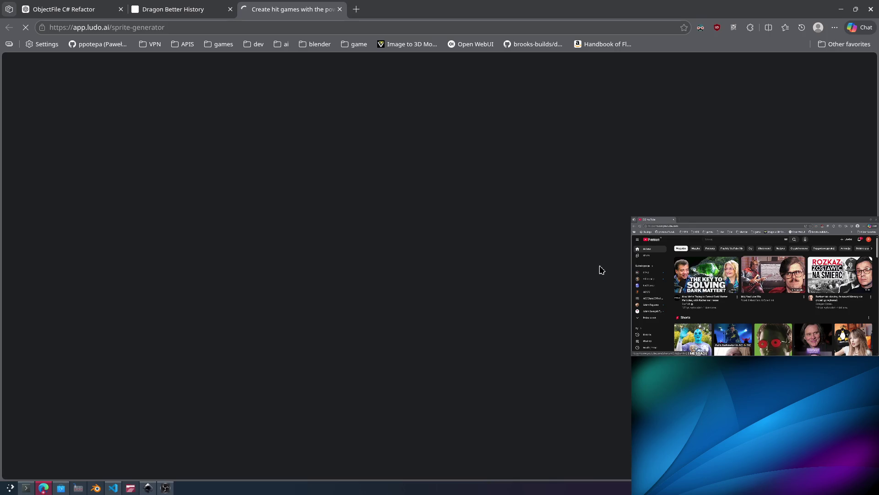
pyautogui.scroll(-1, 285, 293)
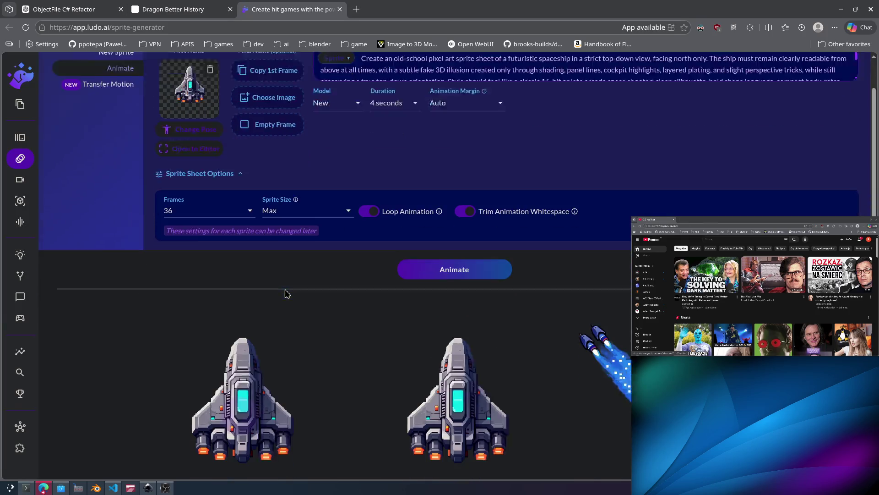
pyautogui.click(239, 353)
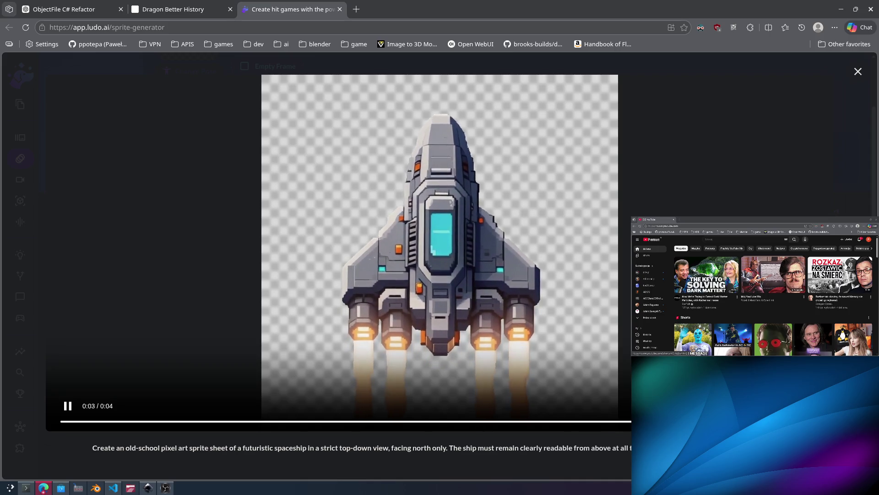
# Close the spaceship video preview, then open and cancel the sprite sheet settings, keeping Max.
pyautogui.click(566, 289)
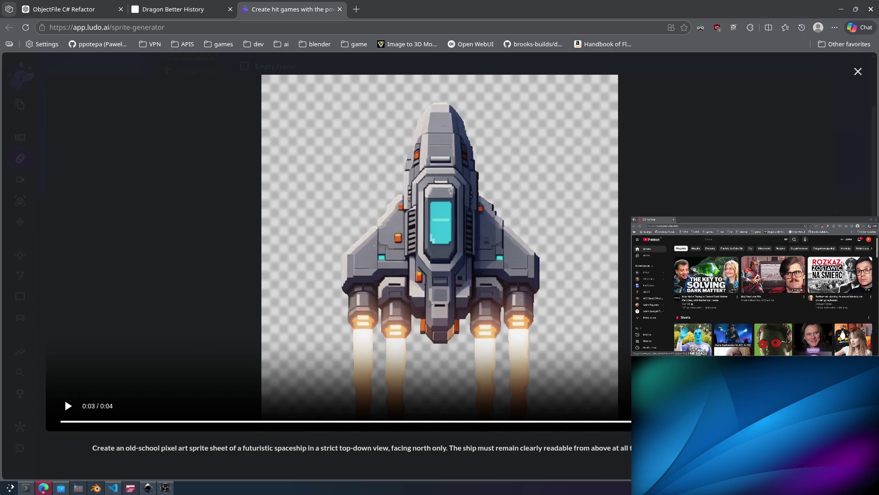
pyautogui.click(64, 397)
pyautogui.press('Escape')
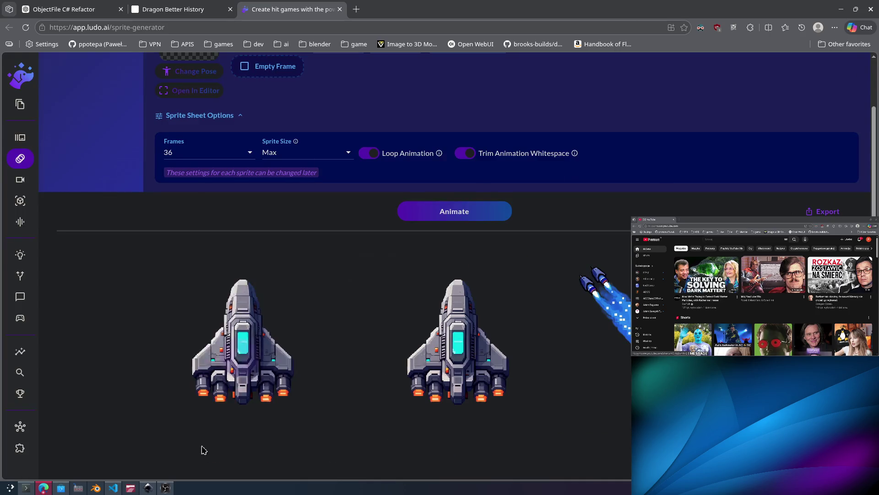
pyautogui.click(442, 299)
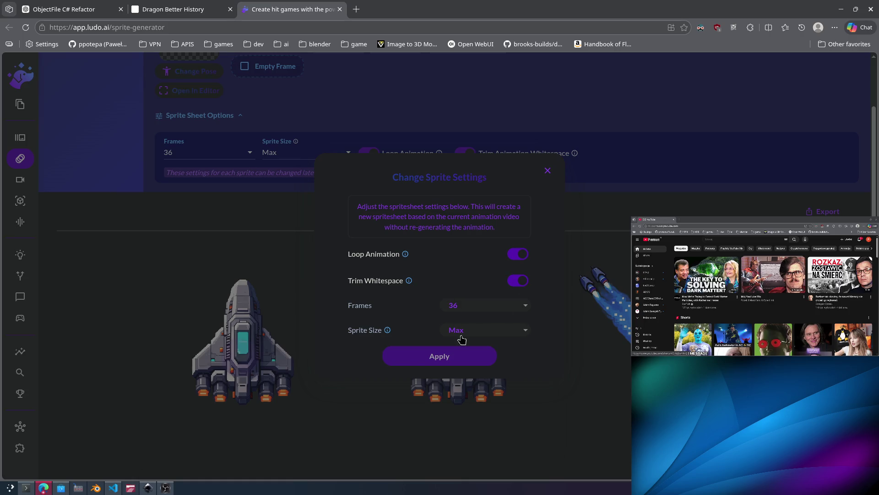
pyautogui.click(396, 319)
pyautogui.click(547, 171)
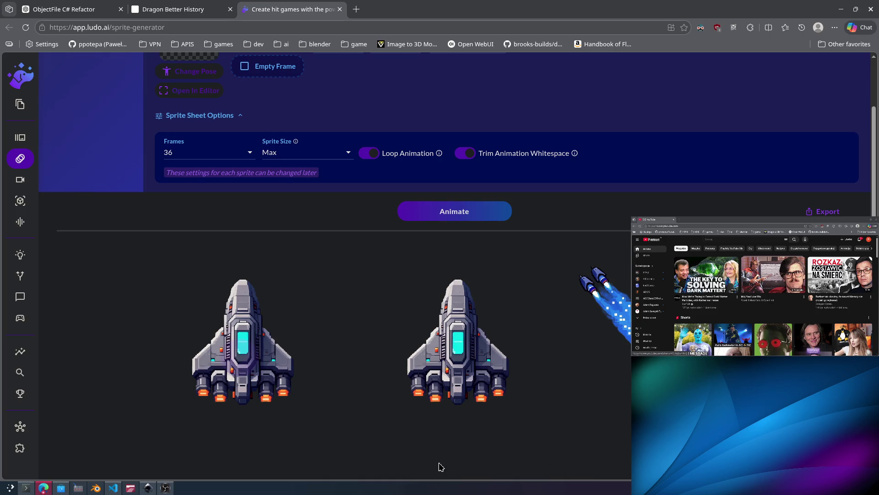
# Use the grey pixel spaceship as the first frame of a new animation.
pyautogui.click(430, 446)
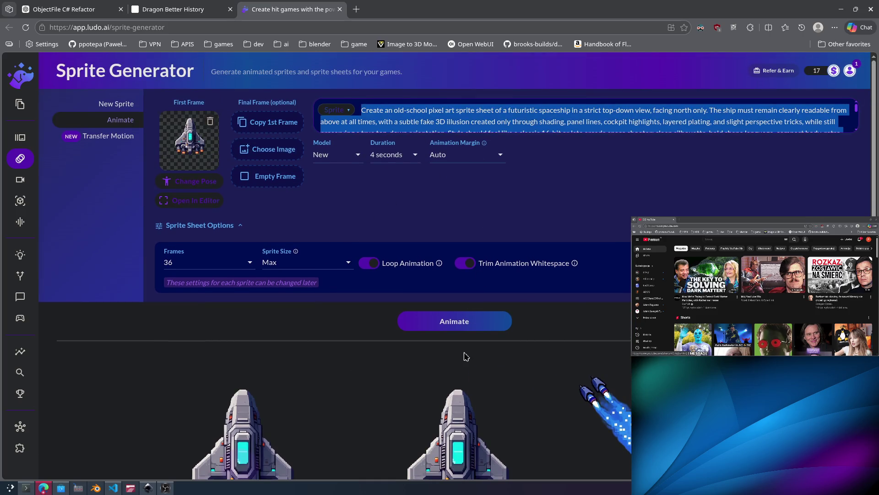
pyautogui.scroll(-6, 465, 355)
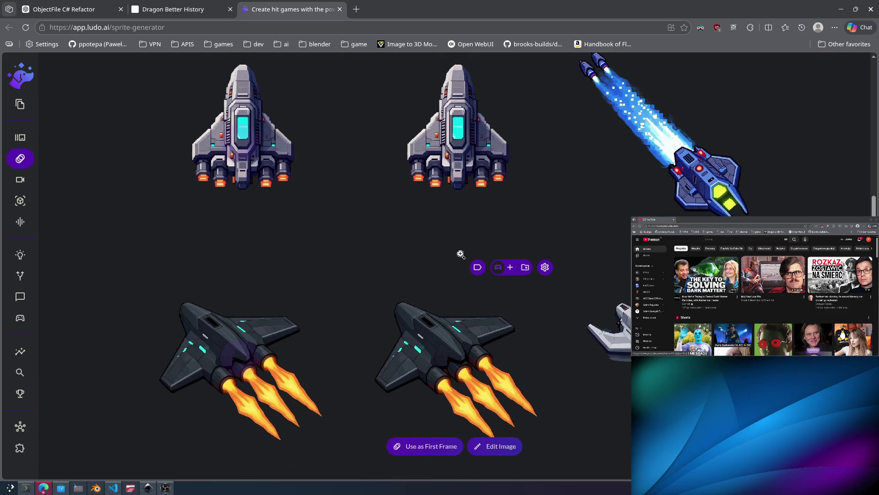
pyautogui.scroll(1, 437, 255)
pyautogui.click(433, 285)
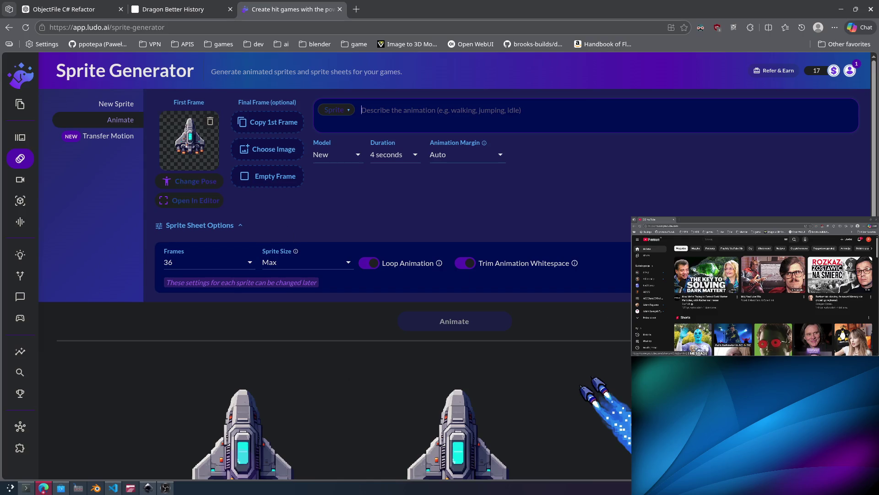
pyautogui.moveTo(514, 373)
pyautogui.scroll(-1, 510, 362)
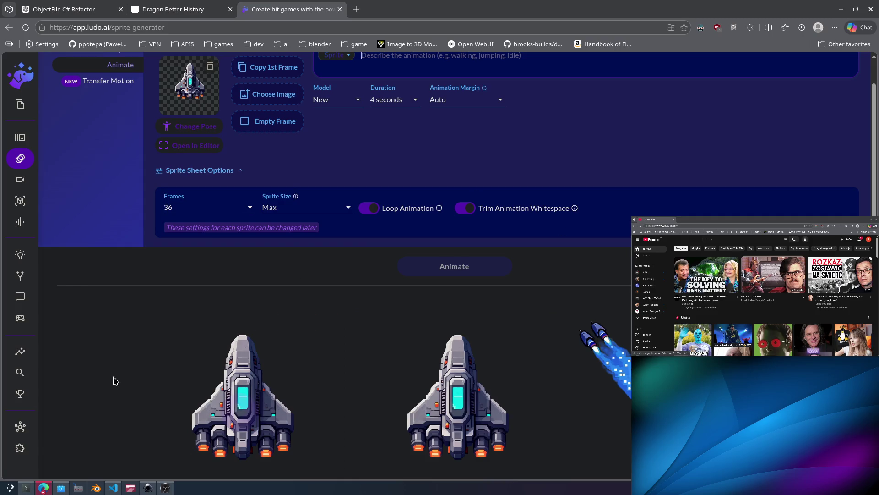
pyautogui.click(96, 488)
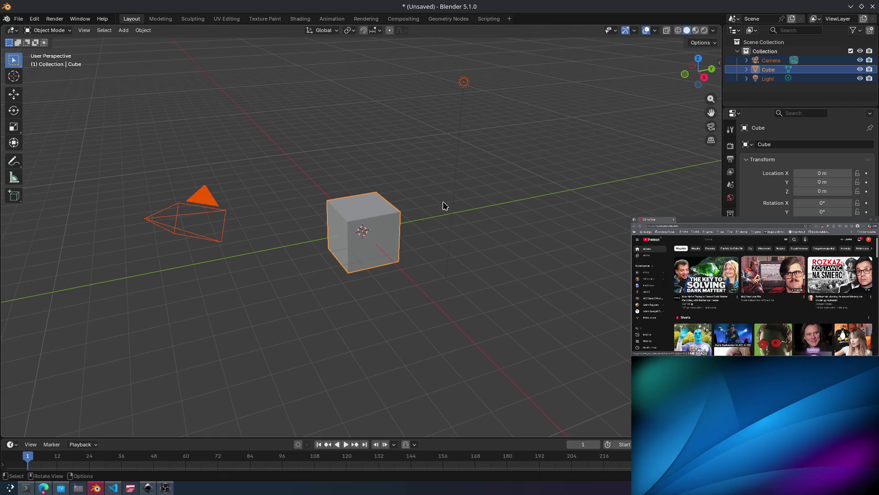
# Glance at the sprite reference, then select the cube and scale it down slightly.
pyautogui.moveTo(490, 188)
pyautogui.mouseDown(button='middle')
pyautogui.moveTo(481, 190)
pyautogui.moveTo(451, 269)
pyautogui.mouseUp(button='middle')
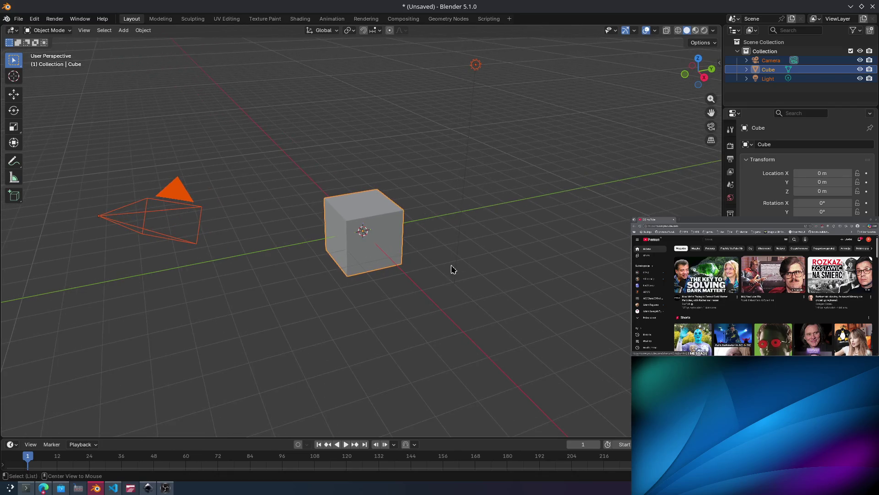
pyautogui.hotkey('alt', 'Tab')
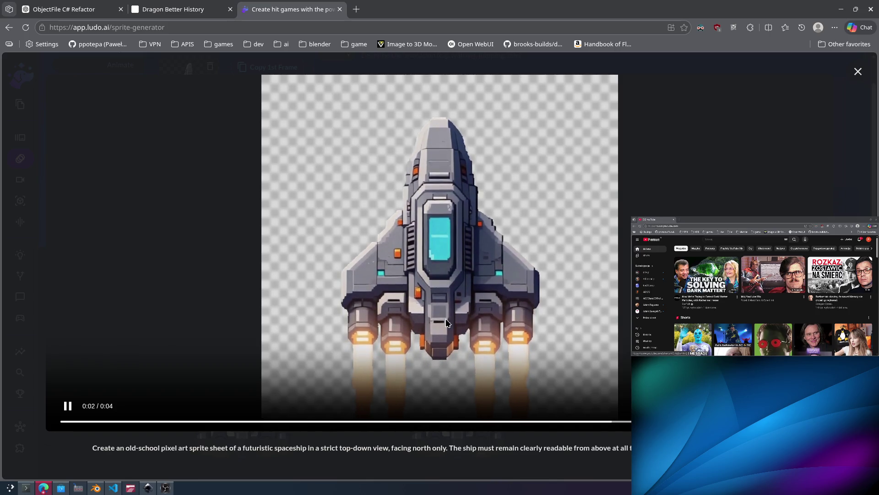
pyautogui.click(841, 9)
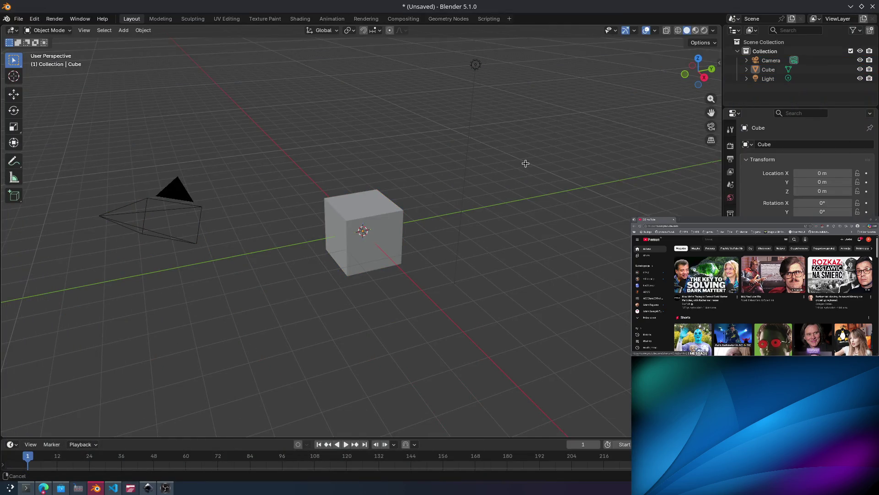
pyautogui.moveTo(526, 164)
pyautogui.mouseDown(button='middle')
pyautogui.moveTo(524, 135)
pyautogui.moveTo(518, 157)
pyautogui.moveTo(523, 113)
pyautogui.mouseUp(button='middle')
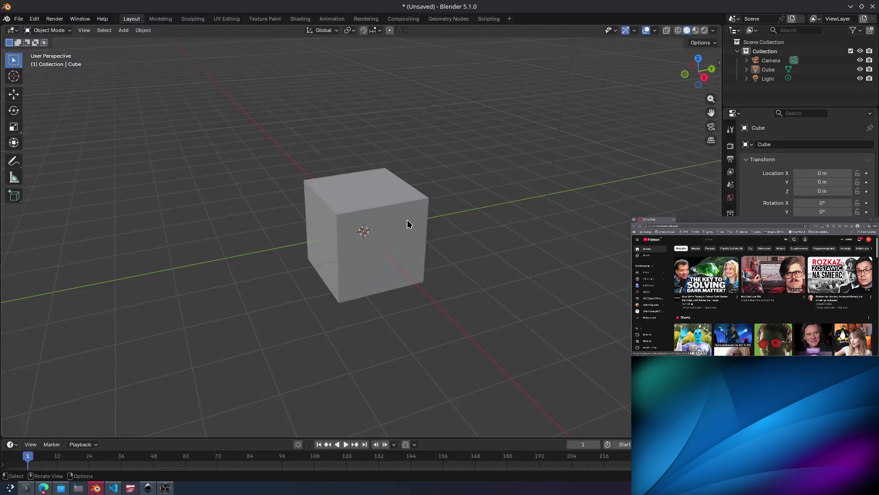
pyautogui.click(393, 239)
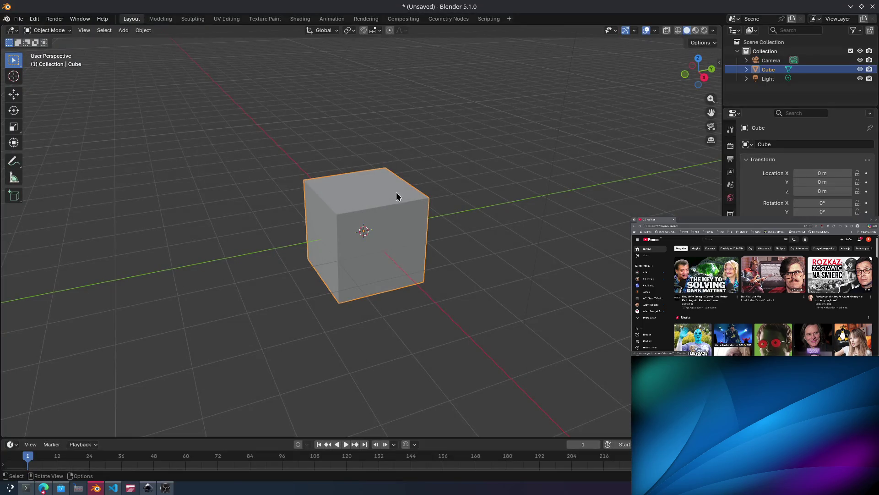
pyautogui.press('s')
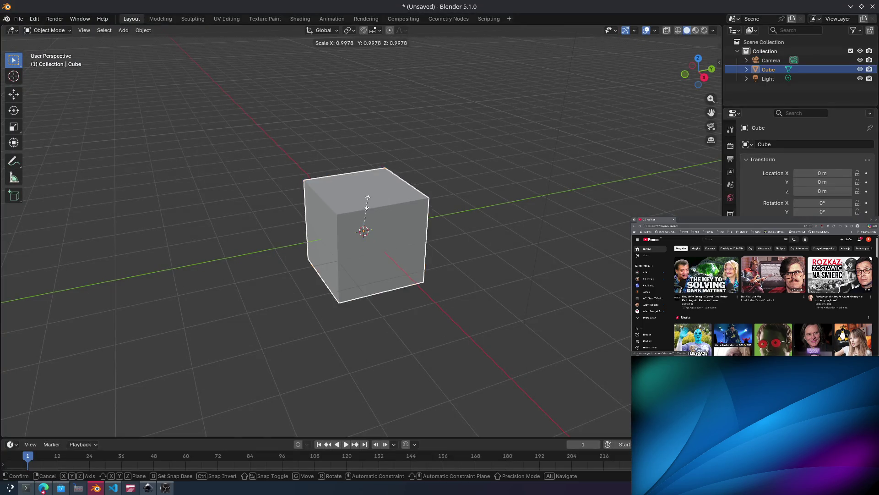
pyautogui.click(368, 206)
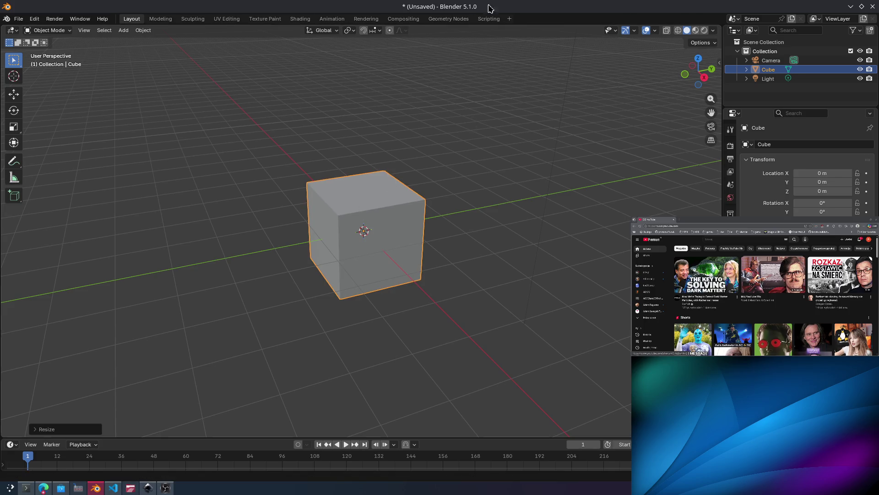
pyautogui.click(13, 127)
pyautogui.moveTo(372, 240); pyautogui.dragTo(372, 244)
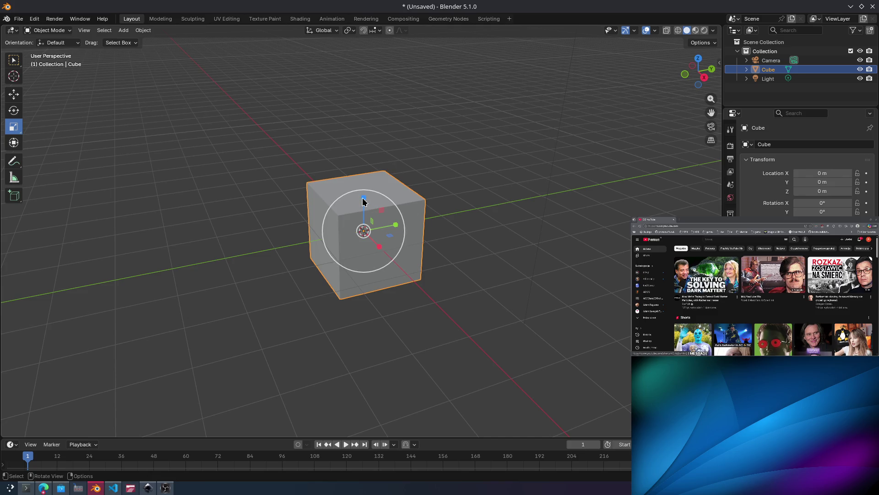
# Flatten the cube along Z into a low, wide slab.
pyautogui.press('s')
pyautogui.press('z')
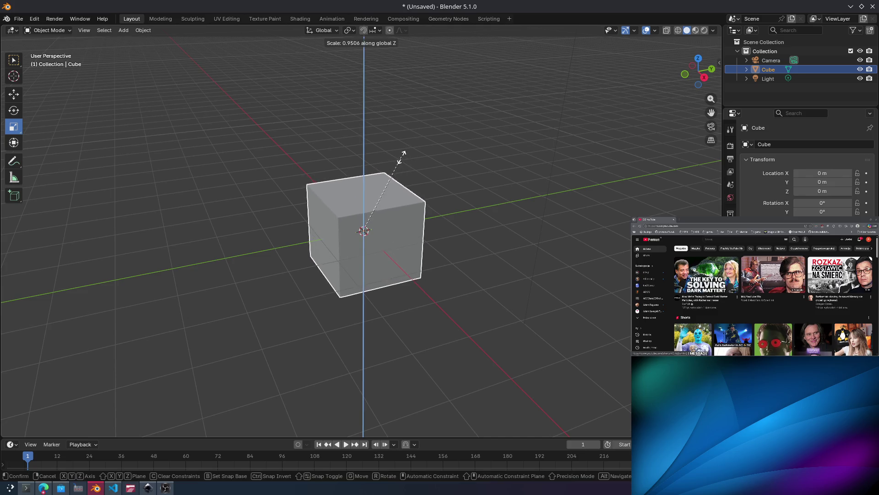
pyautogui.click(380, 205)
pyautogui.click(447, 190)
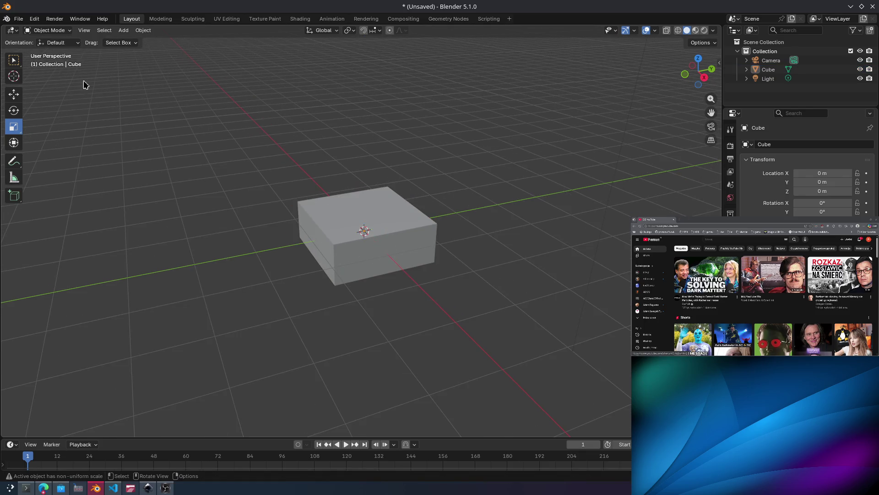
pyautogui.click(69, 44)
pyautogui.hotkey('ctrl', 'q')
# Use the Ctrl+Tab mode pie to enter Edit Mode, deselect all, then switch to Sculpt Mode.
pyautogui.hotkey('ctrl', 'Tab')
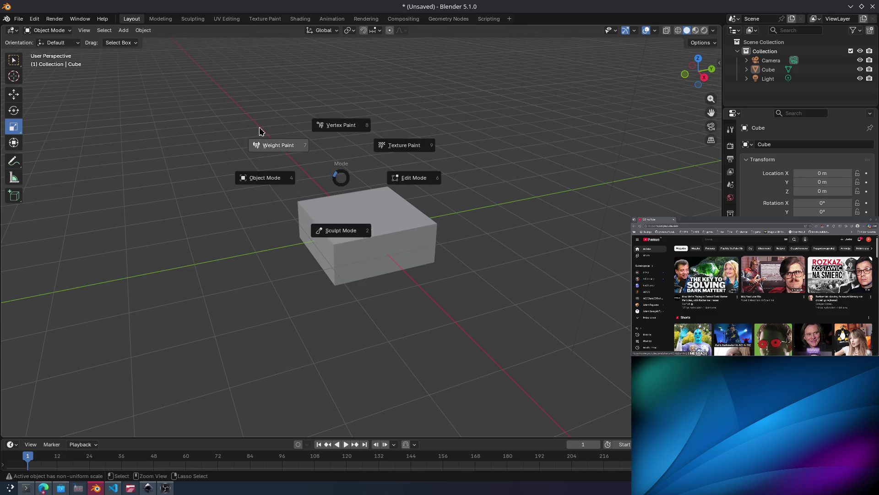
pyautogui.click(411, 179)
pyautogui.click(325, 172)
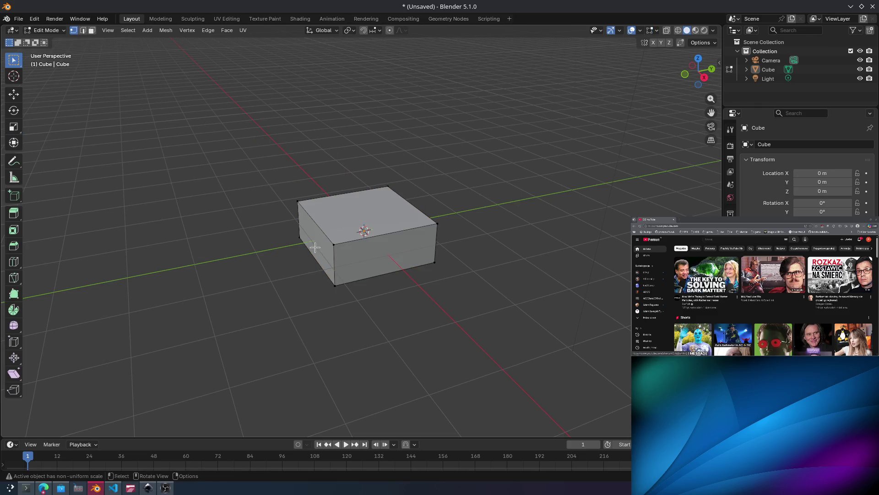
pyautogui.hotkey('ctrl', 'Tab')
pyautogui.press('2')
pyautogui.hotkey('ctrl', 'Tab')
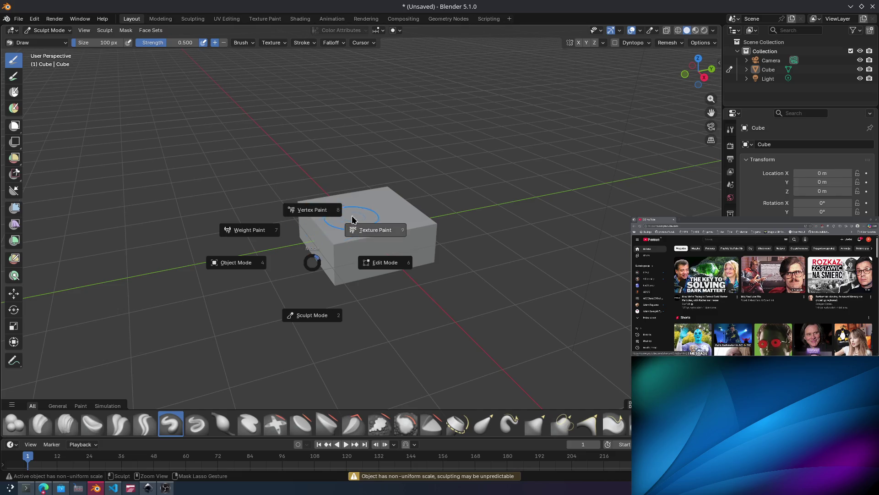
# Leave Sculpt Mode through the mode pie and return to Edit Mode.
pyautogui.click(377, 263)
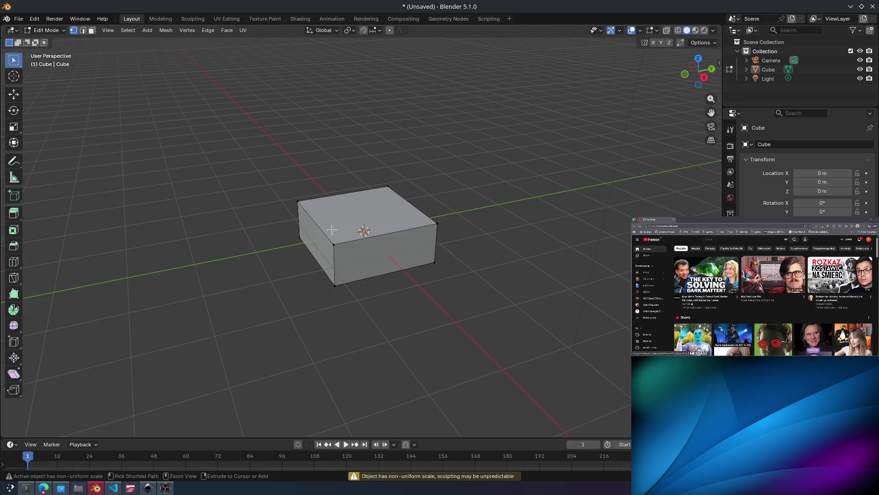
pyautogui.hotkey('ctrl', 'Tab')
pyautogui.press('2')
pyautogui.hotkey('ctrl', 'Tab')
pyautogui.press('4')
pyautogui.press('Tab')
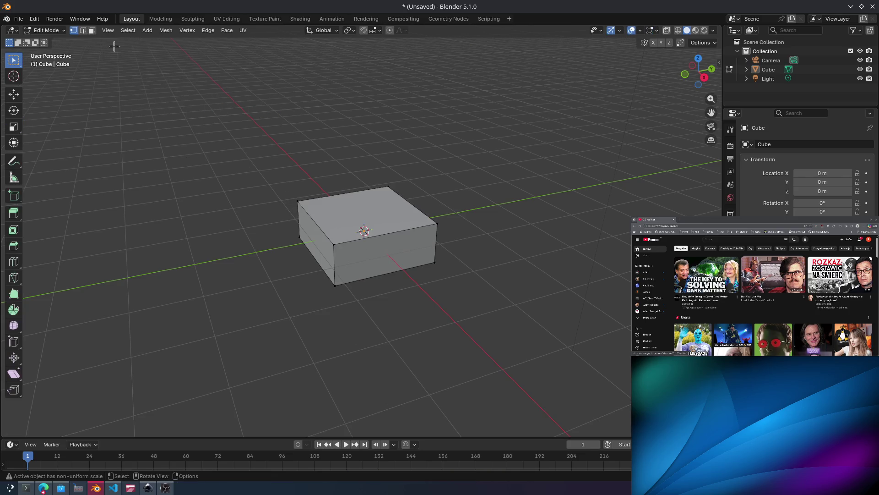
# Extrude the slab's left end face outward and scale it to 0.6483 for a tapered nose.
pyautogui.click(316, 245)
pyautogui.press('e')
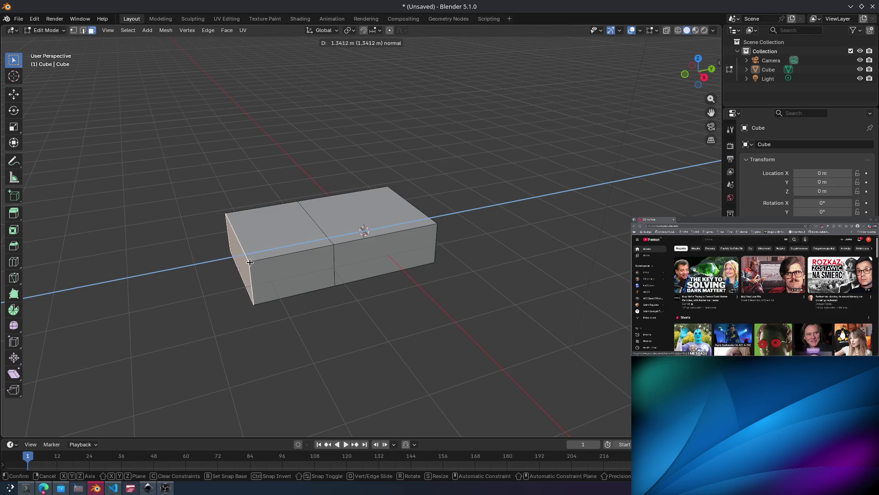
pyautogui.click(257, 257)
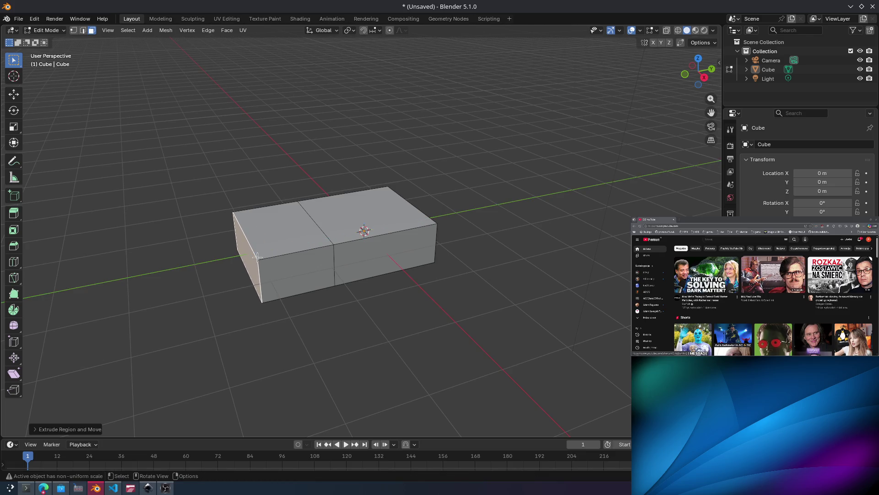
pyautogui.press('s')
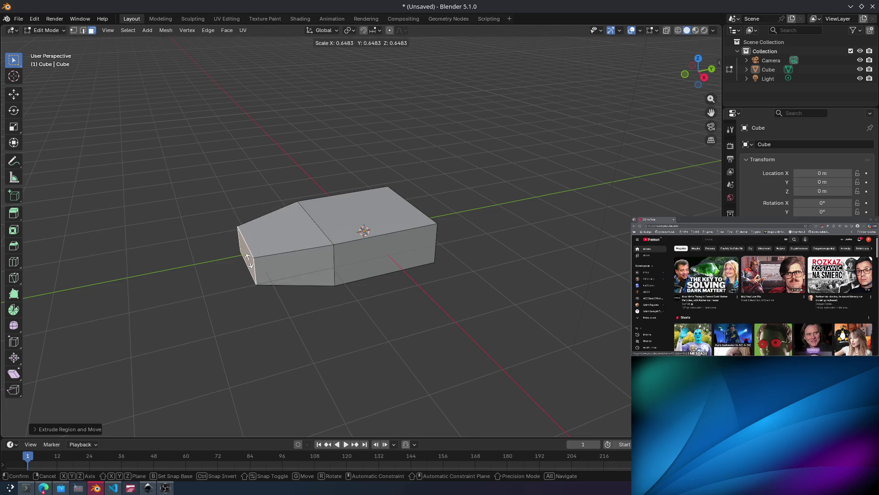
pyautogui.click(249, 260)
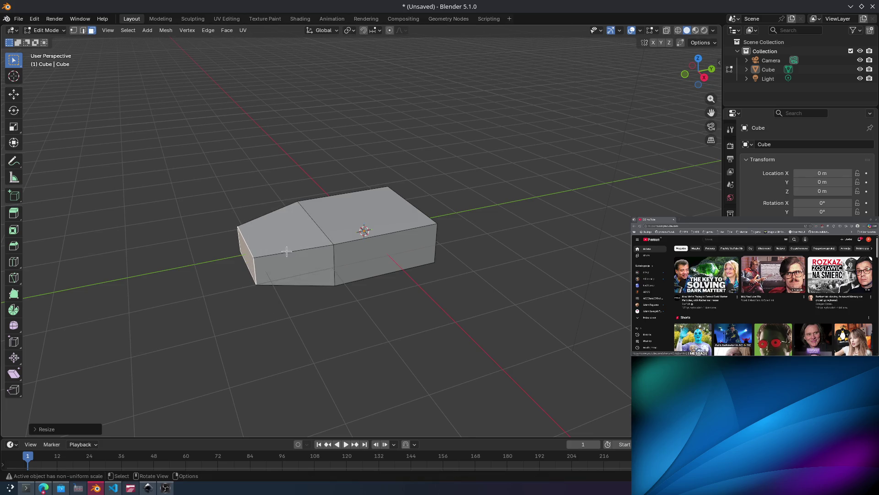
pyautogui.moveTo(286, 251)
pyautogui.mouseDown(button='middle')
pyautogui.moveTo(316, 252)
pyautogui.moveTo(337, 274)
pyautogui.moveTo(320, 247)
pyautogui.mouseUp(button='middle')
pyautogui.click(74, 30)
pyautogui.moveTo(389, 323); pyautogui.dragTo(373, 293, button='middle')
pyautogui.click(83, 30)
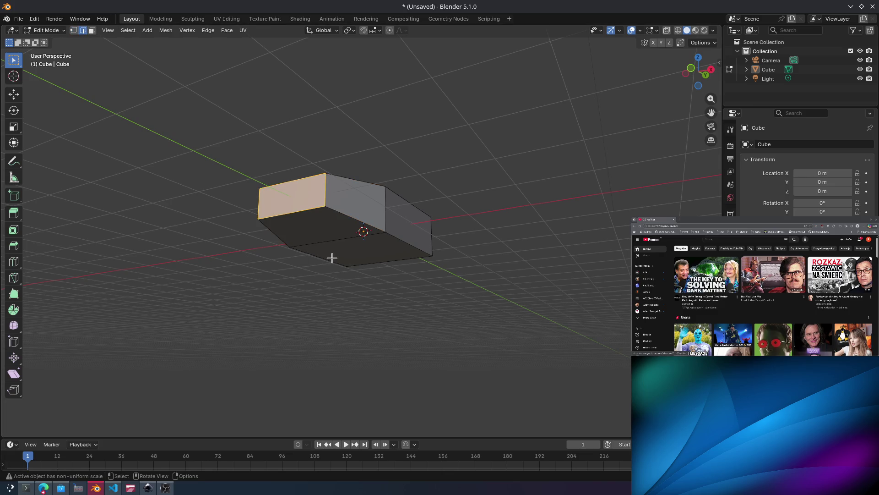
# Select the nose's front edges, adding edges of similar length to the selection.
pyautogui.keyDown('alt'); pyautogui.click(314, 207); pyautogui.keyUp('alt')
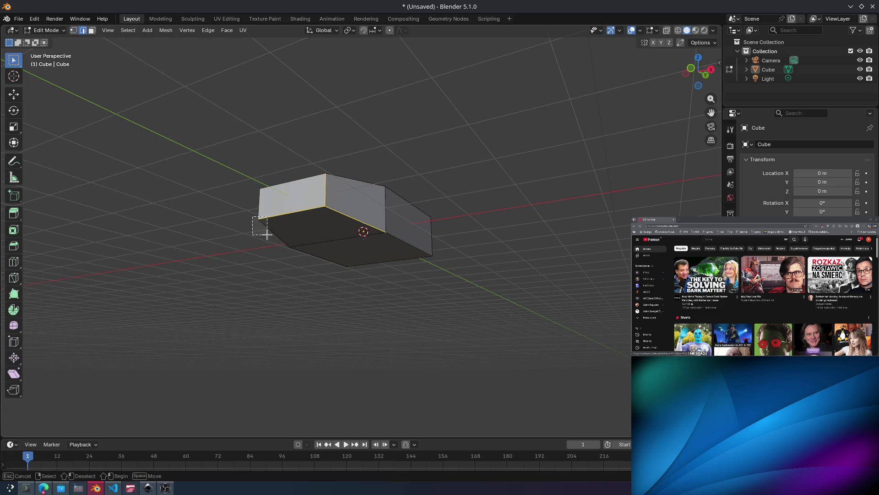
pyautogui.moveTo(267, 234); pyautogui.dragTo(267, 236)
pyautogui.moveTo(293, 207)
pyautogui.mouseDown(button='middle')
pyautogui.moveTo(304, 245)
pyautogui.moveTo(293, 238)
pyautogui.mouseUp(button='middle')
pyautogui.keyDown('shift'); pyautogui.click(293, 238); pyautogui.keyUp('shift')
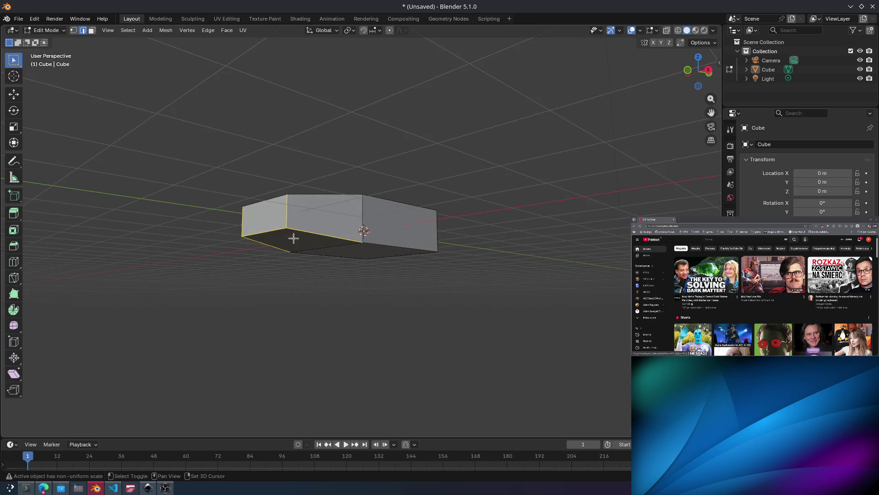
pyautogui.press('g')
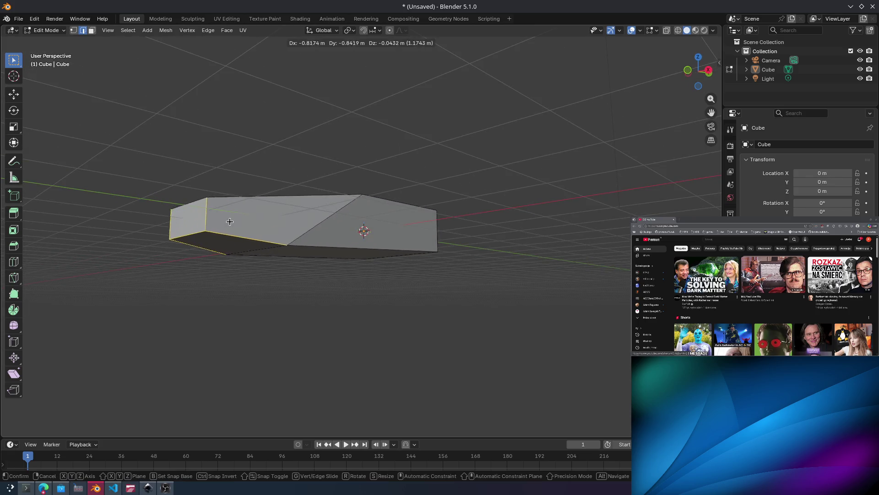
pyautogui.rightClick(237, 210)
pyautogui.moveTo(242, 213); pyautogui.dragTo(279, 222, button='middle')
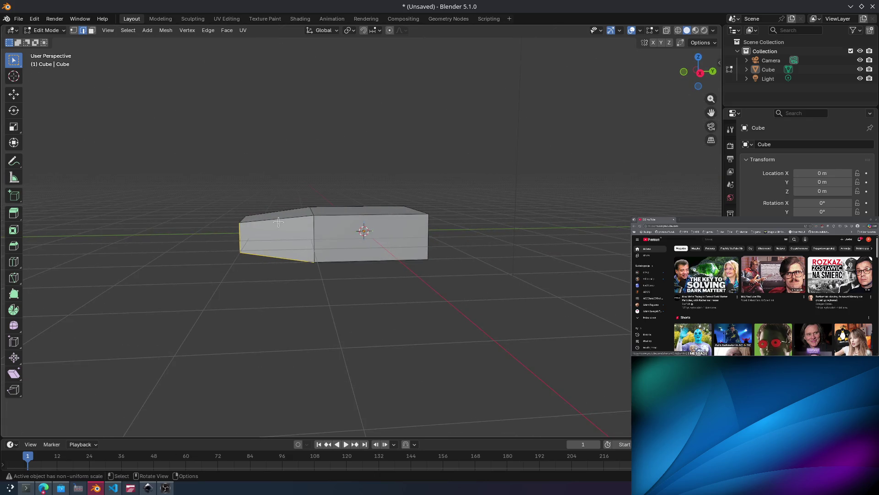
pyautogui.hotkey('shift', 'g')
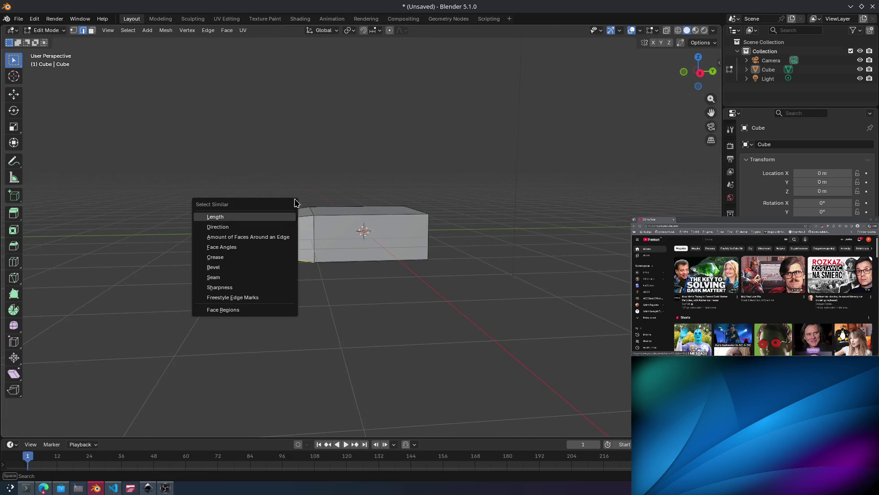
pyautogui.click(279, 218)
pyautogui.press('g')
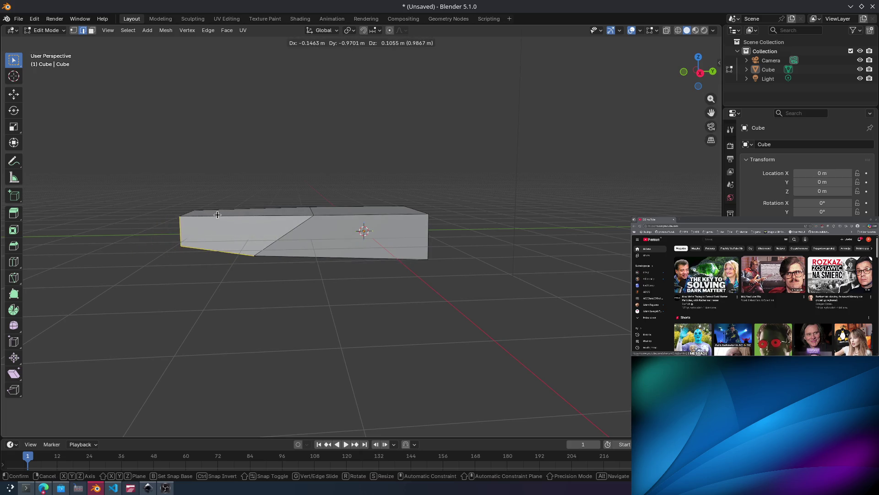
pyautogui.press('Escape')
pyautogui.press('z')
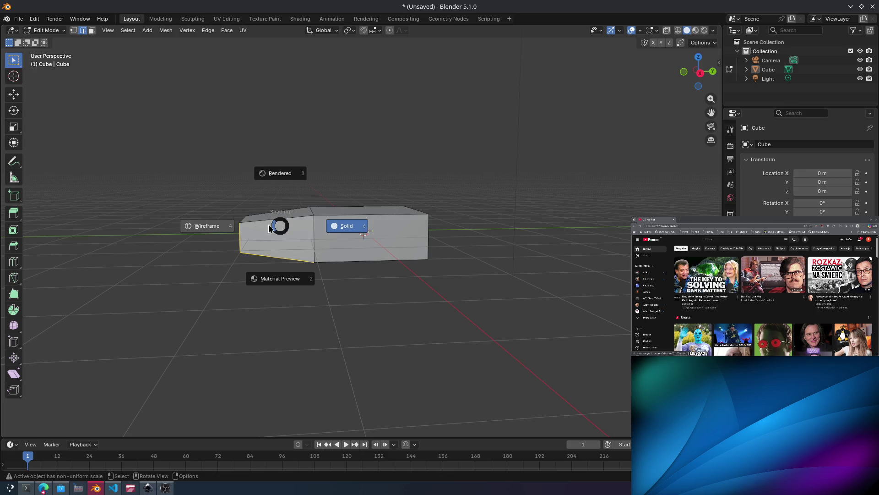
pyautogui.press('Escape')
# Slide the selected edge back along Y with the Move gizmo to angle the nose.
pyautogui.click(13, 94)
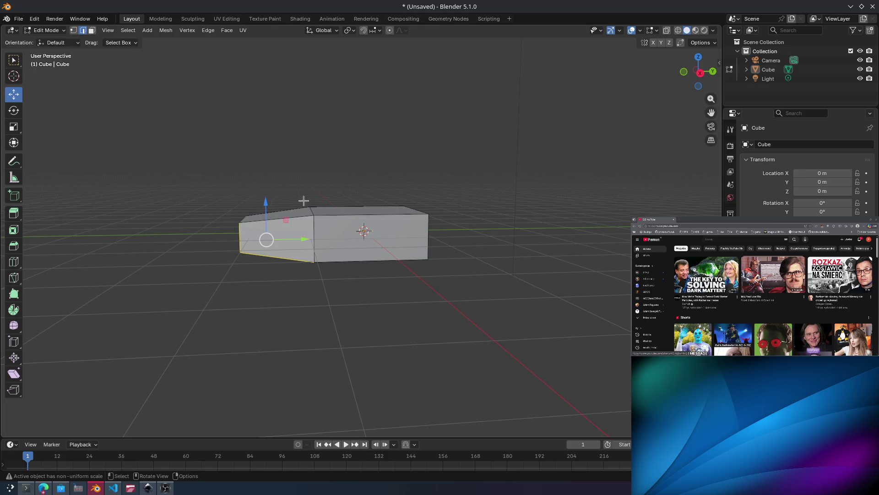
pyautogui.moveTo(305, 238); pyautogui.dragTo(287, 239)
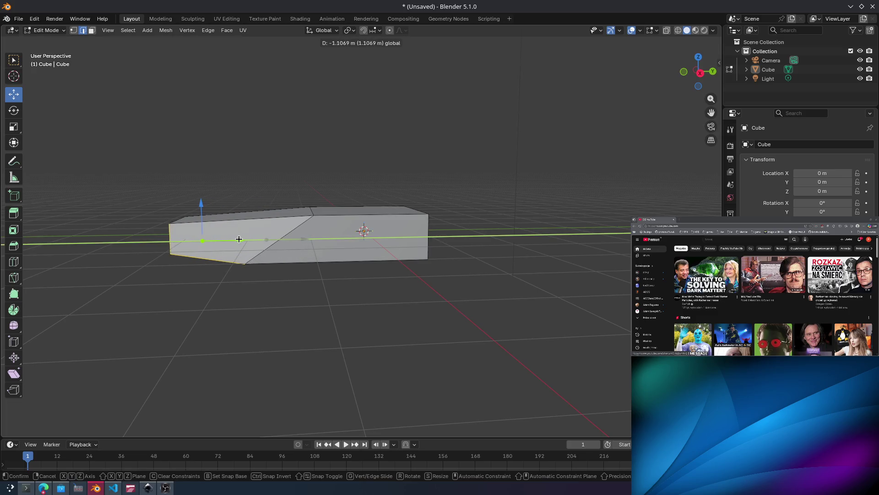
pyautogui.moveTo(235, 239); pyautogui.dragTo(236, 239)
pyautogui.moveTo(236, 239)
pyautogui.mouseDown(button='middle')
pyautogui.moveTo(387, 194)
pyautogui.moveTo(452, 203)
pyautogui.moveTo(363, 229)
pyautogui.moveTo(180, 249)
pyautogui.moveTo(264, 217)
pyautogui.moveTo(269, 203)
pyautogui.mouseUp(button='middle')
pyautogui.click(362, 250)
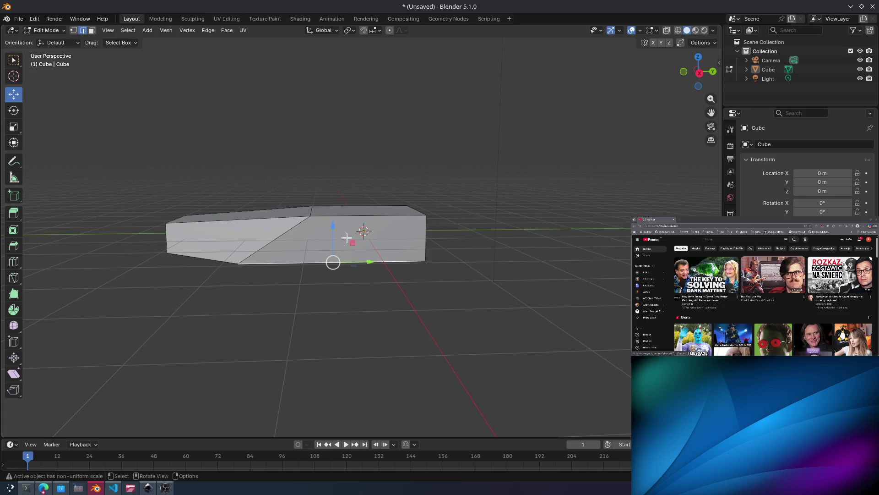
pyautogui.press('e')
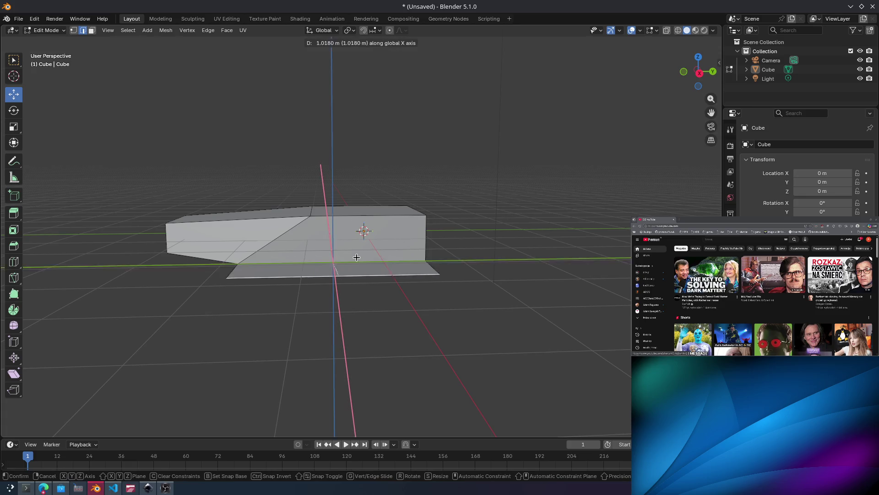
pyautogui.rightClick(391, 221)
pyautogui.moveTo(391, 221)
pyautogui.mouseDown(button='middle')
pyautogui.moveTo(326, 238)
pyautogui.moveTo(411, 232)
pyautogui.moveTo(420, 214)
pyautogui.moveTo(372, 245)
pyautogui.mouseUp(button='middle')
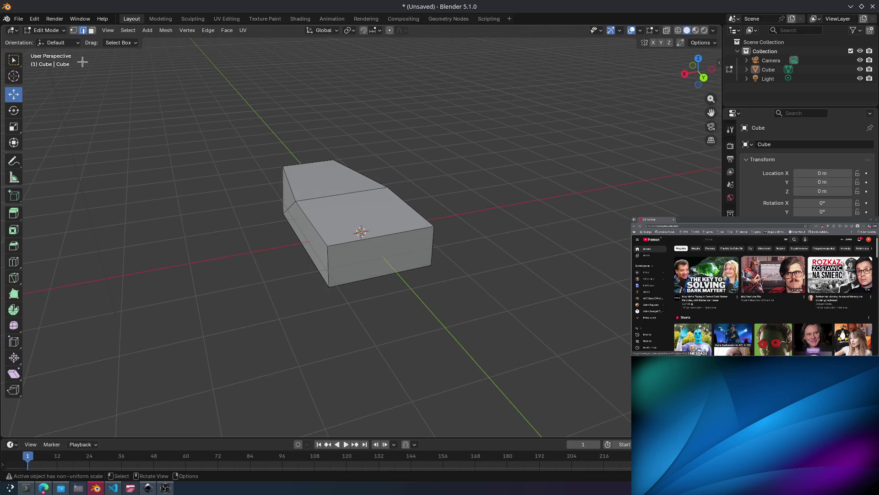
pyautogui.click(92, 30)
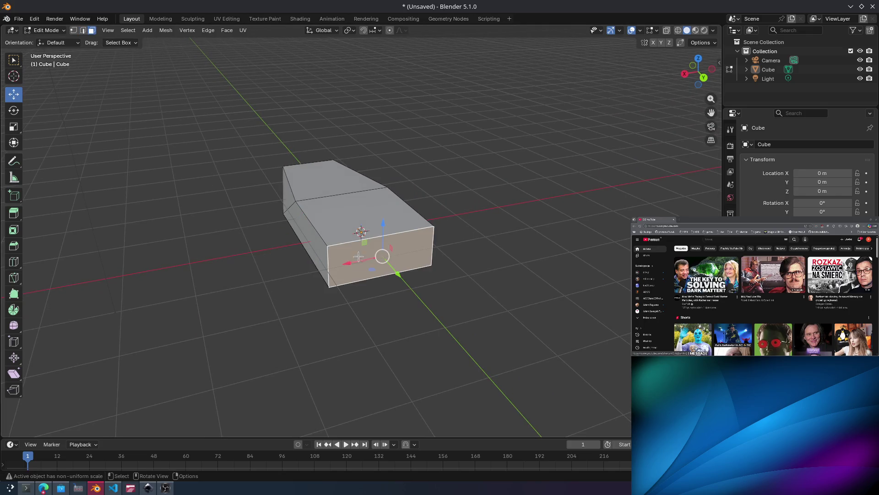
# Extrude the hull's end face twice, the second extrusion only slightly.
pyautogui.press('e')
pyautogui.click(367, 280)
pyautogui.press('e')
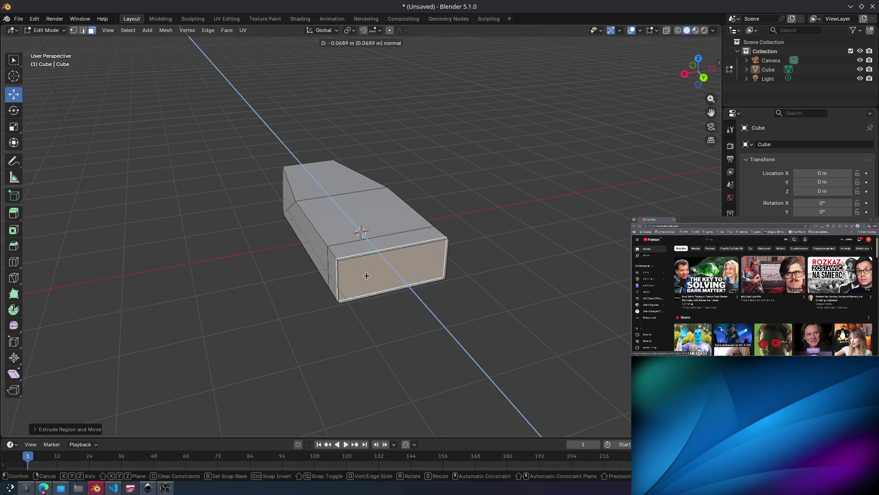
pyautogui.click(364, 282)
pyautogui.moveTo(360, 278)
pyautogui.mouseDown(button='middle')
pyautogui.moveTo(320, 251)
pyautogui.moveTo(377, 254)
pyautogui.mouseUp(button='middle')
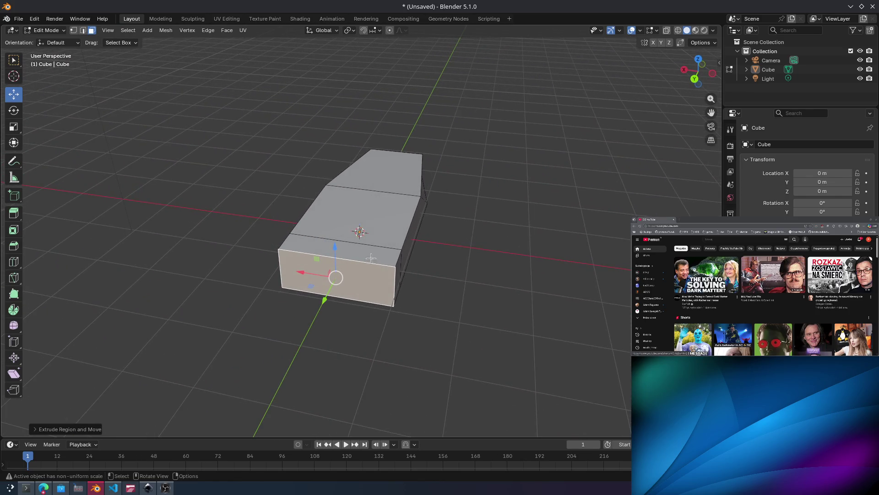
# Scale the end face up to 1.3608 and extrude it out 0.5594 m.
pyautogui.press('s')
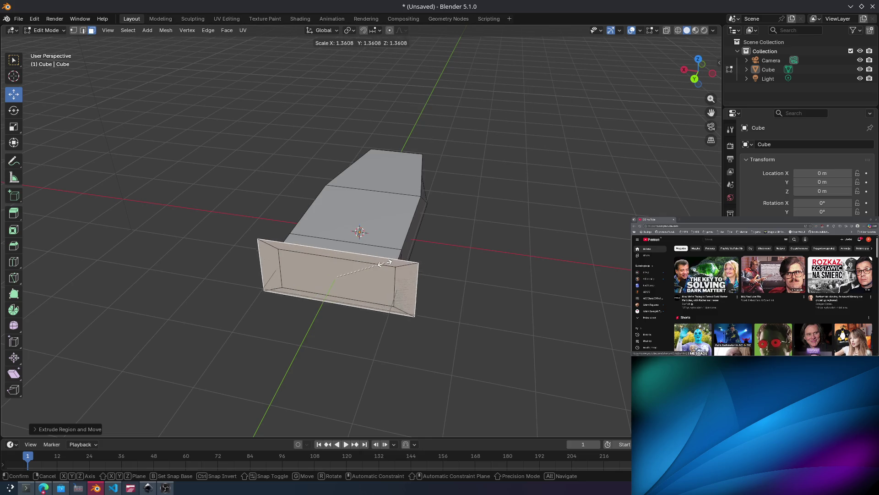
pyautogui.click(377, 262)
pyautogui.press('e')
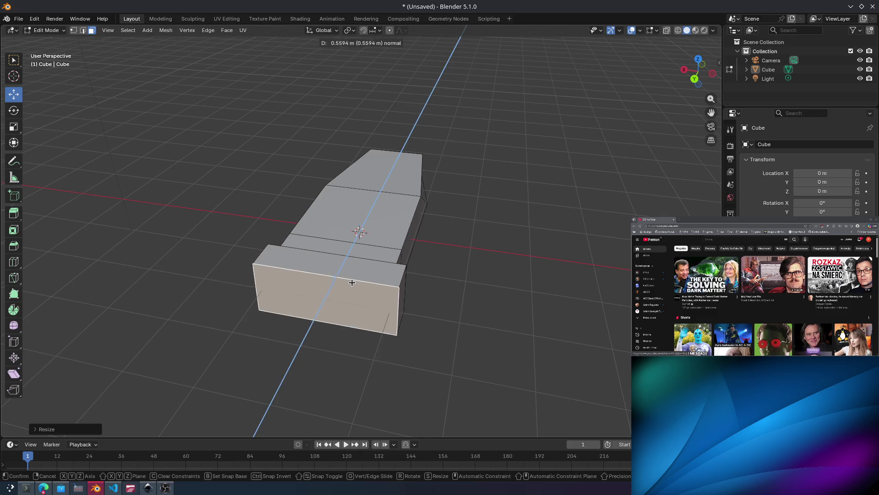
pyautogui.click(366, 270)
pyautogui.moveTo(366, 270)
pyautogui.mouseDown(button='middle')
pyautogui.moveTo(351, 248)
pyautogui.moveTo(471, 247)
pyautogui.mouseUp(button='middle')
pyautogui.moveTo(386, 223)
pyautogui.mouseDown(button='middle')
pyautogui.moveTo(471, 228)
pyautogui.moveTo(411, 200)
pyautogui.moveTo(439, 206)
pyautogui.moveTo(446, 187)
pyautogui.mouseUp(button='middle')
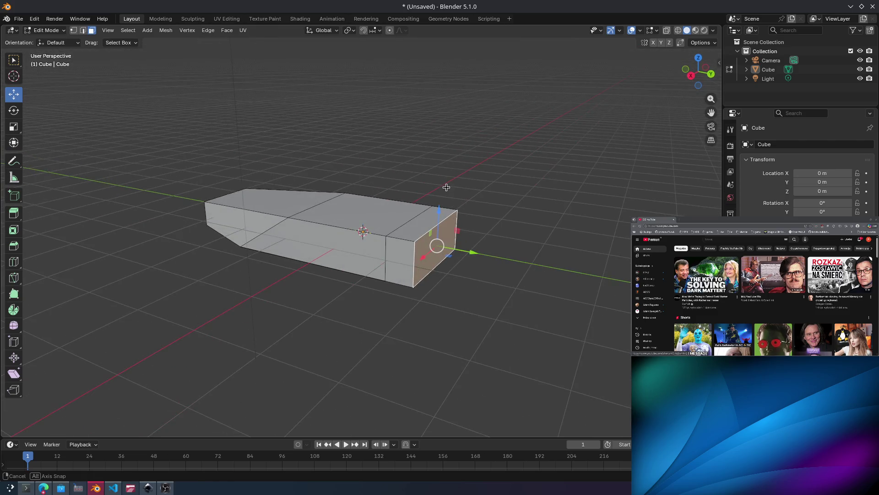
pyautogui.moveTo(392, 191); pyautogui.dragTo(435, 178, button='middle')
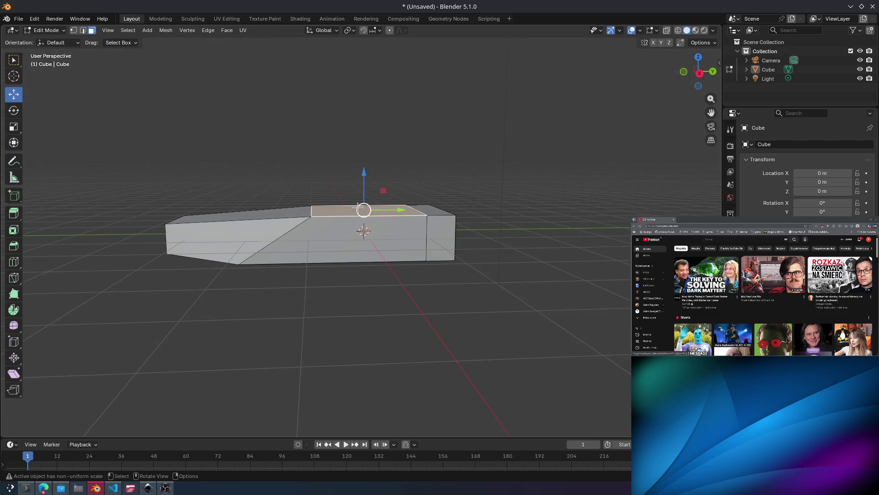
# Select the left and right top faces, extrude them upward, then undo that extrusion.
pyautogui.press('e')
pyautogui.rightClick(379, 170)
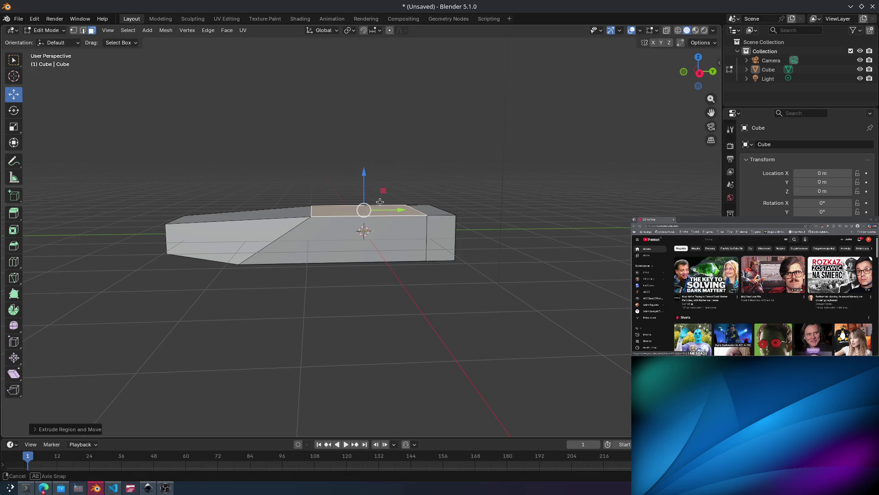
pyautogui.moveTo(378, 170); pyautogui.dragTo(293, 215, button='middle')
pyautogui.click(285, 221)
pyautogui.keyDown('shift'); pyautogui.click(328, 210); pyautogui.keyUp('shift')
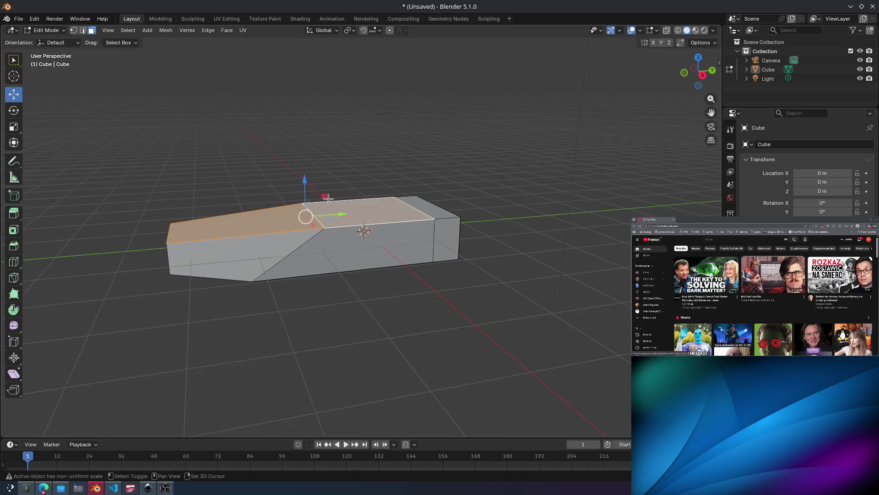
pyautogui.press('e')
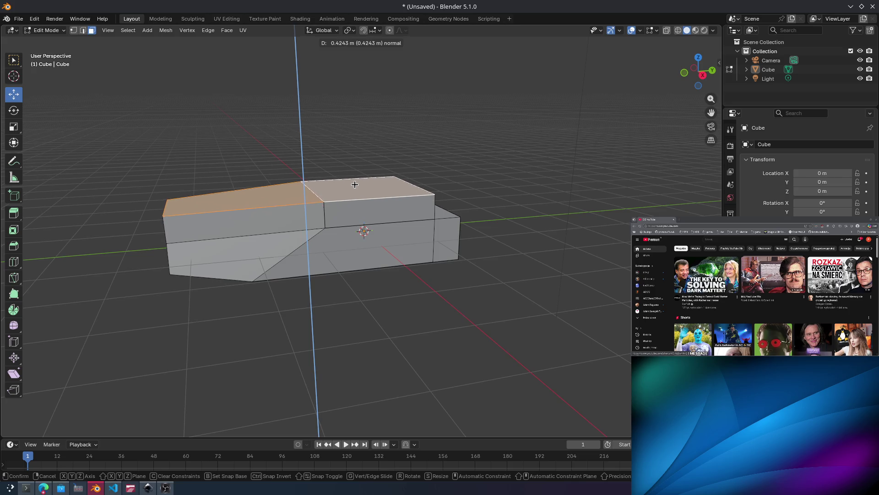
pyautogui.click(354, 184)
pyautogui.moveTo(354, 184); pyautogui.dragTo(437, 180, button='middle')
pyautogui.hotkey('ctrl', 'z')
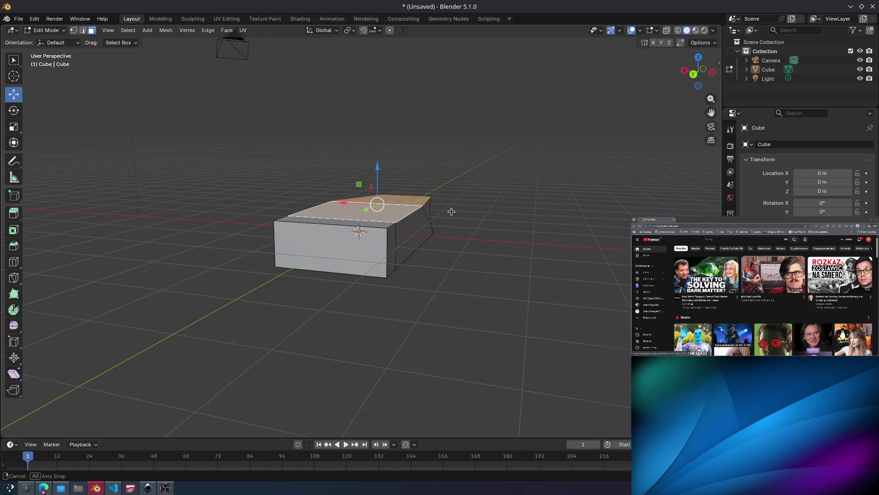
pyautogui.moveTo(451, 211)
pyautogui.mouseDown(button='middle')
pyautogui.moveTo(403, 220)
pyautogui.moveTo(321, 215)
pyautogui.moveTo(261, 198)
pyautogui.mouseUp(button='middle')
# Re-extrude the top faces, then raise the middle section's top face about 0.1985 m.
pyautogui.press('e')
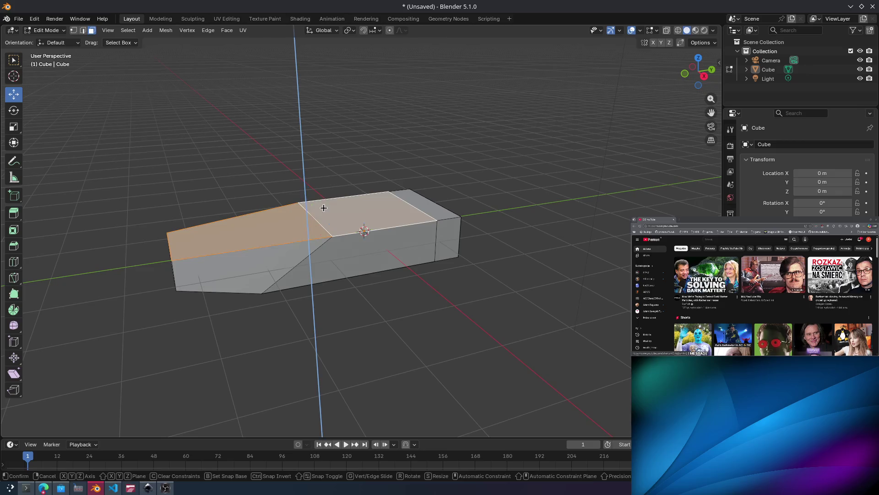
pyautogui.click(325, 192)
pyautogui.moveTo(392, 157)
pyautogui.mouseDown(button='middle')
pyautogui.moveTo(343, 170)
pyautogui.moveTo(379, 153)
pyautogui.moveTo(353, 211)
pyautogui.mouseUp(button='middle')
pyautogui.click(378, 325)
pyautogui.moveTo(378, 325)
pyautogui.mouseDown(button='middle')
pyautogui.moveTo(394, 284)
pyautogui.moveTo(324, 271)
pyautogui.moveTo(377, 290)
pyautogui.moveTo(356, 277)
pyautogui.moveTo(428, 264)
pyautogui.moveTo(363, 232)
pyautogui.moveTo(287, 248)
pyautogui.moveTo(305, 241)
pyautogui.mouseUp(button='middle')
pyautogui.click(347, 193)
pyautogui.press('e')
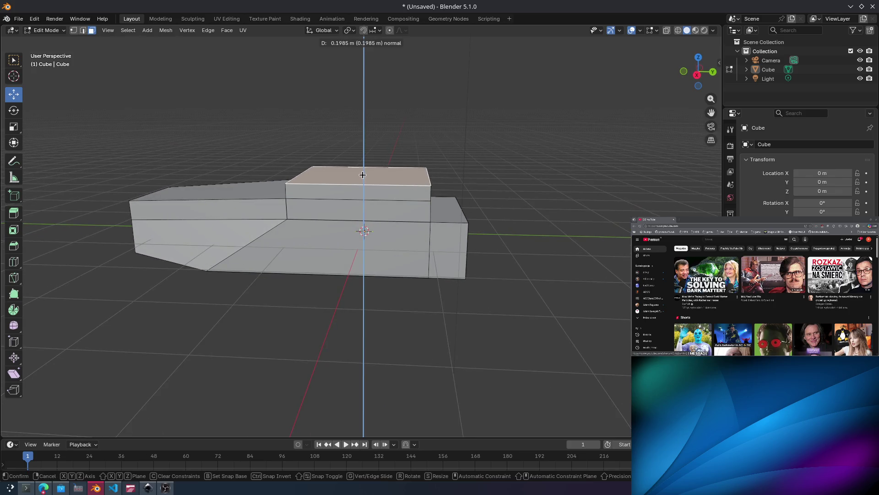
pyautogui.click(363, 175)
pyautogui.moveTo(501, 206)
pyautogui.mouseDown(button='middle')
pyautogui.moveTo(424, 200)
pyautogui.moveTo(434, 200)
pyautogui.mouseUp(button='middle')
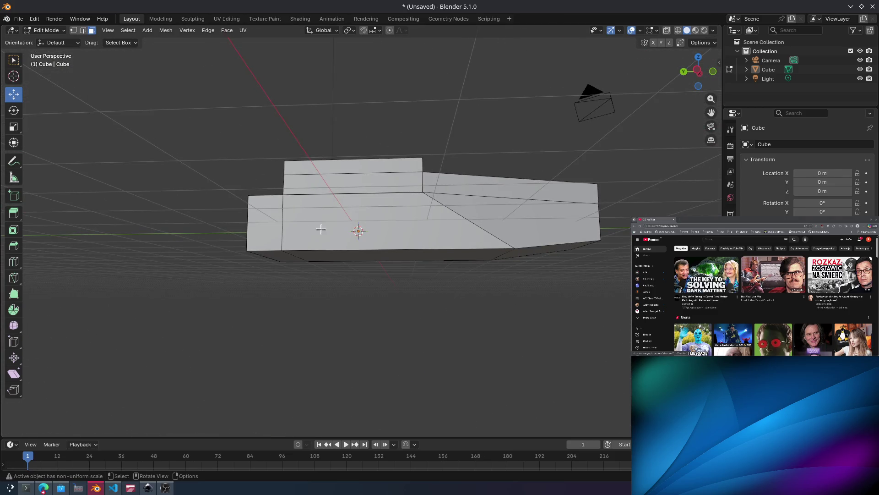
pyautogui.moveTo(360, 284)
pyautogui.mouseDown(button='middle')
pyautogui.moveTo(420, 277)
pyautogui.moveTo(426, 307)
pyautogui.moveTo(412, 287)
pyautogui.moveTo(356, 281)
pyautogui.mouseUp(button='middle')
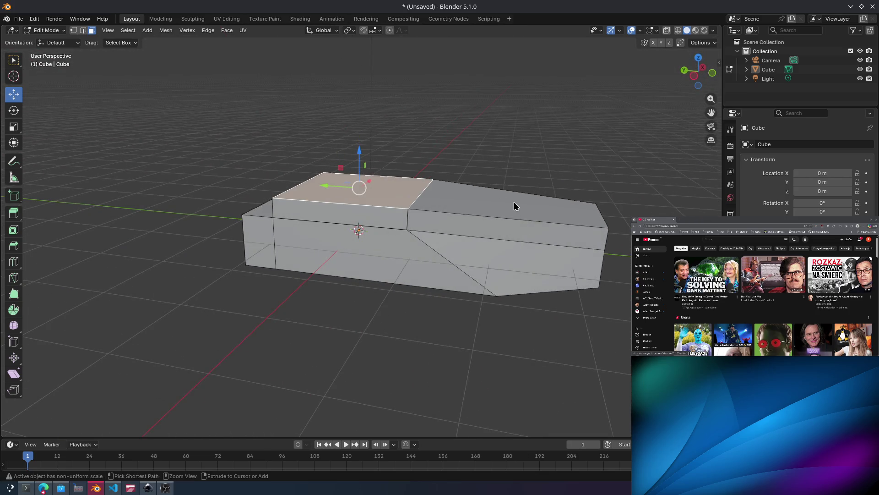
# Select an edge loop around the hull and try raising it, then undo and deselect.
pyautogui.moveTo(511, 202)
pyautogui.mouseDown(button='middle')
pyautogui.moveTo(451, 204)
pyautogui.moveTo(544, 237)
pyautogui.moveTo(496, 222)
pyautogui.moveTo(378, 220)
pyautogui.mouseUp(button='middle')
pyautogui.keyDown('alt'); pyautogui.keyDown('shift'); pyautogui.click(297, 240); pyautogui.keyUp('shift'); pyautogui.keyUp('alt')
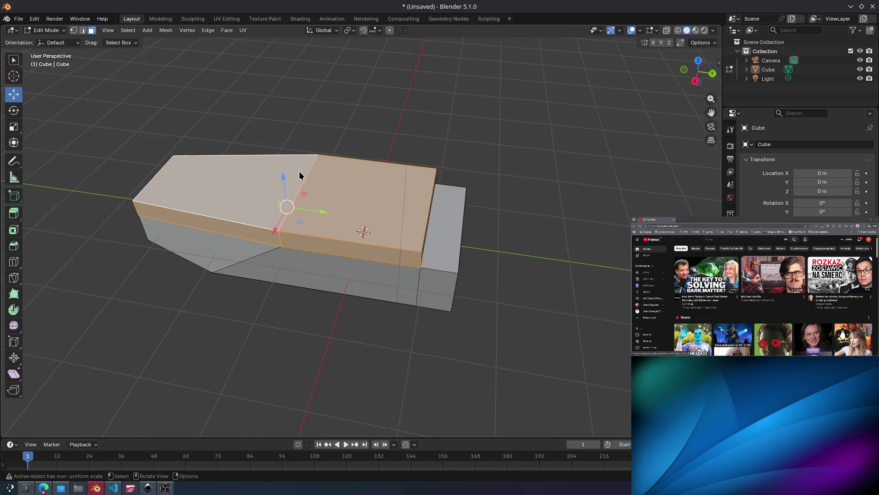
pyautogui.click(82, 32)
pyautogui.click(306, 289)
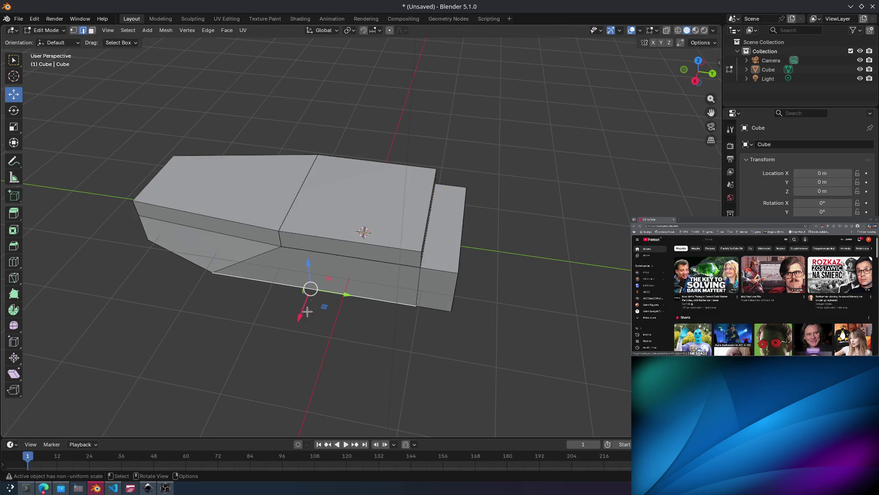
pyautogui.keyDown('alt'); pyautogui.click(270, 219); pyautogui.keyUp('alt')
pyautogui.moveTo(270, 220)
pyautogui.mouseDown(button='middle')
pyautogui.moveTo(336, 174)
pyautogui.moveTo(361, 232)
pyautogui.moveTo(389, 158)
pyautogui.moveTo(379, 151)
pyautogui.moveTo(407, 170)
pyautogui.mouseUp(button='middle')
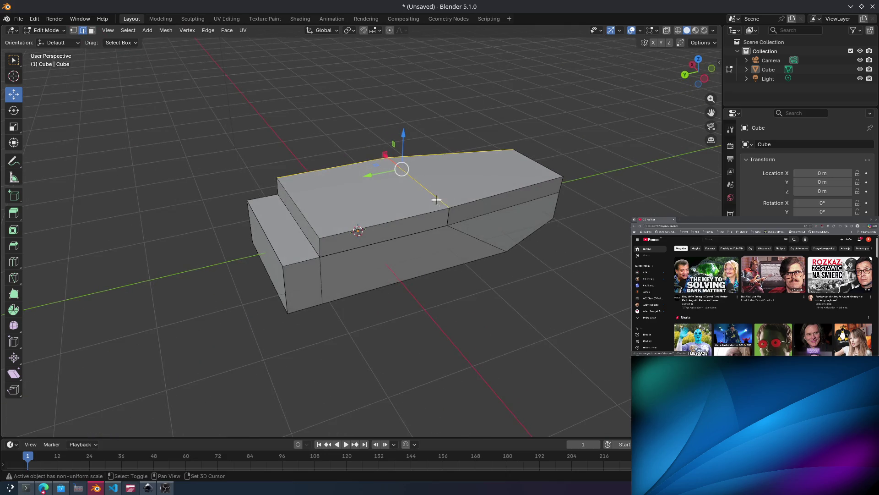
pyautogui.keyDown('alt'); pyautogui.keyDown('shift'); pyautogui.click(455, 211); pyautogui.keyUp('shift'); pyautogui.keyUp('alt')
pyautogui.moveTo(455, 210)
pyautogui.mouseDown(button='middle')
pyautogui.moveTo(494, 210)
pyautogui.moveTo(530, 171)
pyautogui.moveTo(517, 170)
pyautogui.mouseUp(button='middle')
pyautogui.moveTo(296, 156); pyautogui.dragTo(297, 135)
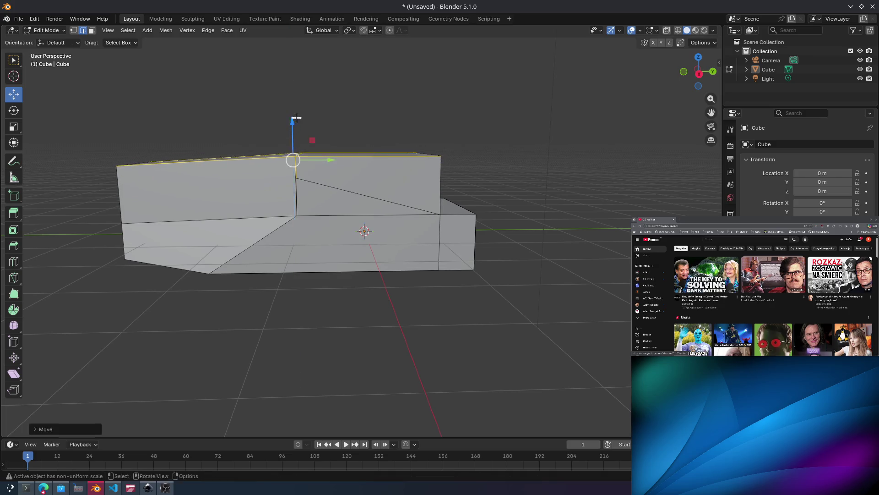
pyautogui.hotkey('ctrl', 'z')
pyautogui.hotkey('alt', 'a')
# Try raising a top corner vertex, undo it, and select the lower vertex instead.
pyautogui.moveTo(327, 213); pyautogui.dragTo(317, 223, button='middle')
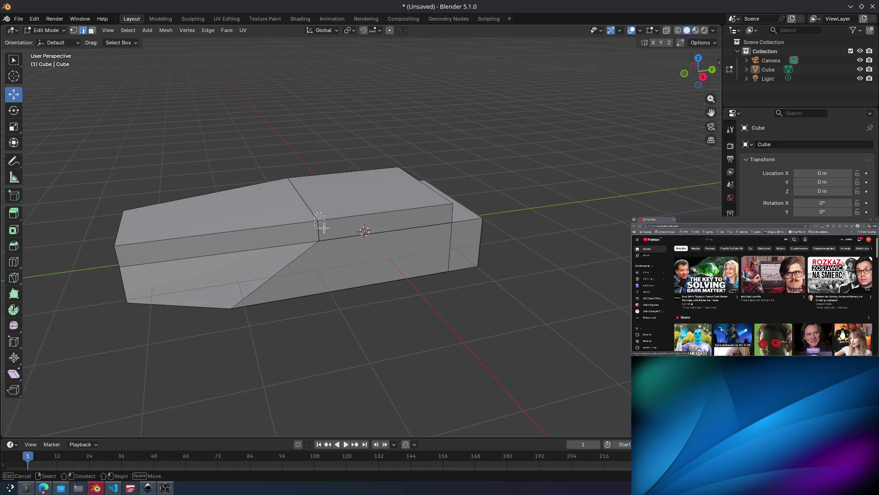
pyautogui.keyDown('alt'); pyautogui.click(321, 220); pyautogui.keyUp('alt')
pyautogui.click(74, 30)
pyautogui.click(317, 220)
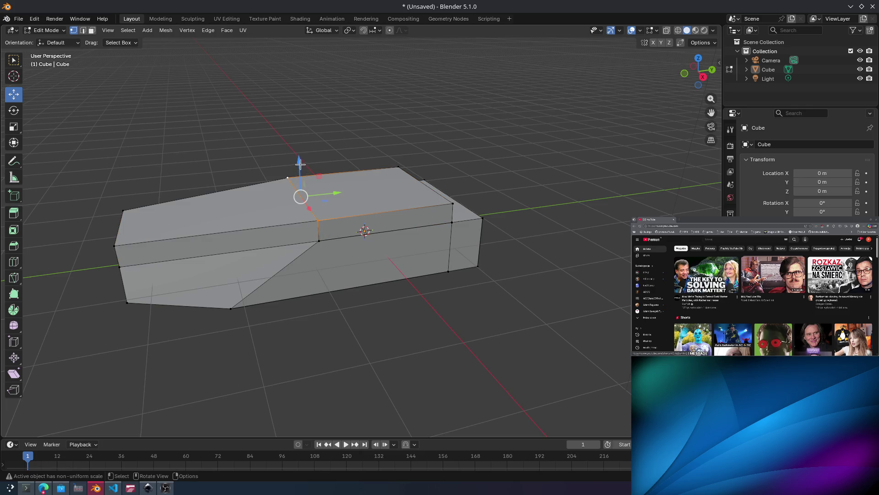
pyautogui.moveTo(300, 164); pyautogui.dragTo(299, 138)
pyautogui.hotkey('ctrl', 'z')
pyautogui.scroll(4, 318, 214)
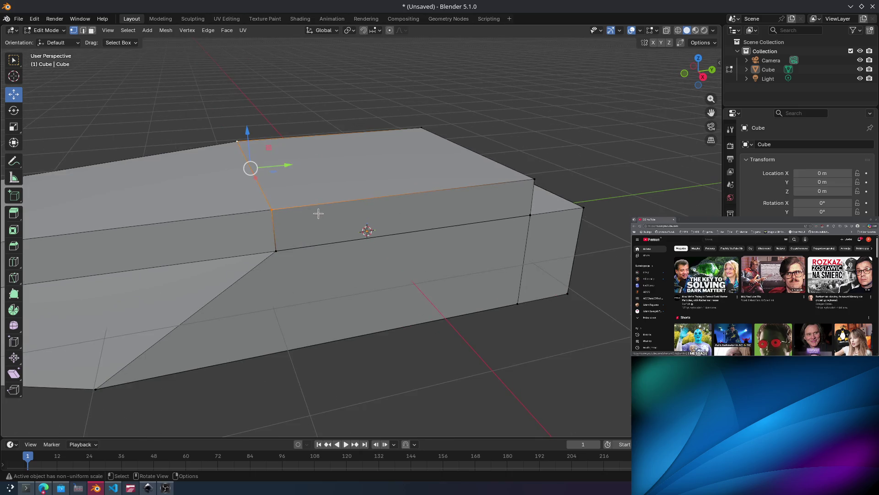
pyautogui.scroll(2, 253, 218)
pyautogui.keyDown('shift'); pyautogui.click(192, 183); pyautogui.keyUp('shift')
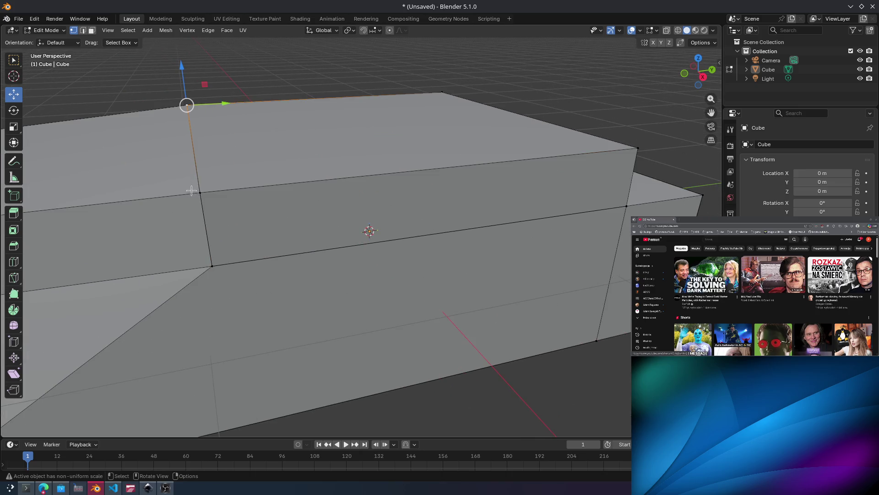
pyautogui.moveTo(211, 207); pyautogui.dragTo(212, 207)
# Raise the selected vertex upward to reshape the hull's top.
pyautogui.moveTo(204, 155)
pyautogui.mouseDown(button='middle')
pyautogui.moveTo(234, 155)
pyautogui.moveTo(141, 186)
pyautogui.mouseUp(button='middle')
pyautogui.moveTo(90, 173)
pyautogui.keyDown('shift'); pyautogui.mouseDown(button='middle')
pyautogui.moveTo(148, 193)
pyautogui.moveTo(261, 179)
pyautogui.moveTo(172, 106)
pyautogui.mouseUp(button='middle'); pyautogui.keyUp('shift')
pyautogui.moveTo(190, 107); pyautogui.dragTo(187, 60)
pyautogui.scroll(-2, 307, 116)
pyautogui.moveTo(255, 172); pyautogui.dragTo(295, 153, button='middle')
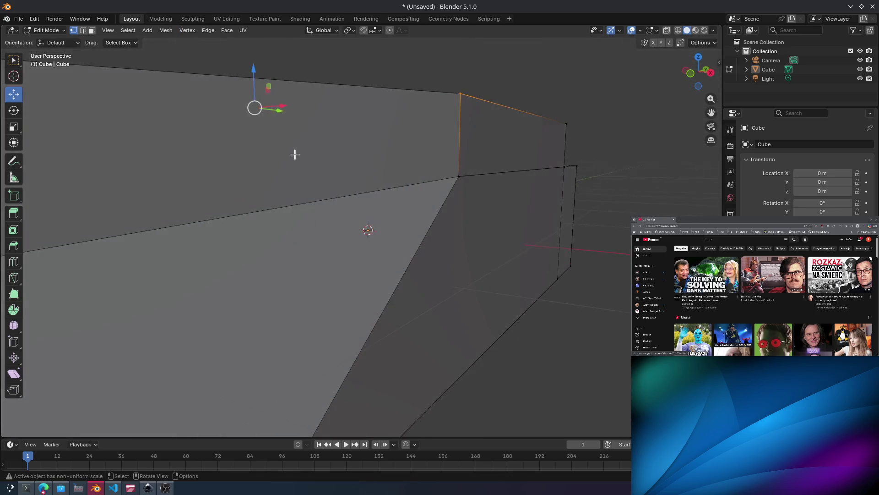
pyautogui.scroll(-3, 294, 153)
pyautogui.moveTo(293, 193); pyautogui.dragTo(255, 198, button='middle')
pyautogui.scroll(3, 259, 196)
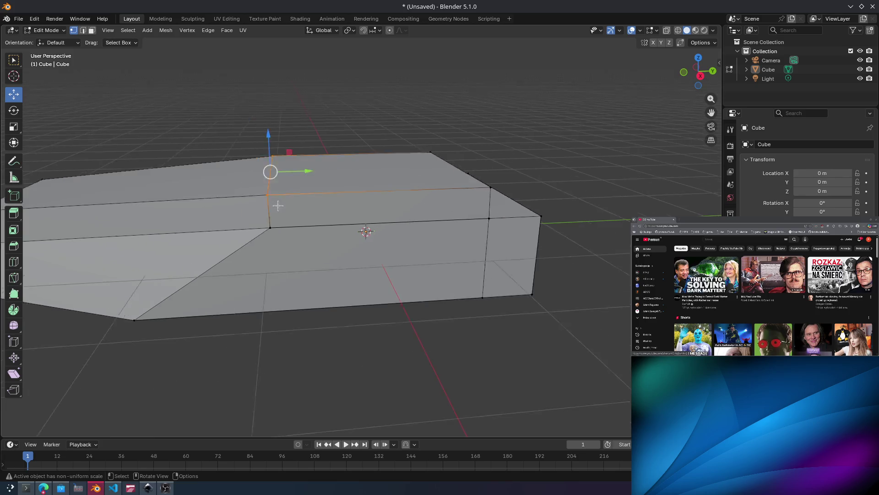
# Select the corner vertices at the top-left of the hull, then clear the selection.
pyautogui.moveTo(247, 194); pyautogui.dragTo(251, 195)
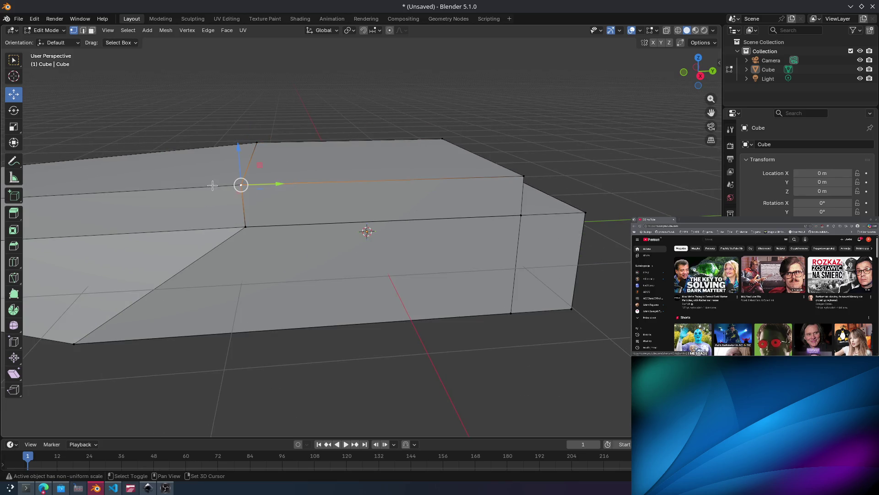
pyautogui.click(212, 185)
pyautogui.click(240, 184)
pyautogui.moveTo(240, 183); pyautogui.dragTo(257, 164, button='middle')
pyautogui.moveTo(210, 129)
pyautogui.mouseDown()
pyautogui.moveTo(251, 169)
pyautogui.moveTo(268, 125)
pyautogui.mouseUp()
pyautogui.scroll(-4, 268, 125)
pyautogui.moveTo(268, 125)
pyautogui.mouseDown(button='middle')
pyautogui.moveTo(275, 119)
pyautogui.moveTo(261, 105)
pyautogui.moveTo(366, 192)
pyautogui.mouseUp(button='middle')
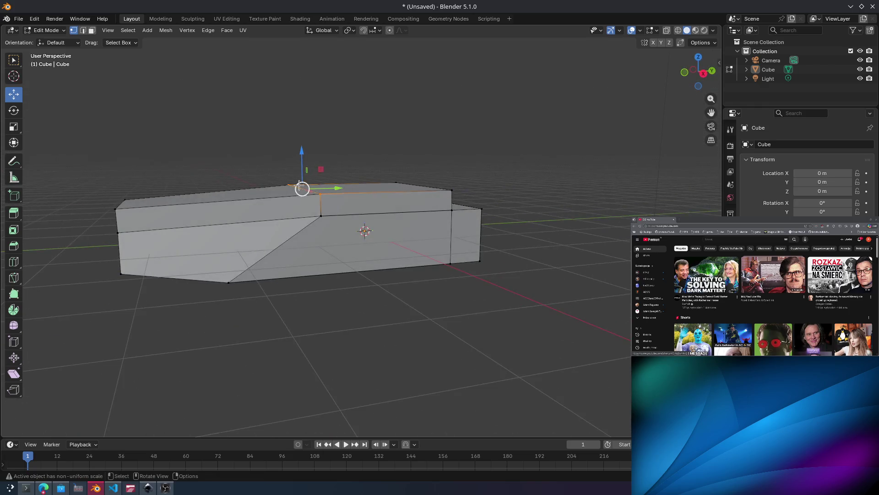
pyautogui.scroll(6, 367, 193)
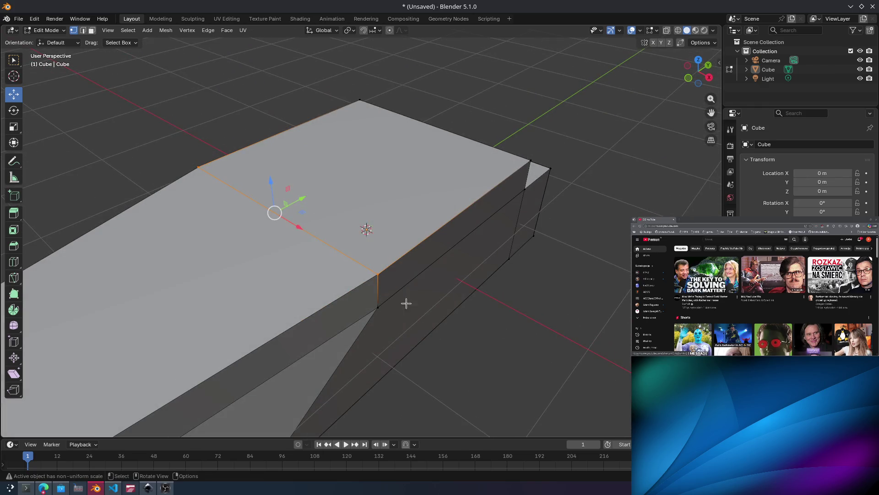
pyautogui.hotkey('alt', 'a')
# Select two vertices on the top edge and trial-raise them, undoing the move.
pyautogui.moveTo(368, 227)
pyautogui.mouseDown(button='middle')
pyautogui.moveTo(430, 235)
pyautogui.moveTo(421, 218)
pyautogui.moveTo(451, 228)
pyautogui.moveTo(433, 208)
pyautogui.moveTo(348, 210)
pyautogui.moveTo(372, 211)
pyautogui.mouseUp(button='middle')
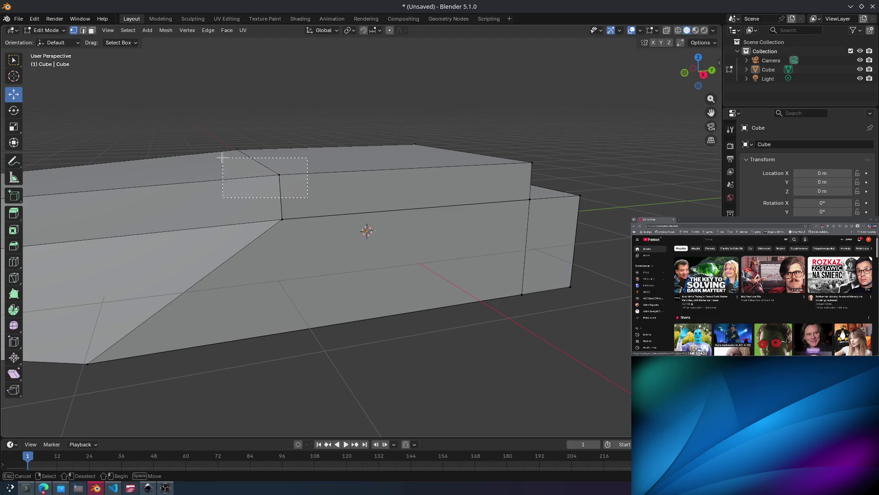
pyautogui.moveTo(219, 157); pyautogui.dragTo(219, 158)
pyautogui.moveTo(243, 157)
pyautogui.mouseDown(button='middle')
pyautogui.moveTo(335, 175)
pyautogui.moveTo(353, 210)
pyautogui.mouseUp(button='middle')
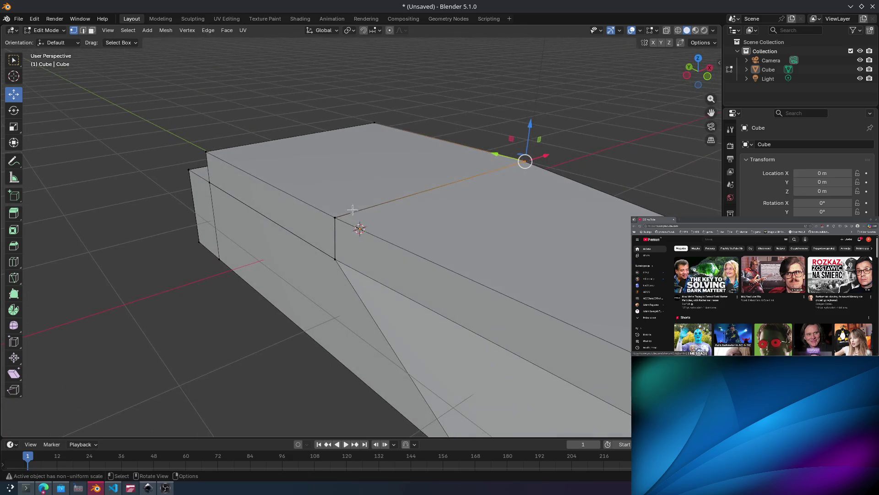
pyautogui.moveTo(297, 180)
pyautogui.mouseDown()
pyautogui.moveTo(377, 236)
pyautogui.moveTo(419, 224)
pyautogui.mouseUp()
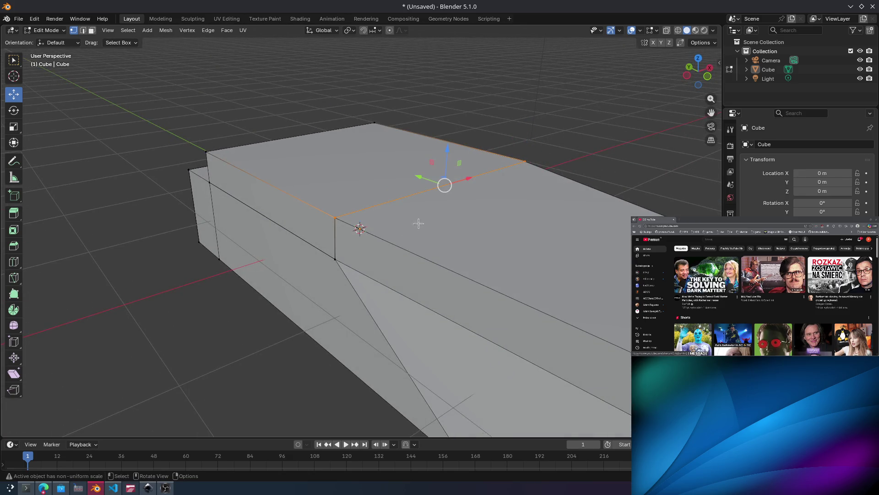
pyautogui.moveTo(420, 247); pyautogui.dragTo(468, 236, button='middle')
pyautogui.moveTo(473, 128)
pyautogui.mouseDown()
pyautogui.moveTo(475, 85)
pyautogui.moveTo(477, 97)
pyautogui.mouseUp()
pyautogui.hotkey('ctrl', 'z')
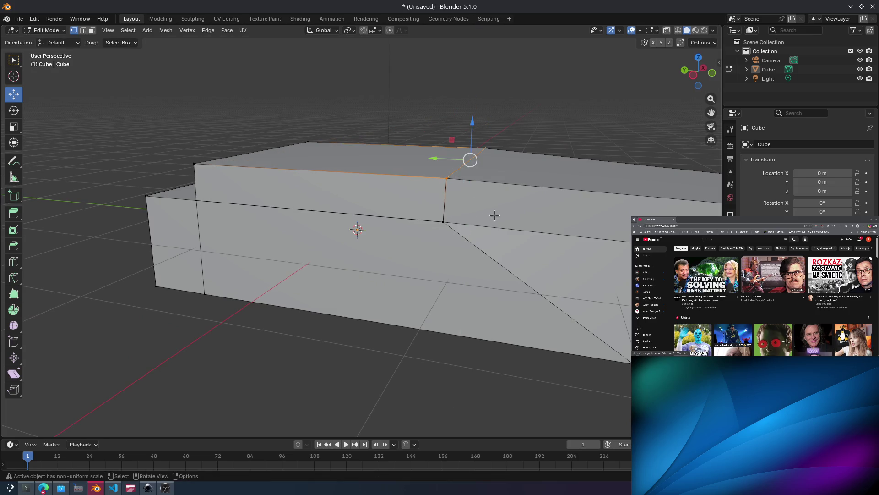
# Raise the far and front top corner vertices upward to form a step.
pyautogui.moveTo(425, 153); pyautogui.dragTo(427, 153)
pyautogui.moveTo(499, 168); pyautogui.dragTo(377, 174, button='middle')
pyautogui.keyDown('shift'); pyautogui.moveTo(384, 197); pyautogui.dragTo(415, 224); pyautogui.keyUp('shift')
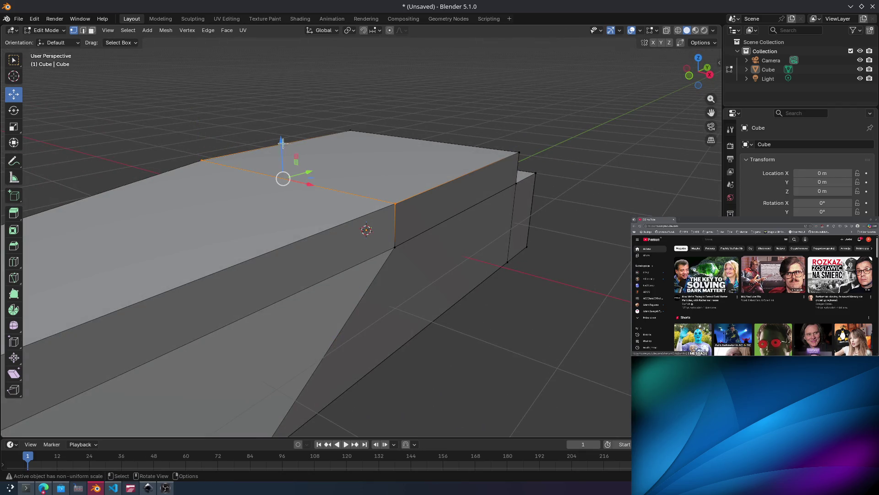
pyautogui.moveTo(283, 143); pyautogui.dragTo(280, 98)
pyautogui.click(541, 247)
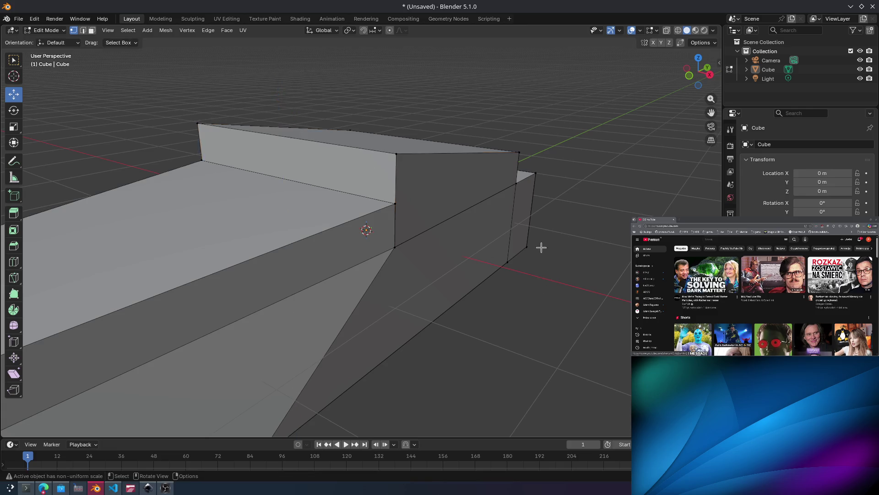
# Try raising the chosen vertices into a higher step, then undo it.
pyautogui.scroll(-8, 438, 224)
pyautogui.moveTo(412, 226)
pyautogui.mouseDown(button='middle')
pyautogui.moveTo(447, 245)
pyautogui.moveTo(446, 256)
pyautogui.mouseUp(button='middle')
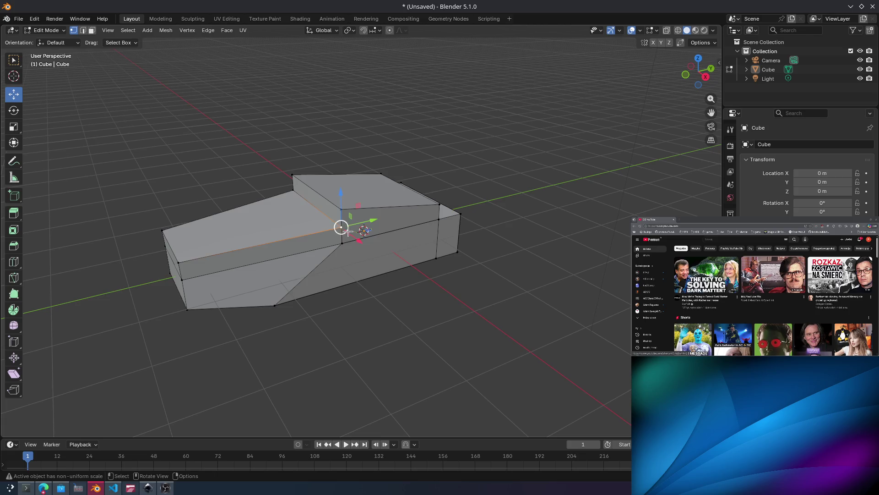
pyautogui.moveTo(343, 198); pyautogui.dragTo(343, 179)
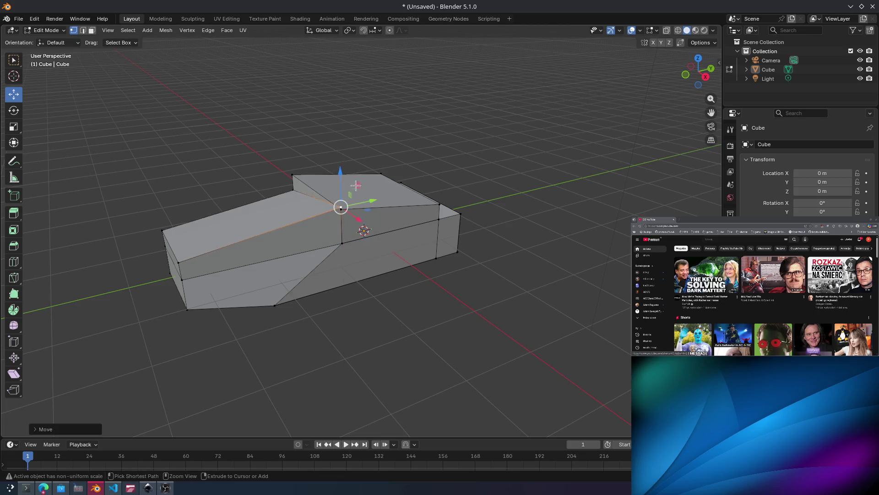
pyautogui.click(359, 259)
pyautogui.hotkey('ctrl', 'z')
pyautogui.hotkey('ctrl', 'z')
# Raise the top corner and far-left top vertices into a higher stepped deck.
pyautogui.scroll(6, 366, 252)
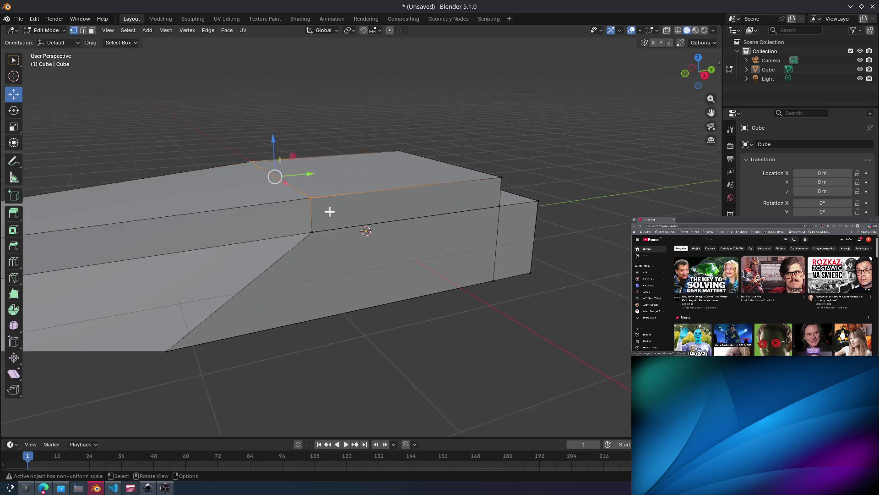
pyautogui.moveTo(366, 228); pyautogui.dragTo(387, 230, button='middle')
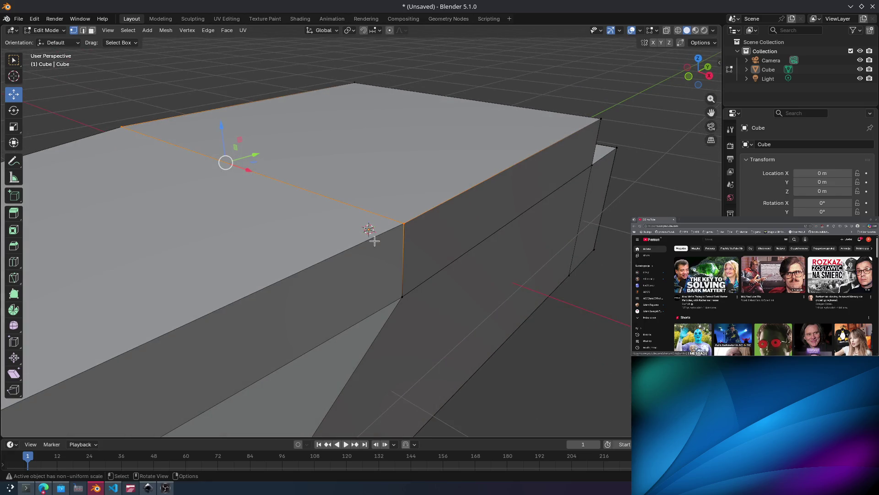
pyautogui.hotkey('alt', 'a')
pyautogui.moveTo(377, 235)
pyautogui.mouseDown()
pyautogui.moveTo(340, 250)
pyautogui.moveTo(369, 228)
pyautogui.moveTo(409, 258)
pyautogui.mouseUp()
pyautogui.keyDown('shift'); pyautogui.click(116, 117); pyautogui.keyUp('shift')
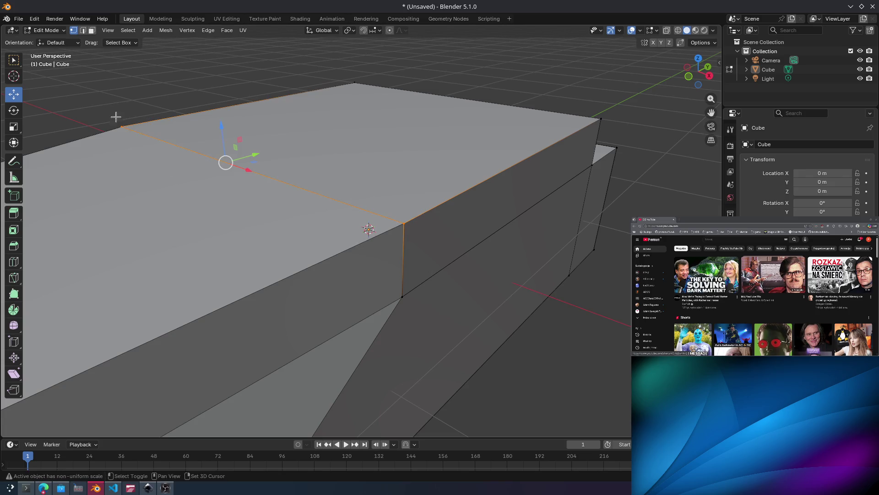
pyautogui.moveTo(220, 127)
pyautogui.mouseDown()
pyautogui.moveTo(220, 103)
pyautogui.moveTo(239, 142)
pyautogui.mouseUp()
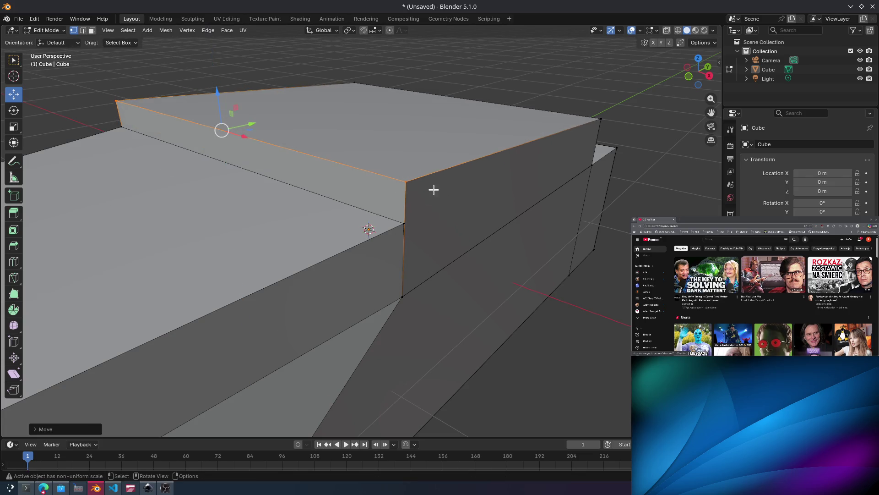
pyautogui.moveTo(432, 188)
pyautogui.mouseDown(button='middle')
pyautogui.moveTo(373, 173)
pyautogui.moveTo(334, 202)
pyautogui.moveTo(361, 228)
pyautogui.moveTo(326, 191)
pyautogui.moveTo(403, 203)
pyautogui.mouseUp(button='middle')
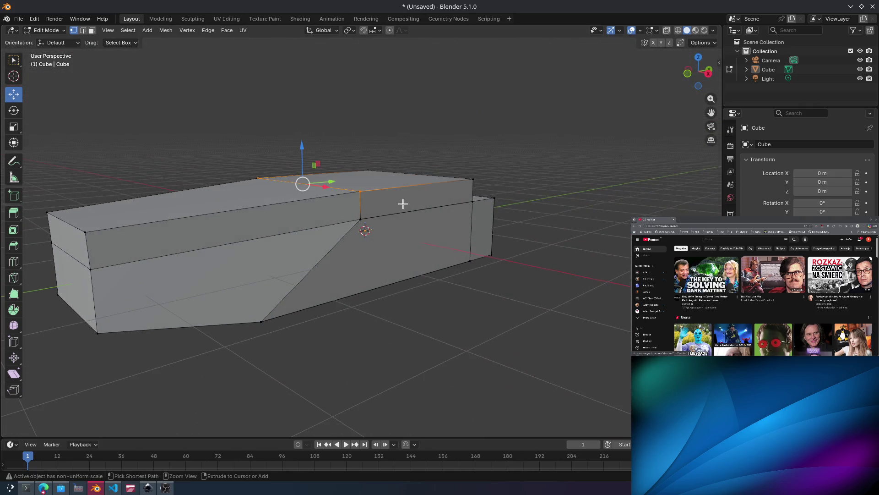
pyautogui.moveTo(300, 265)
pyautogui.mouseDown(button='middle')
pyautogui.moveTo(330, 234)
pyautogui.moveTo(338, 192)
pyautogui.moveTo(363, 242)
pyautogui.moveTo(455, 192)
pyautogui.moveTo(525, 199)
pyautogui.mouseUp(button='middle')
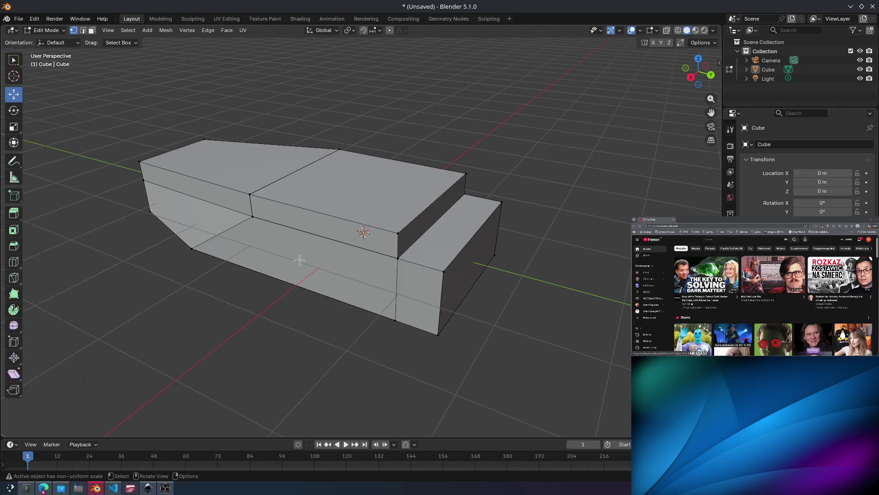
pyautogui.moveTo(307, 266); pyautogui.dragTo(329, 236, button='middle')
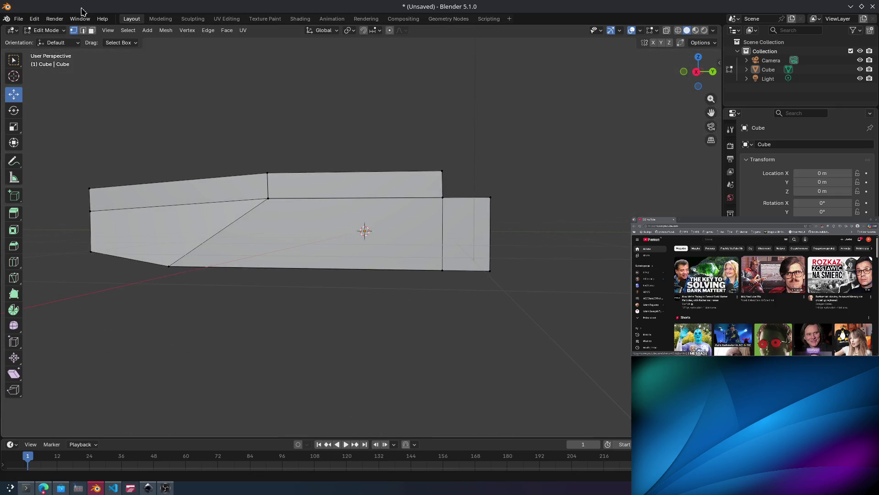
pyautogui.click(92, 30)
# Subdivide the hull's large side face.
pyautogui.click(328, 232)
pyautogui.moveTo(446, 193); pyautogui.dragTo(386, 239, button='middle')
pyautogui.rightClick(390, 243)
pyautogui.click(371, 241)
pyautogui.click(419, 247)
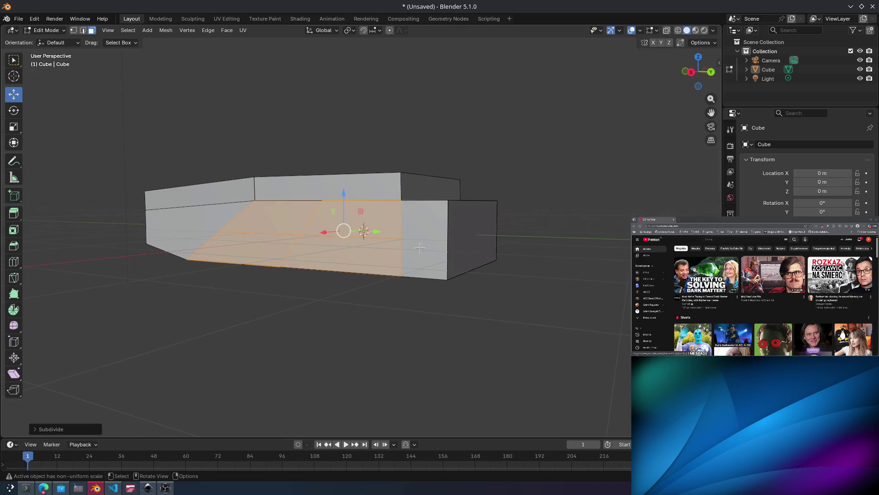
# Extrude the lower side faces on both flanks outward along their normals.
pyautogui.click(265, 261)
pyautogui.click(369, 250)
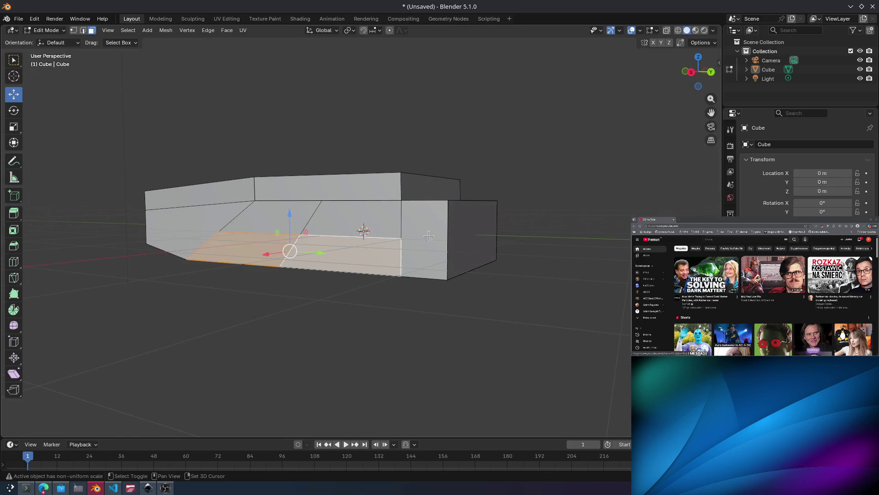
pyautogui.moveTo(368, 250)
pyautogui.mouseDown(button='middle')
pyautogui.moveTo(355, 227)
pyautogui.moveTo(393, 271)
pyautogui.mouseUp(button='middle')
pyautogui.click(435, 259)
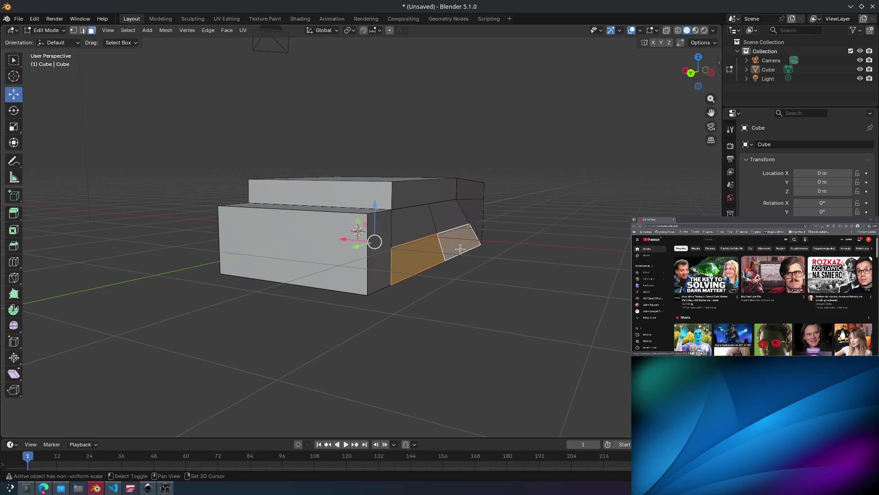
pyautogui.hotkey('alt', 'e')
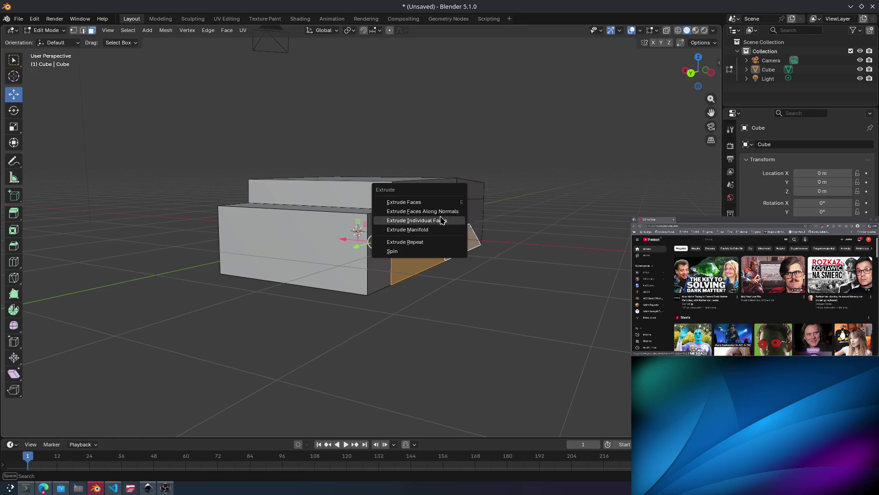
pyautogui.click(439, 211)
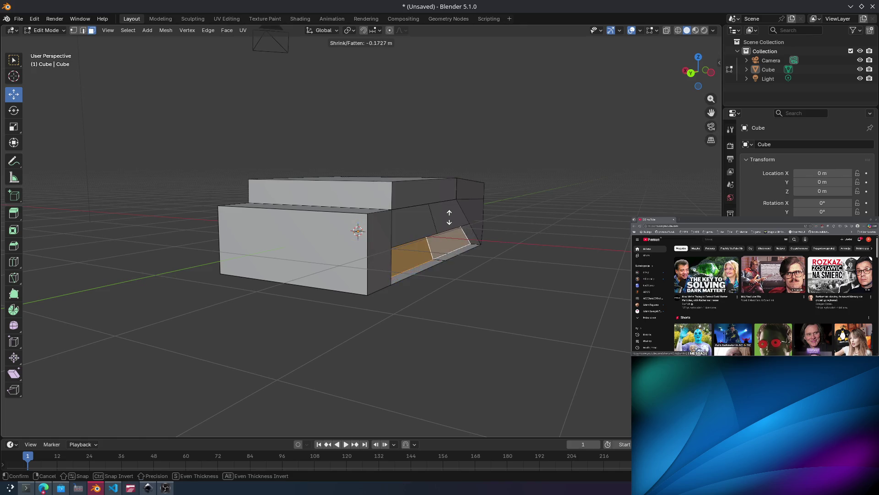
pyautogui.click(416, 149)
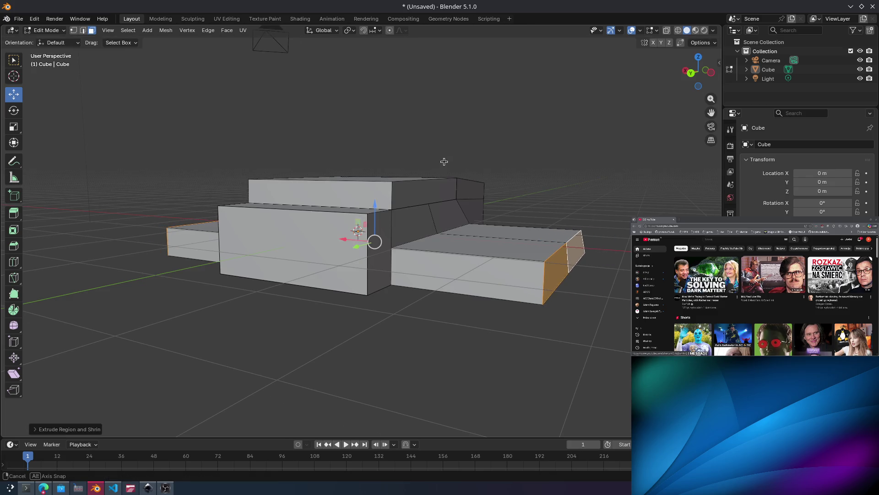
pyautogui.moveTo(441, 163)
pyautogui.mouseDown(button='middle')
pyautogui.moveTo(341, 181)
pyautogui.moveTo(521, 257)
pyautogui.moveTo(522, 232)
pyautogui.mouseUp(button='middle')
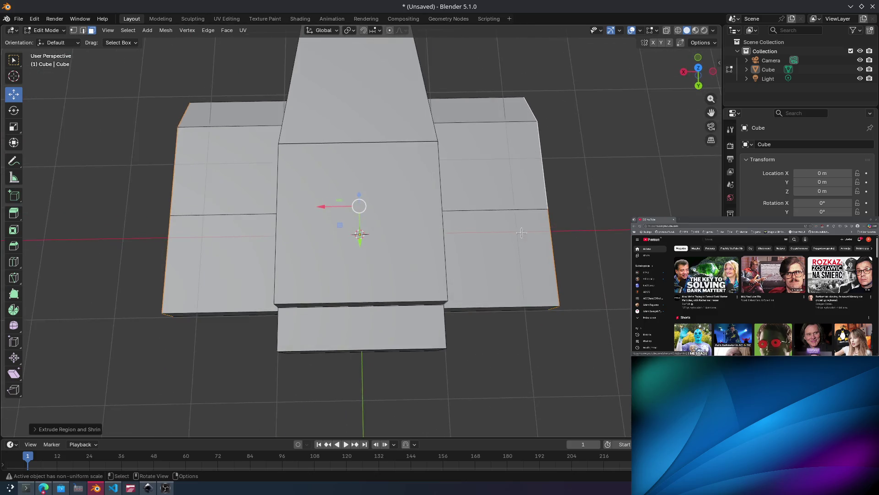
# Extrude the wing faces further outward along their normals.
pyautogui.scroll(-3, 511, 221)
pyautogui.moveTo(386, 195)
pyautogui.mouseDown(button='middle')
pyautogui.moveTo(494, 142)
pyautogui.moveTo(480, 199)
pyautogui.moveTo(415, 232)
pyautogui.moveTo(465, 251)
pyautogui.mouseUp(button='middle')
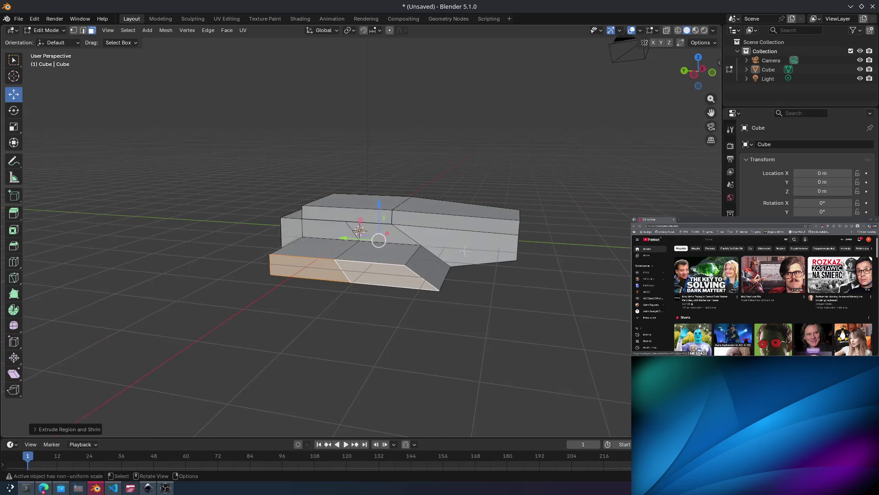
pyautogui.press('e')
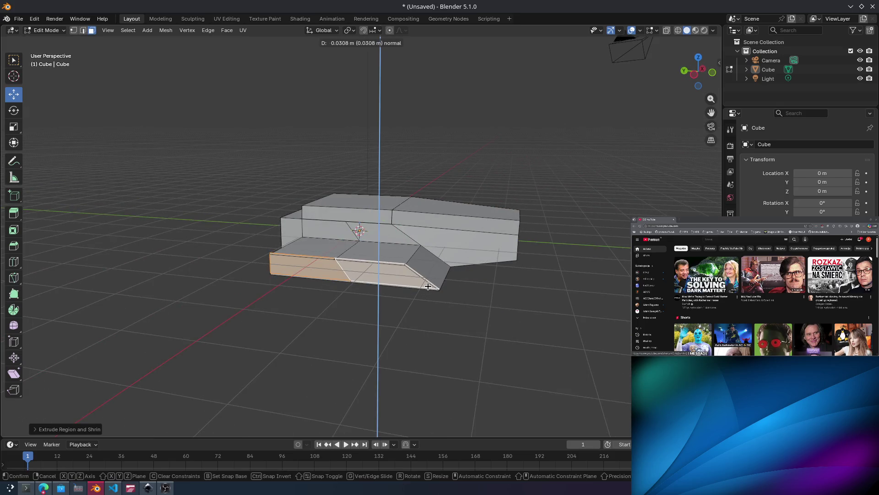
pyautogui.rightClick(411, 295)
pyautogui.hotkey('alt', 'e')
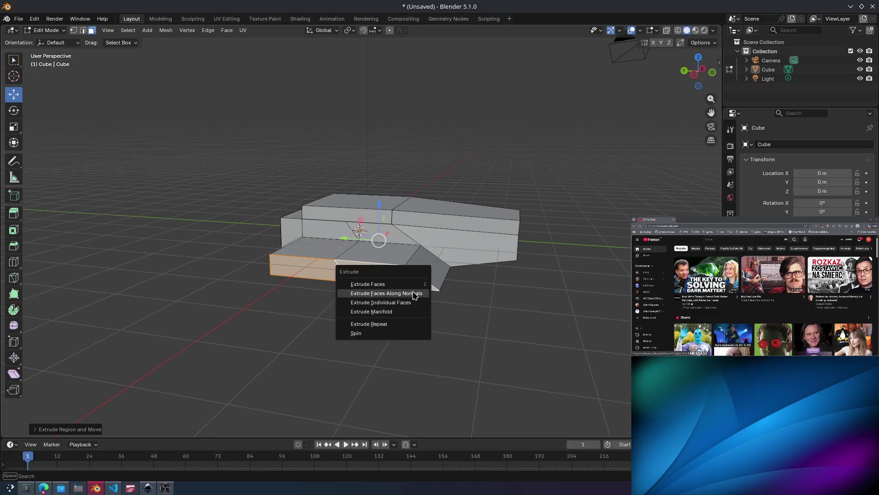
pyautogui.click(410, 294)
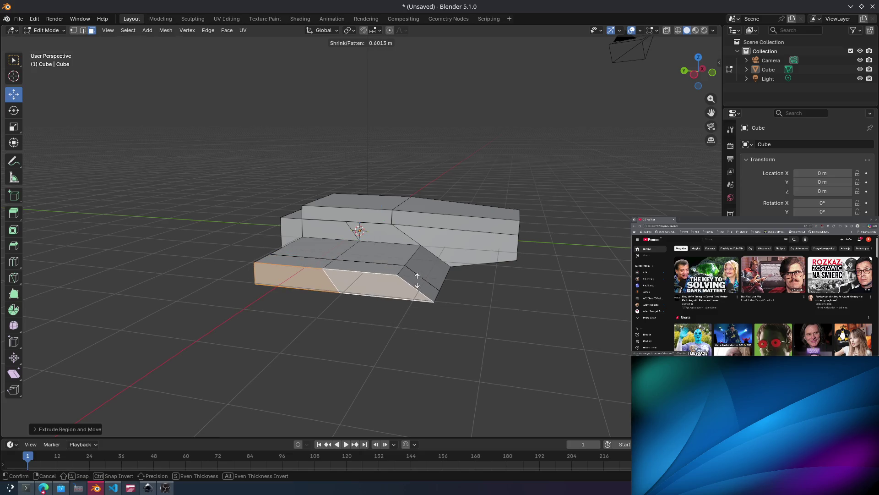
pyautogui.click(418, 278)
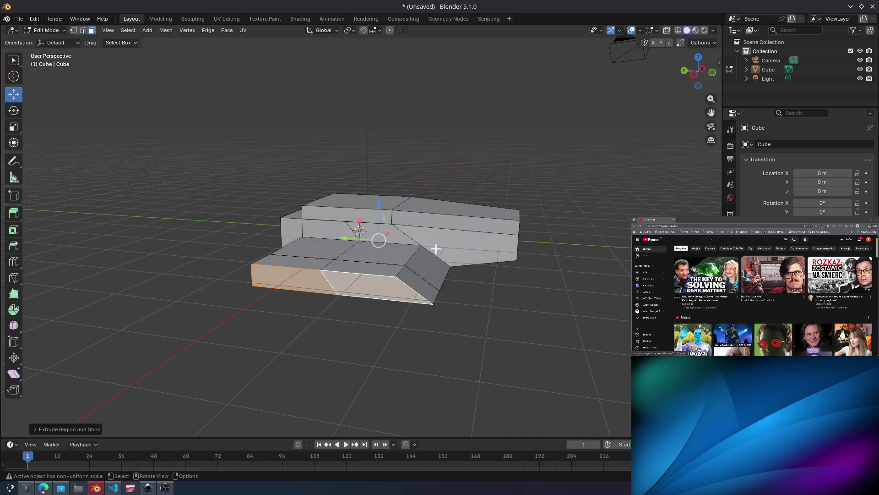
pyautogui.moveTo(418, 278)
pyautogui.mouseDown(button='middle')
pyautogui.moveTo(471, 261)
pyautogui.moveTo(471, 243)
pyautogui.moveTo(363, 308)
pyautogui.mouseUp(button='middle')
# Extrude the wing faces once more and scale their end faces down to about 0.85.
pyautogui.press('e')
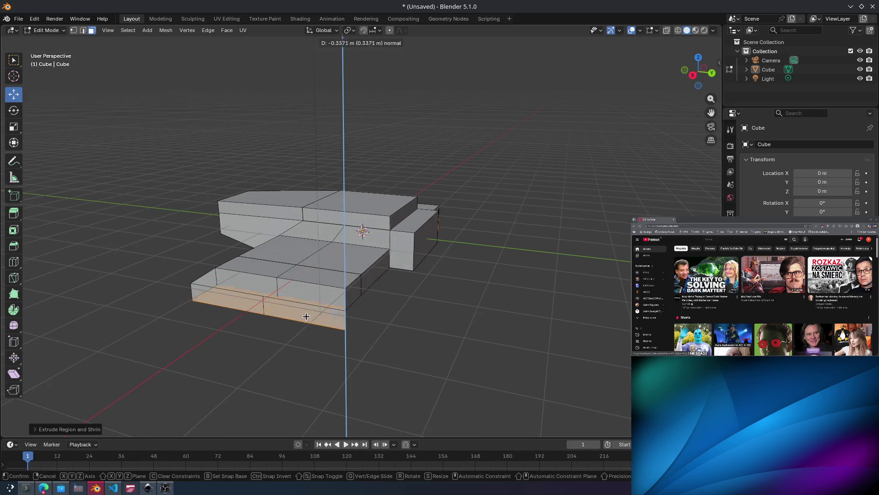
pyautogui.click(320, 281)
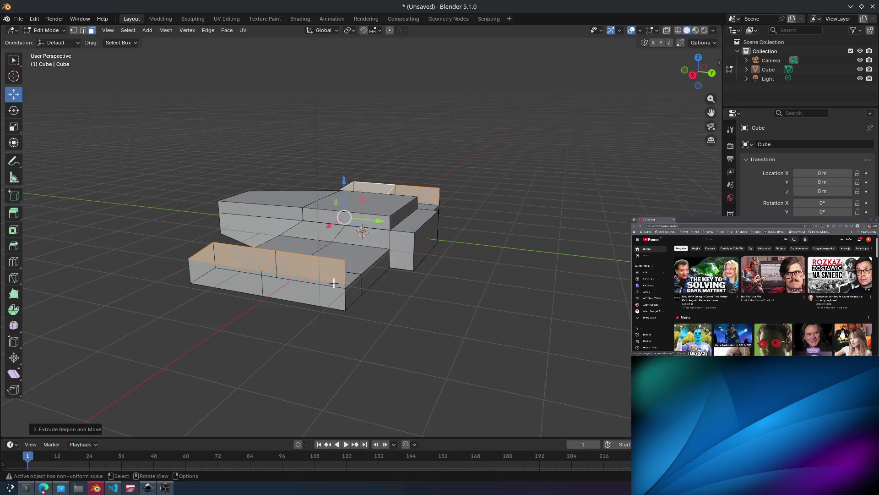
pyautogui.moveTo(320, 281)
pyautogui.mouseDown(button='middle')
pyautogui.moveTo(314, 265)
pyautogui.moveTo(324, 290)
pyautogui.moveTo(272, 291)
pyautogui.moveTo(362, 259)
pyautogui.mouseUp(button='middle')
pyautogui.press('s')
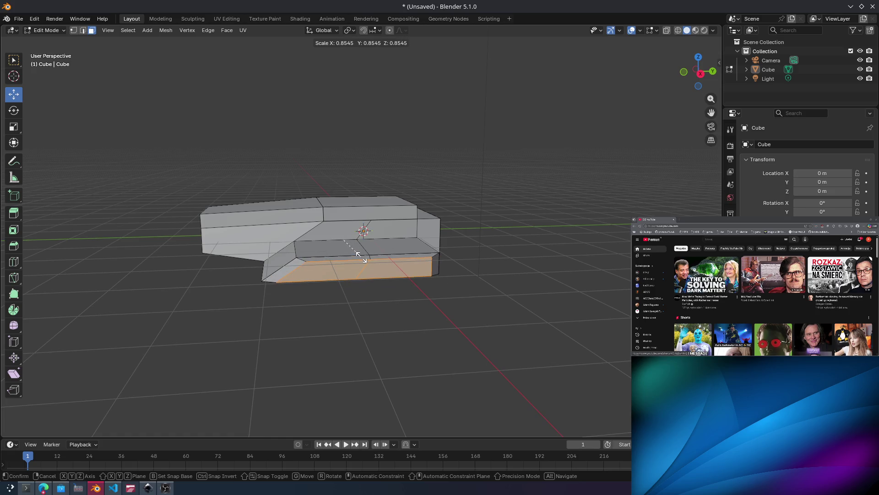
pyautogui.click(364, 259)
pyautogui.moveTo(363, 259)
pyautogui.mouseDown(button='middle')
pyautogui.moveTo(256, 215)
pyautogui.moveTo(247, 228)
pyautogui.moveTo(333, 270)
pyautogui.mouseUp(button='middle')
pyautogui.moveTo(304, 301)
pyautogui.mouseDown(button='middle')
pyautogui.moveTo(397, 265)
pyautogui.moveTo(419, 278)
pyautogui.moveTo(425, 255)
pyautogui.moveTo(476, 246)
pyautogui.mouseUp(button='middle')
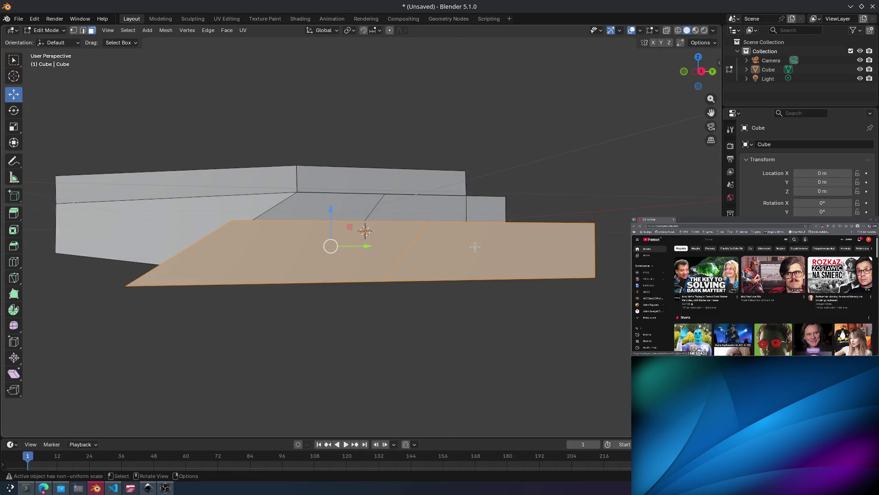
# Scale up the wing's end face, cancelling the stray extrusions.
pyautogui.press('e')
pyautogui.rightClick(467, 247)
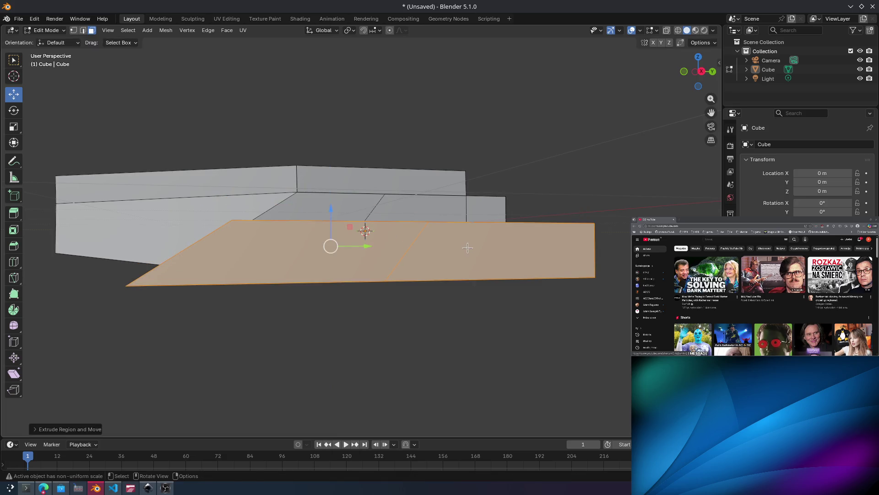
pyautogui.press('s')
pyautogui.click(479, 262)
pyautogui.press('e')
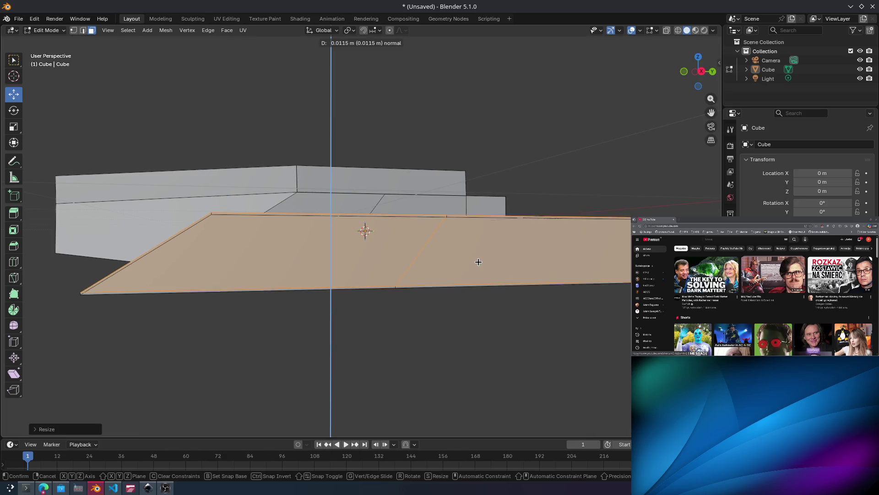
pyautogui.rightClick(480, 263)
pyautogui.moveTo(479, 265)
pyautogui.mouseDown(button='middle')
pyautogui.moveTo(506, 277)
pyautogui.moveTo(510, 288)
pyautogui.moveTo(430, 290)
pyautogui.moveTo(426, 233)
pyautogui.moveTo(418, 232)
pyautogui.moveTo(449, 257)
pyautogui.moveTo(514, 239)
pyautogui.moveTo(427, 198)
pyautogui.moveTo(444, 185)
pyautogui.mouseUp(button='middle')
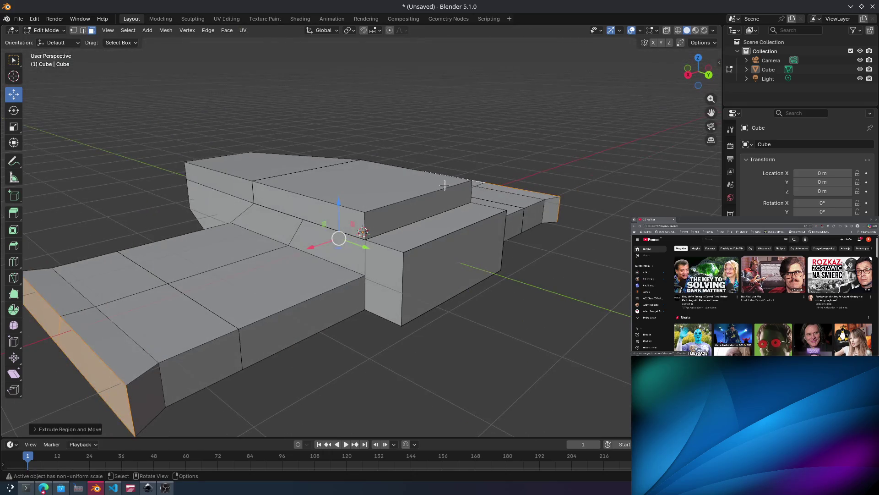
pyautogui.moveTo(408, 219); pyautogui.dragTo(394, 257, button='middle')
pyautogui.scroll(1, 394, 256)
# Extrude the wing's front face outward to add another wing section.
pyautogui.press('s')
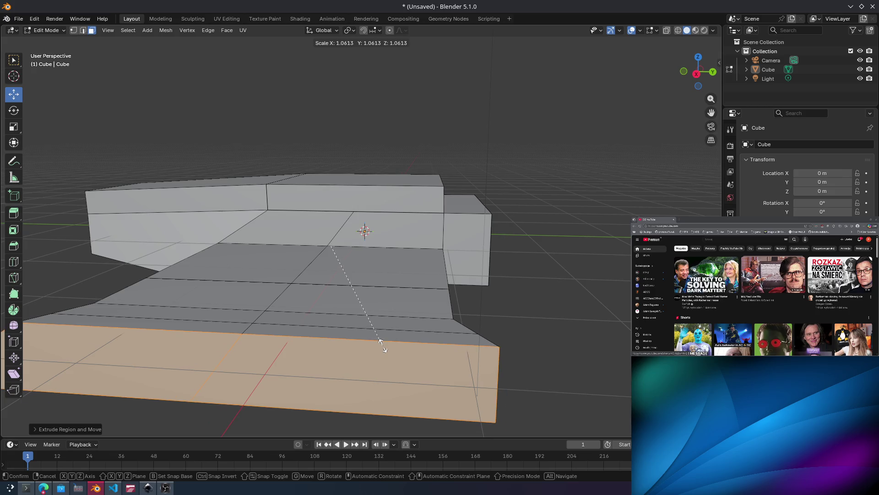
pyautogui.click(388, 341)
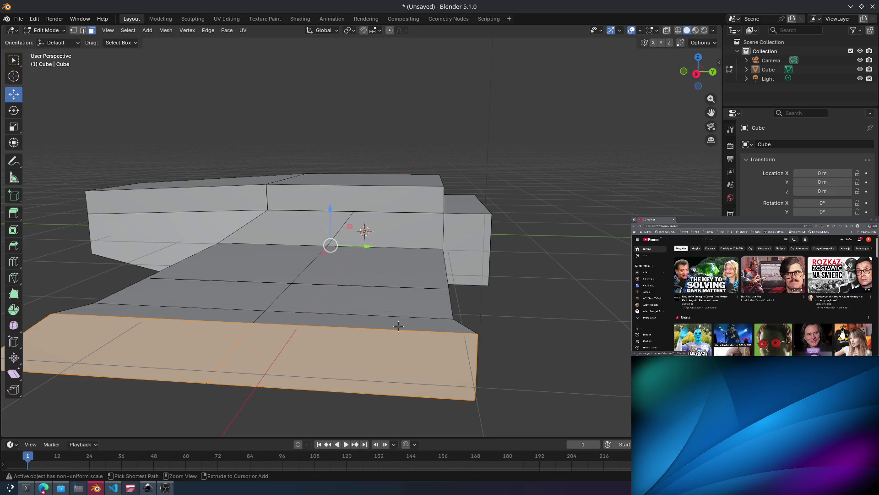
pyautogui.hotkey('ctrl', 'z')
pyautogui.press('e')
pyautogui.click(384, 332)
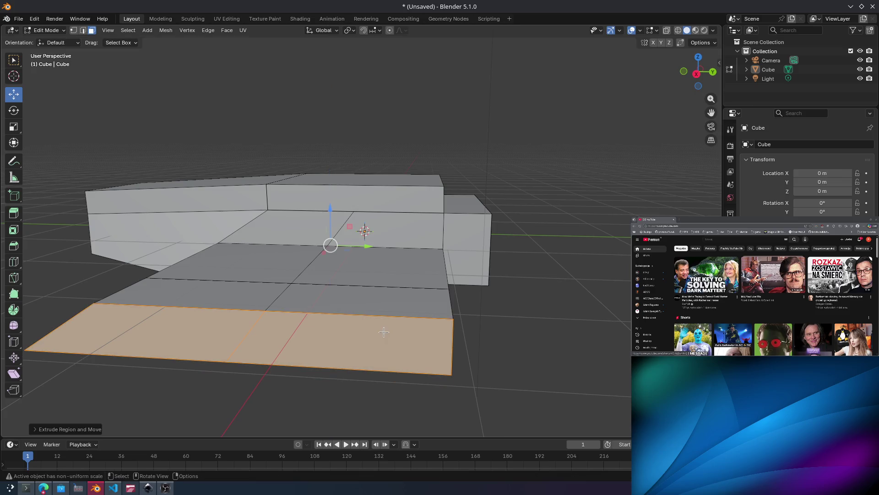
pyautogui.press('e')
pyautogui.rightClick(373, 338)
pyautogui.moveTo(393, 319)
pyautogui.mouseDown(button='middle')
pyautogui.moveTo(339, 330)
pyautogui.moveTo(358, 334)
pyautogui.moveTo(405, 262)
pyautogui.moveTo(429, 304)
pyautogui.moveTo(452, 288)
pyautogui.moveTo(493, 282)
pyautogui.moveTo(545, 244)
pyautogui.mouseUp(button='middle')
pyautogui.click(531, 217)
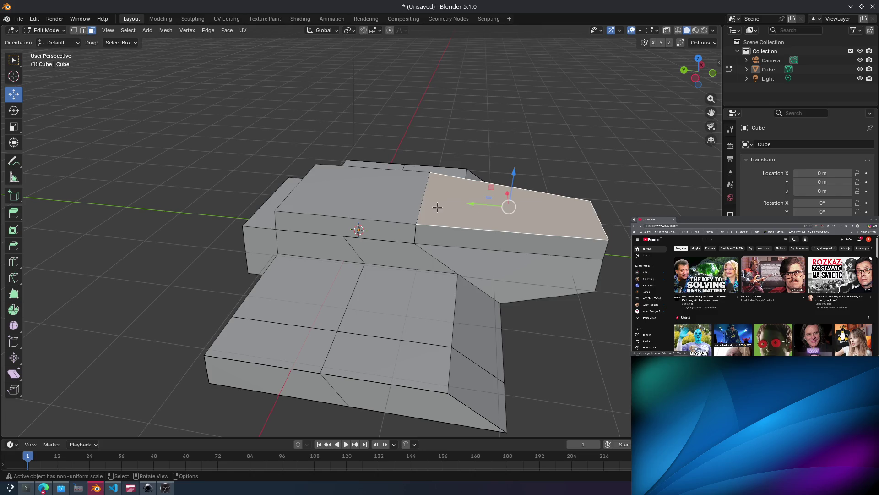
# Select the two top faces of the upper block and lower them slightly.
pyautogui.keyDown('shift'); pyautogui.click(432, 175); pyautogui.keyUp('shift')
pyautogui.click(439, 162)
pyautogui.click(453, 201)
pyautogui.keyDown('shift'); pyautogui.click(413, 175); pyautogui.keyUp('shift')
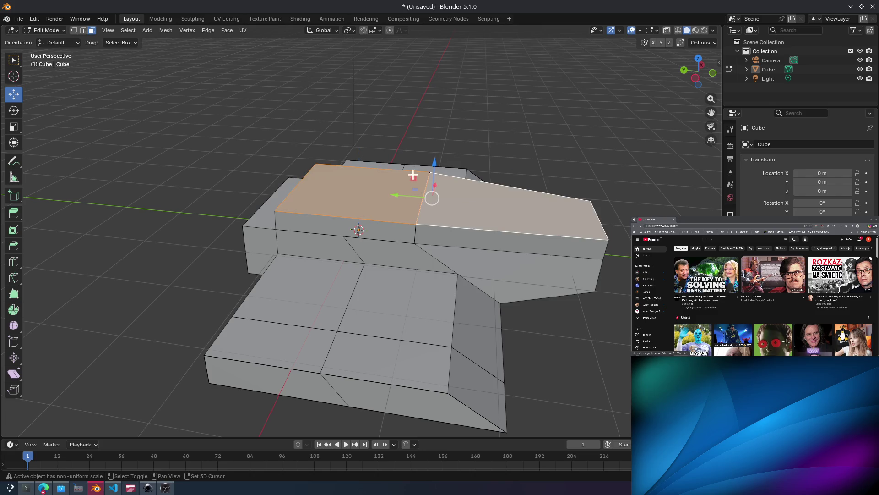
pyautogui.moveTo(436, 159)
pyautogui.mouseDown()
pyautogui.moveTo(438, 126)
pyautogui.moveTo(443, 157)
pyautogui.mouseUp()
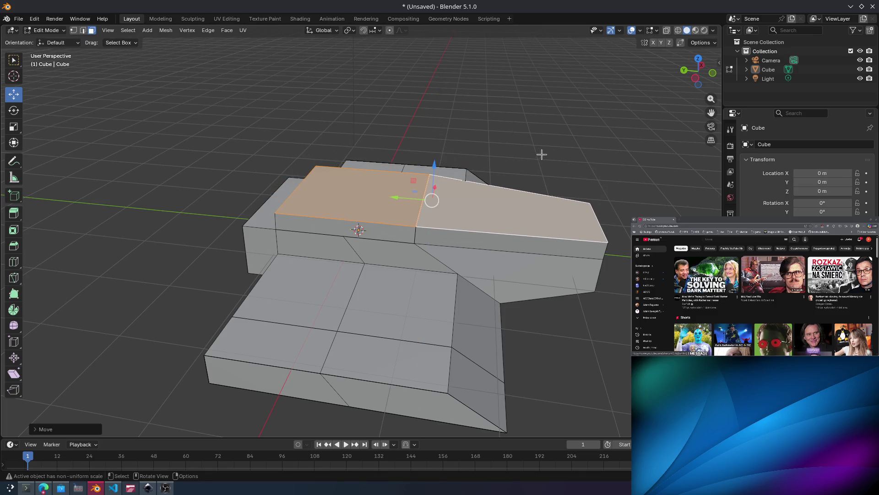
pyautogui.moveTo(571, 147)
pyautogui.mouseDown(button='middle')
pyautogui.moveTo(472, 139)
pyautogui.moveTo(470, 149)
pyautogui.moveTo(439, 135)
pyautogui.moveTo(404, 193)
pyautogui.moveTo(437, 190)
pyautogui.mouseUp(button='middle')
# Extrude the lower slab's side faces outward along their normals.
pyautogui.click(304, 279)
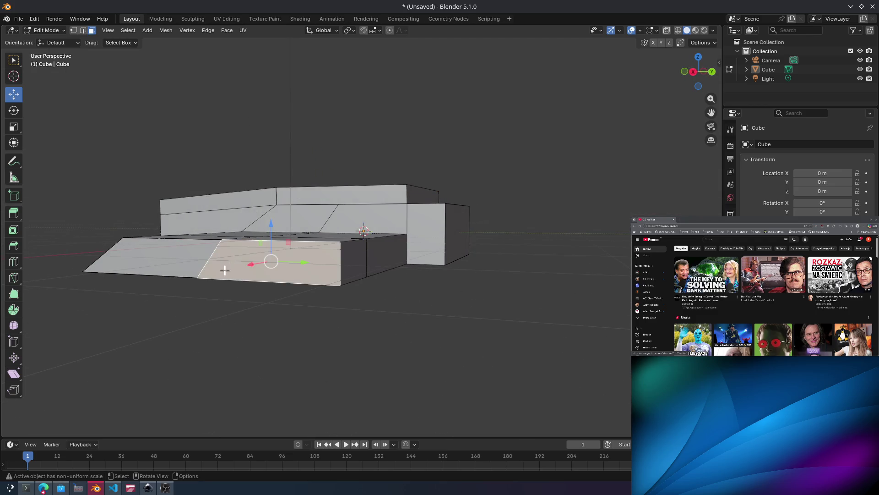
pyautogui.moveTo(226, 270); pyautogui.dragTo(350, 261, button='middle')
pyautogui.keyDown('shift'); pyautogui.click(375, 244); pyautogui.keyUp('shift')
pyautogui.moveTo(388, 283)
pyautogui.mouseDown(button='middle')
pyautogui.moveTo(355, 285)
pyautogui.moveTo(357, 293)
pyautogui.moveTo(444, 245)
pyautogui.moveTo(413, 243)
pyautogui.mouseUp(button='middle')
pyautogui.click(357, 302)
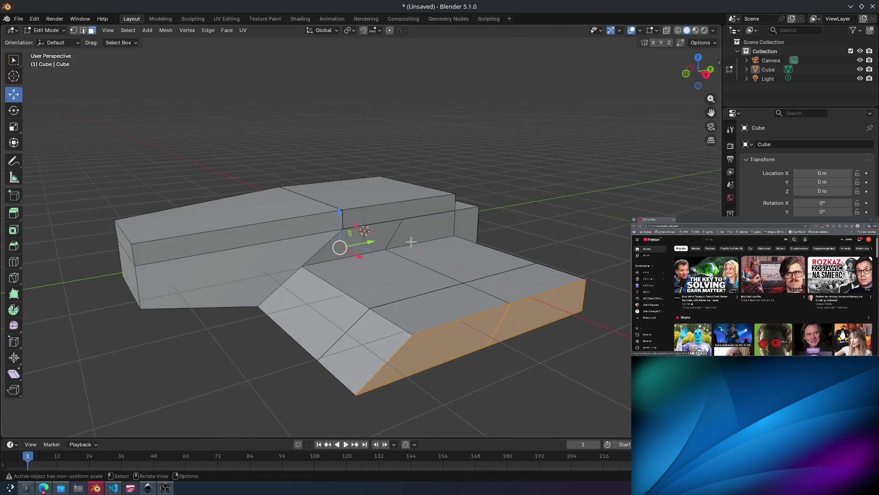
pyautogui.hotkey('alt', 'e')
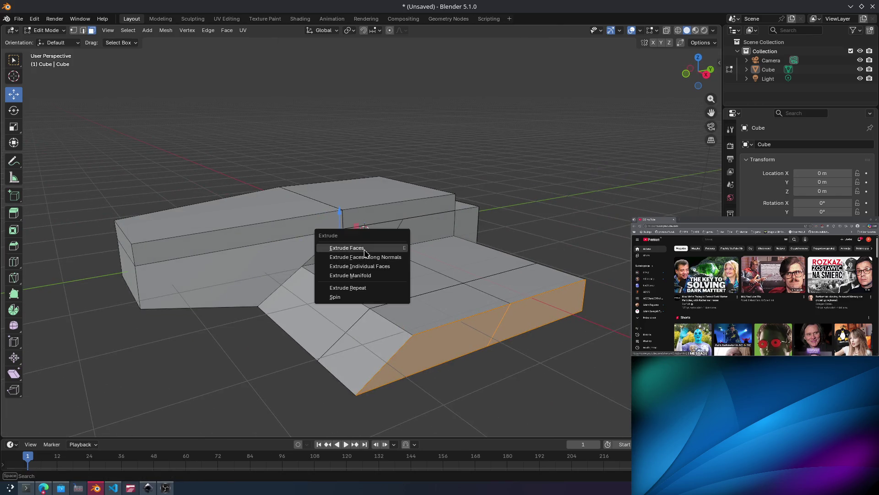
pyautogui.click(359, 247)
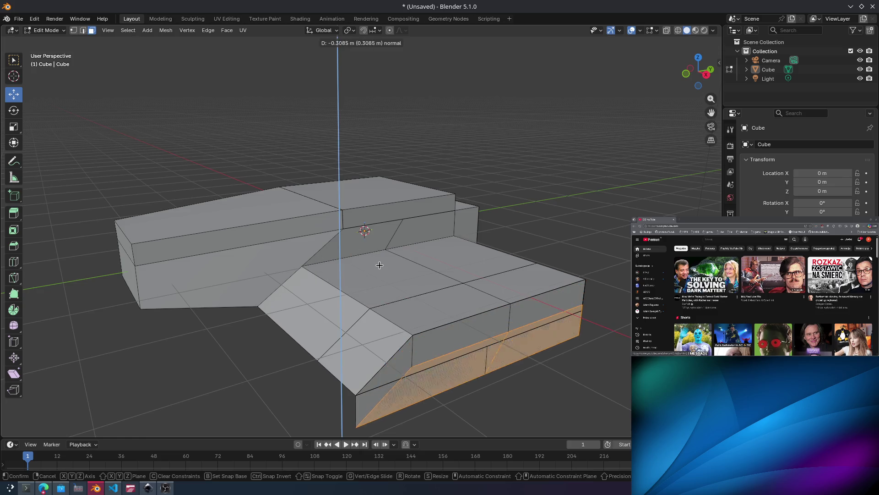
pyautogui.click(386, 213)
pyautogui.moveTo(386, 213)
pyautogui.mouseDown(button='middle')
pyautogui.moveTo(467, 211)
pyautogui.moveTo(400, 215)
pyautogui.moveTo(409, 262)
pyautogui.mouseUp(button='middle')
# Raise the middle block's and left slab's top faces along Z into a new deck level.
pyautogui.press('e')
pyautogui.press('Escape')
pyautogui.click(409, 270)
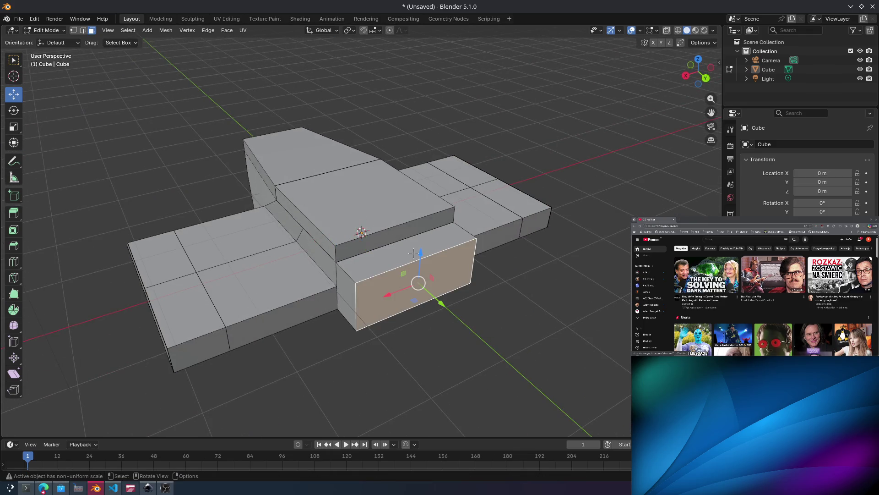
pyautogui.click(284, 287)
pyautogui.keyDown('shift'); pyautogui.click(247, 231); pyautogui.keyUp('shift')
pyautogui.click(435, 180)
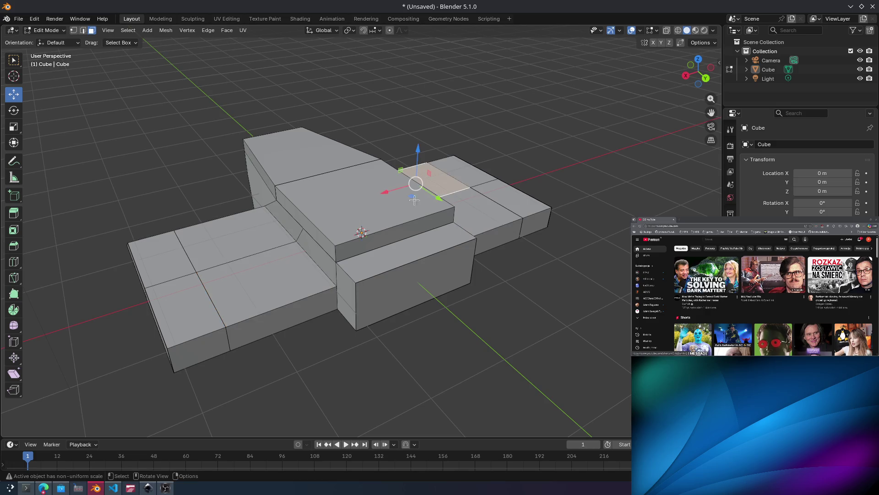
pyautogui.click(384, 211)
pyautogui.moveTo(384, 211); pyautogui.dragTo(307, 229, button='middle')
pyautogui.keyDown('shift'); pyautogui.click(306, 230); pyautogui.keyUp('shift')
pyautogui.press('g')
pyautogui.press('z')
pyautogui.press('z')
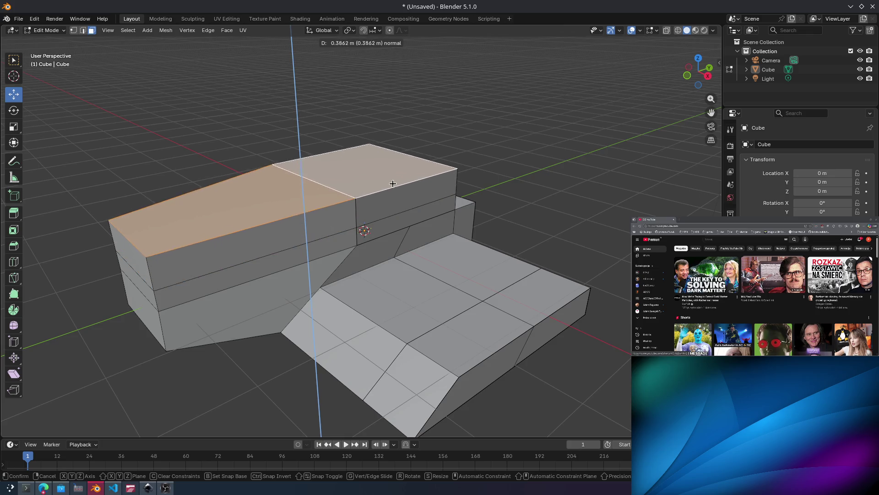
pyautogui.click(391, 184)
pyautogui.moveTo(391, 184)
pyautogui.mouseDown(button='middle')
pyautogui.moveTo(470, 287)
pyautogui.moveTo(435, 259)
pyautogui.moveTo(368, 290)
pyautogui.moveTo(337, 276)
pyautogui.moveTo(380, 176)
pyautogui.mouseUp(button='middle')
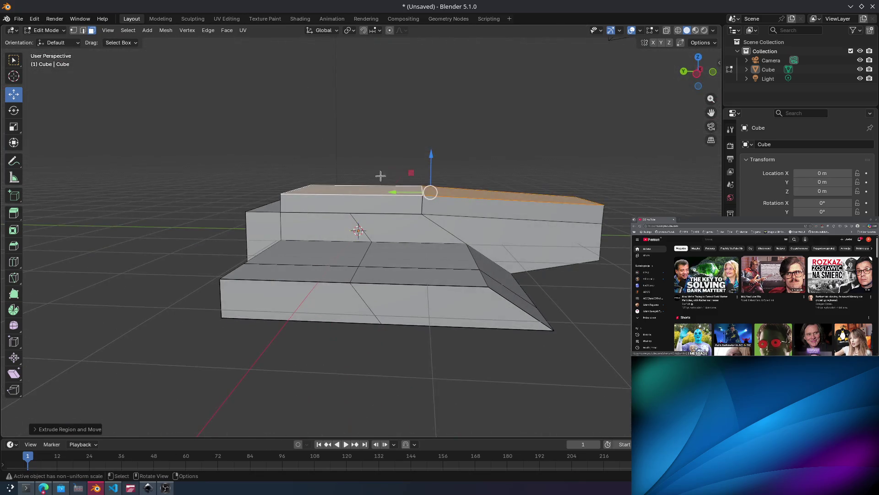
# Switch to vertex select mode and pick a single corner vertex of the upper deck.
pyautogui.moveTo(470, 179); pyautogui.dragTo(451, 228, button='middle')
pyautogui.scroll(2, 454, 225)
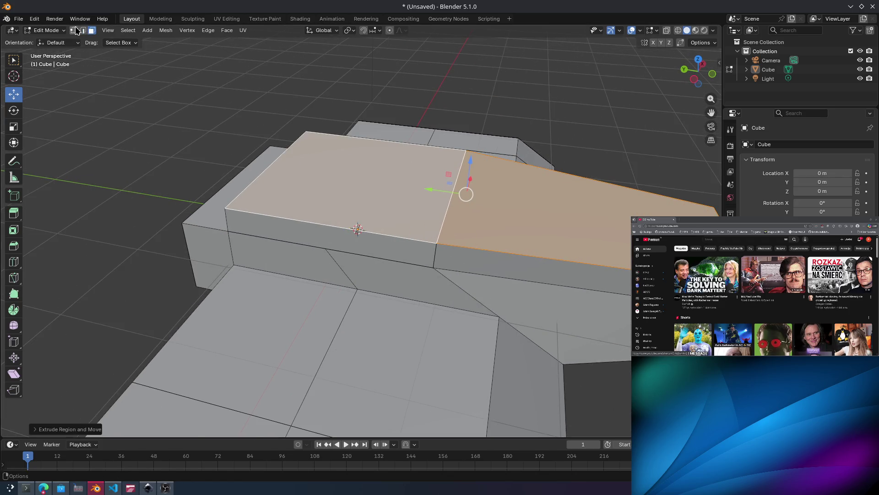
pyautogui.click(74, 30)
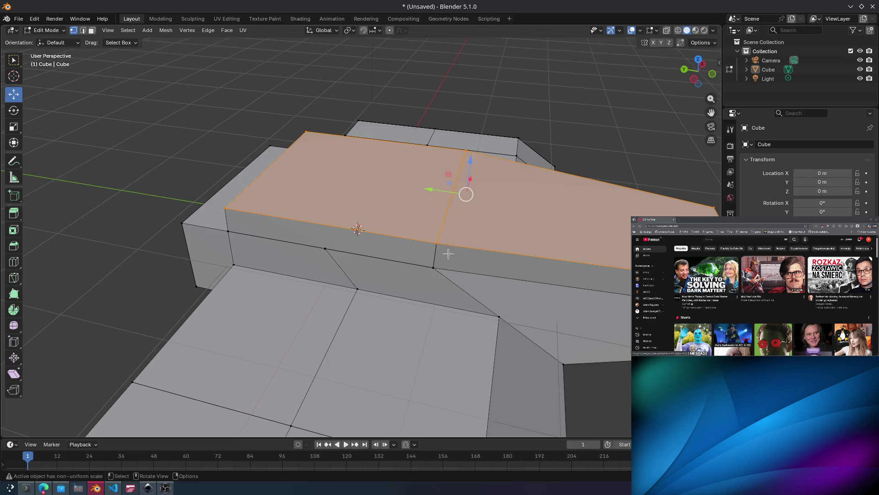
pyautogui.moveTo(420, 232); pyautogui.dragTo(421, 233)
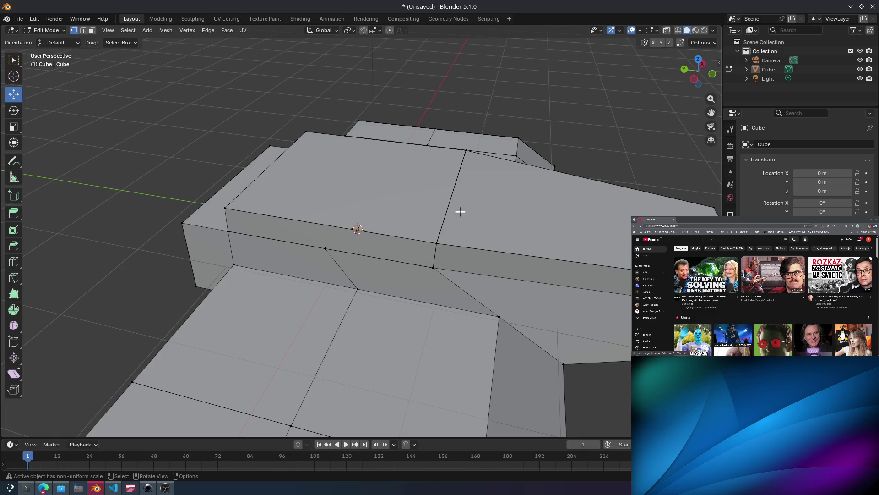
pyautogui.moveTo(460, 212); pyautogui.dragTo(459, 214, button='middle')
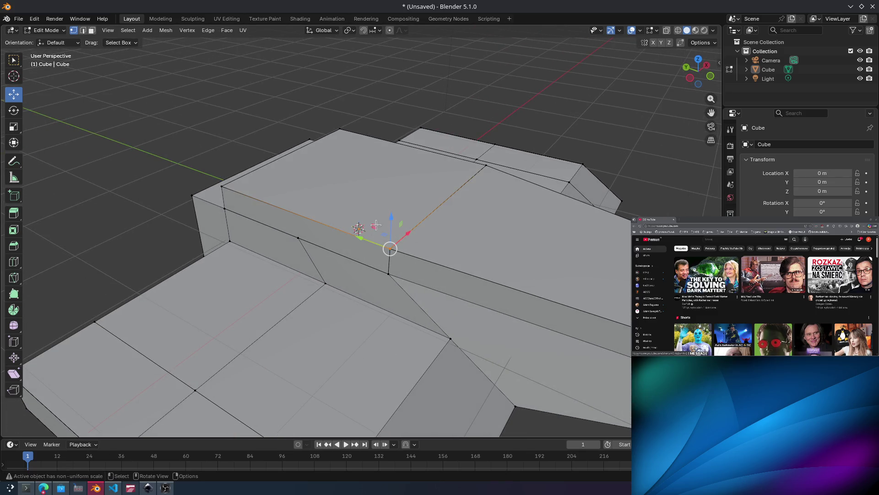
# Move a corner vertex up along the vertical axis, then undo the bad move.
pyautogui.press('g')
pyautogui.click(410, 264)
pyautogui.click(413, 265)
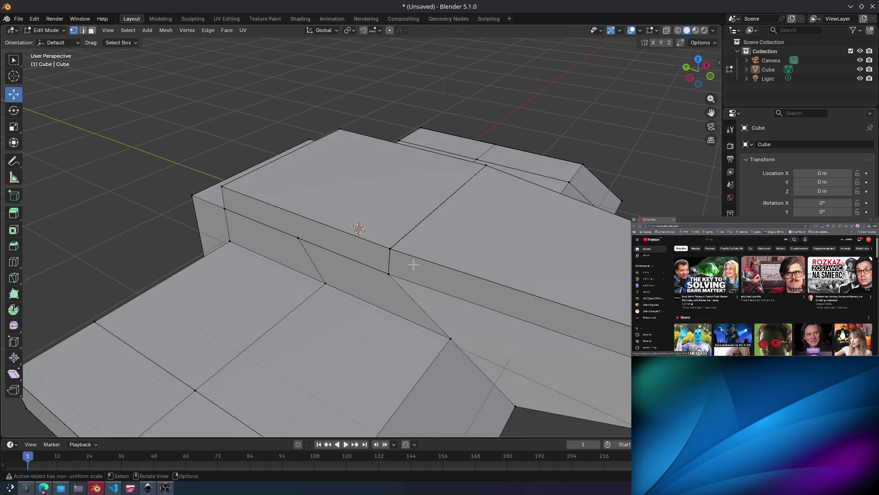
pyautogui.moveTo(392, 227)
pyautogui.mouseDown()
pyautogui.moveTo(398, 164)
pyautogui.moveTo(397, 187)
pyautogui.moveTo(390, 180)
pyautogui.mouseUp()
pyautogui.click(392, 249)
pyautogui.hotkey('ctrl', 'z')
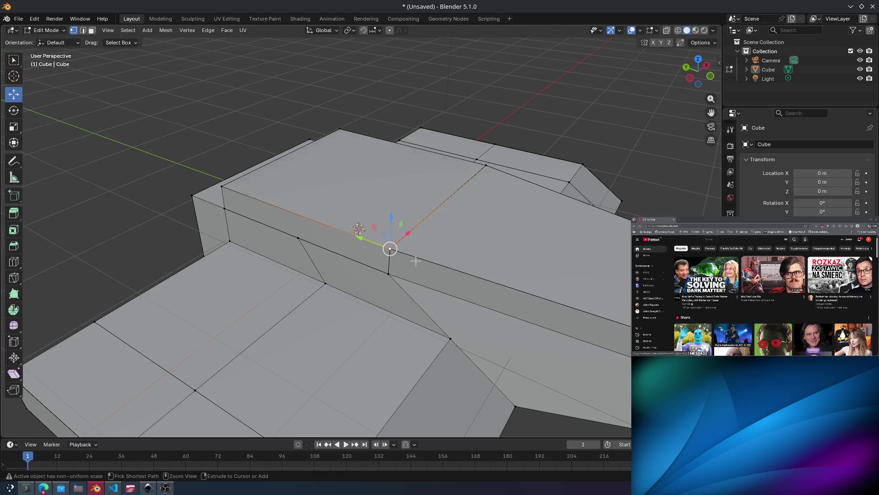
pyautogui.scroll(5, 413, 256)
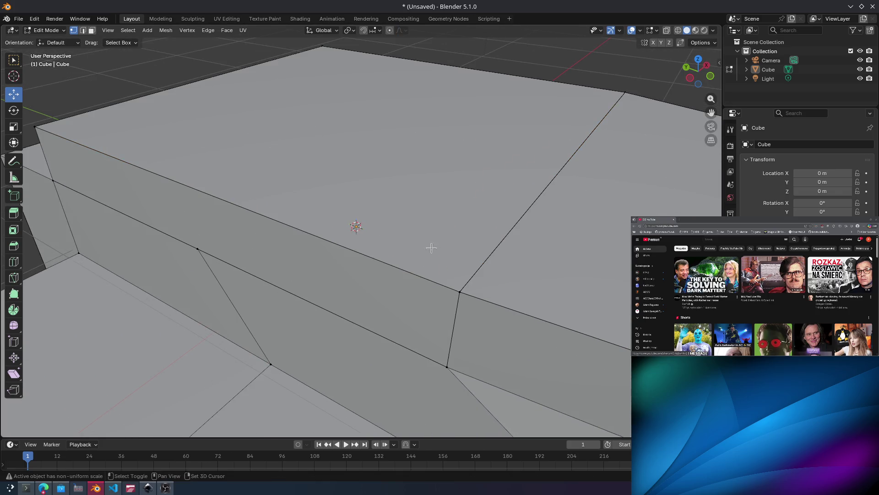
# Box-select the upper deck's corner vertex, check the hull, then bring up the reference browser.
pyautogui.moveTo(476, 310)
pyautogui.mouseDown()
pyautogui.moveTo(470, 284)
pyautogui.moveTo(441, 261)
pyautogui.mouseUp()
pyautogui.moveTo(460, 266)
pyautogui.mouseDown(button='middle')
pyautogui.moveTo(500, 210)
pyautogui.moveTo(562, 182)
pyautogui.moveTo(542, 196)
pyautogui.moveTo(524, 185)
pyautogui.moveTo(541, 178)
pyautogui.moveTo(541, 165)
pyautogui.moveTo(530, 162)
pyautogui.moveTo(603, 159)
pyautogui.mouseUp(button='middle')
pyautogui.scroll(-3, 533, 161)
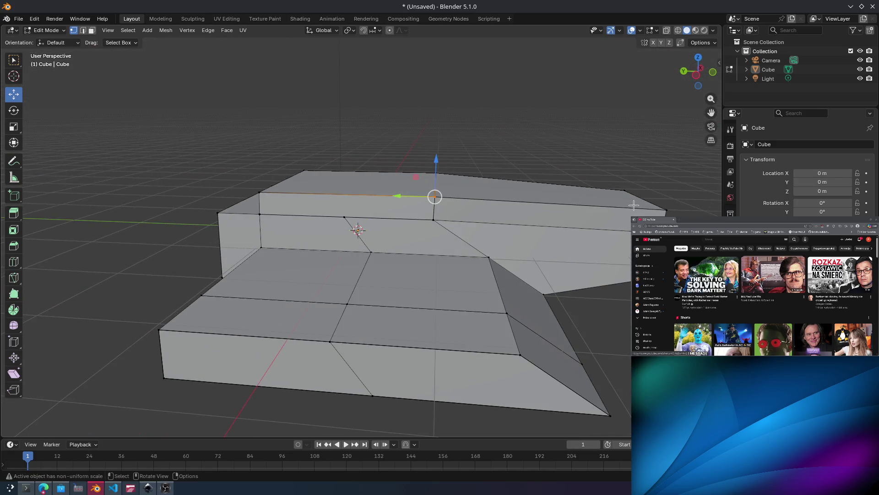
pyautogui.moveTo(620, 213)
pyautogui.mouseDown(button='middle')
pyautogui.moveTo(531, 228)
pyautogui.moveTo(513, 196)
pyautogui.moveTo(447, 204)
pyautogui.moveTo(465, 196)
pyautogui.moveTo(386, 171)
pyautogui.moveTo(435, 167)
pyautogui.moveTo(476, 137)
pyautogui.moveTo(465, 159)
pyautogui.moveTo(424, 161)
pyautogui.moveTo(418, 121)
pyautogui.moveTo(483, 112)
pyautogui.moveTo(563, 173)
pyautogui.moveTo(494, 180)
pyautogui.moveTo(521, 197)
pyautogui.mouseUp(button='middle')
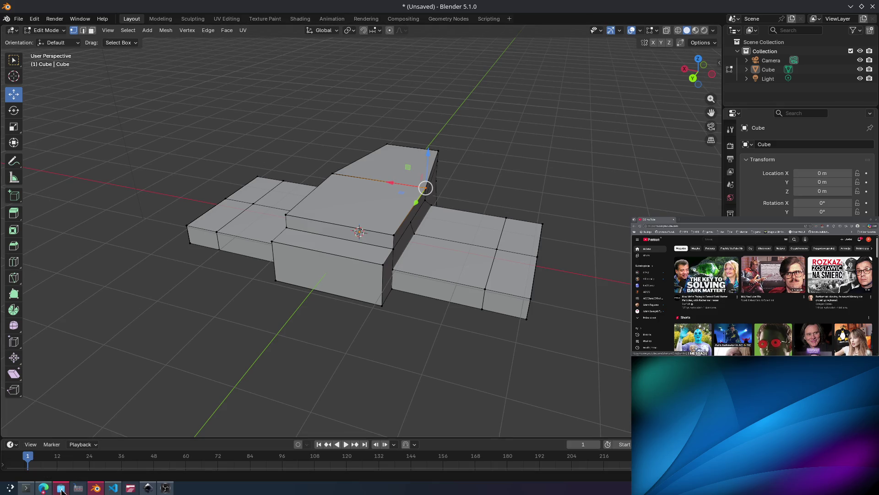
pyautogui.click(38, 486)
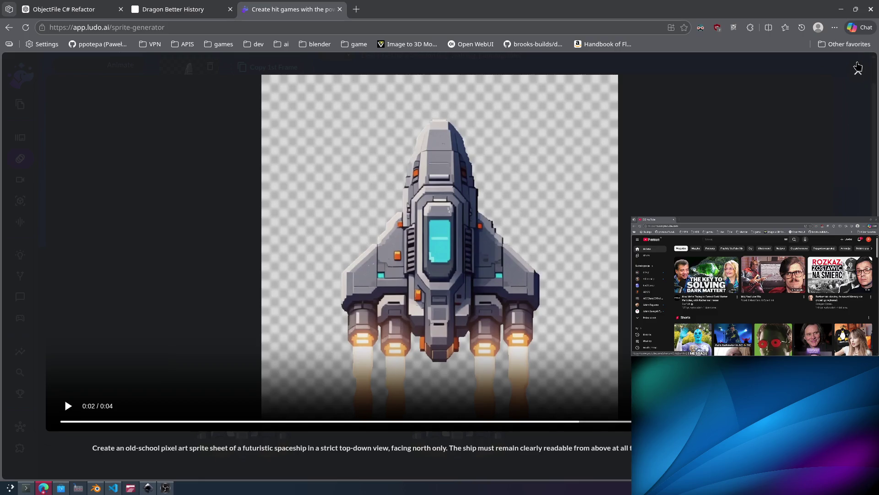
# Close the spaceship sprite video preview and switch between the browser and Blender.
pyautogui.click(857, 68)
pyautogui.scroll(-6, 467, 250)
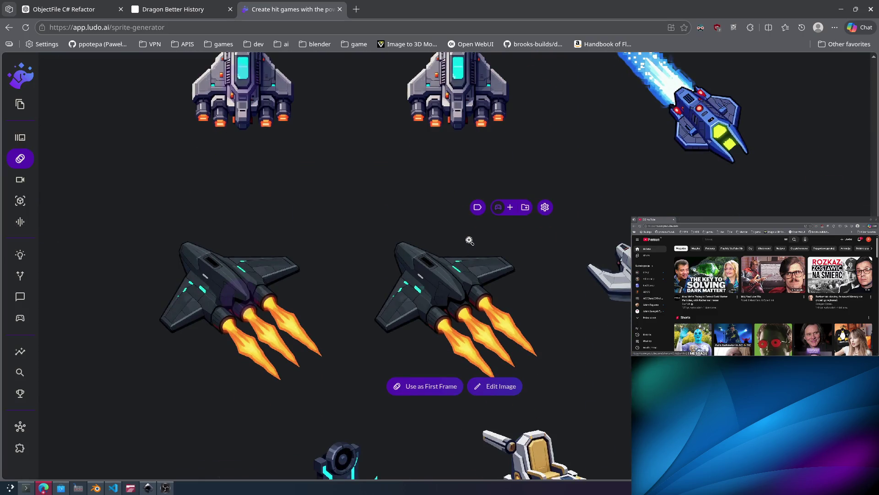
pyautogui.hotkey('ctrl', 'shift', 'Tab')
pyautogui.hotkey('alt', 'Tab')
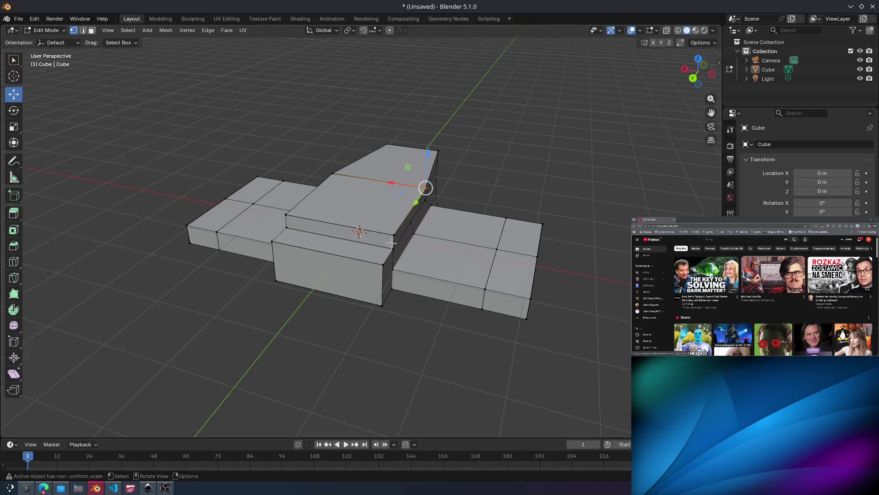
pyautogui.hotkey('alt', 'Tab')
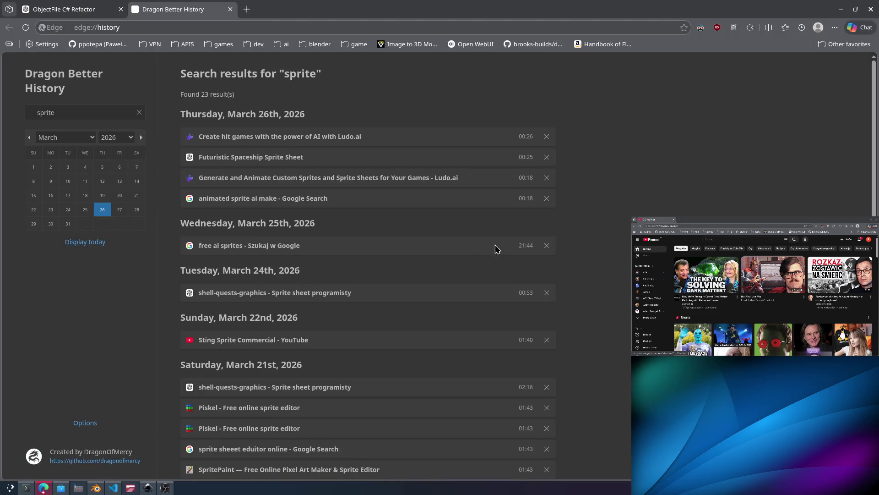
# Open chatgpt.com in a new tab, open the blender project, and draft a question.
pyautogui.hotkey('ctrl', 't')
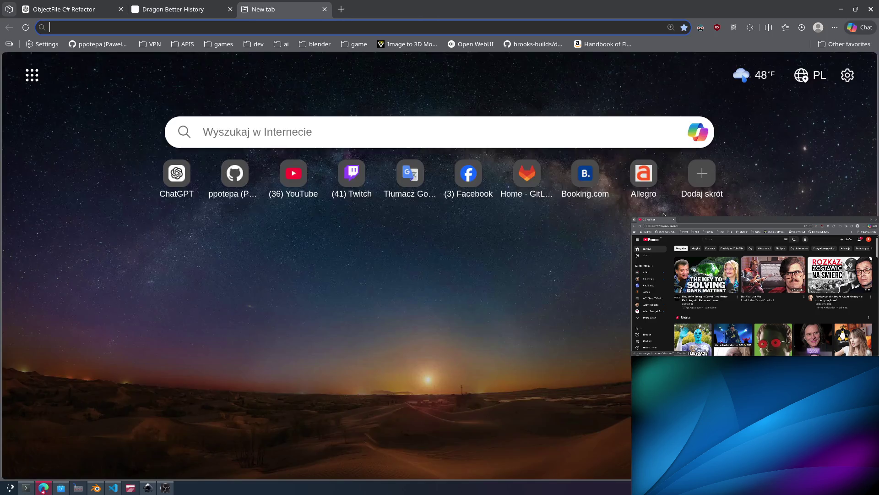
pyautogui.write('chatgpt')
pyautogui.press('Return')
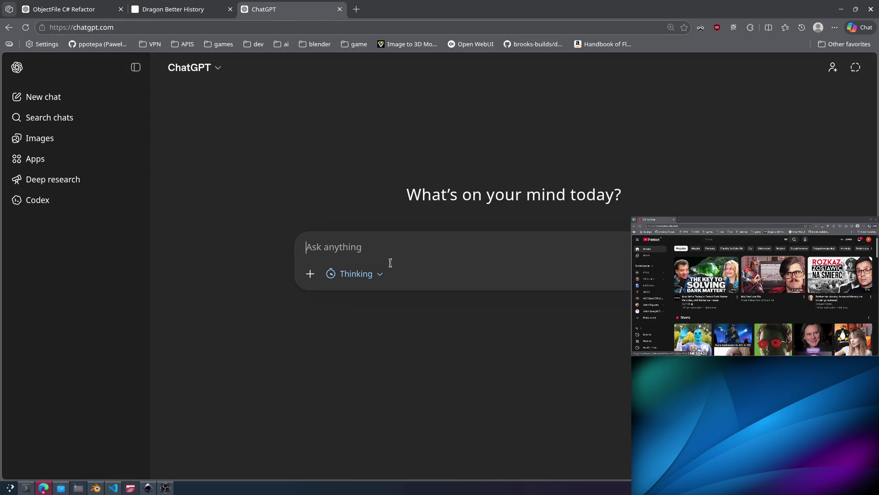
pyautogui.write('how do i seleect')
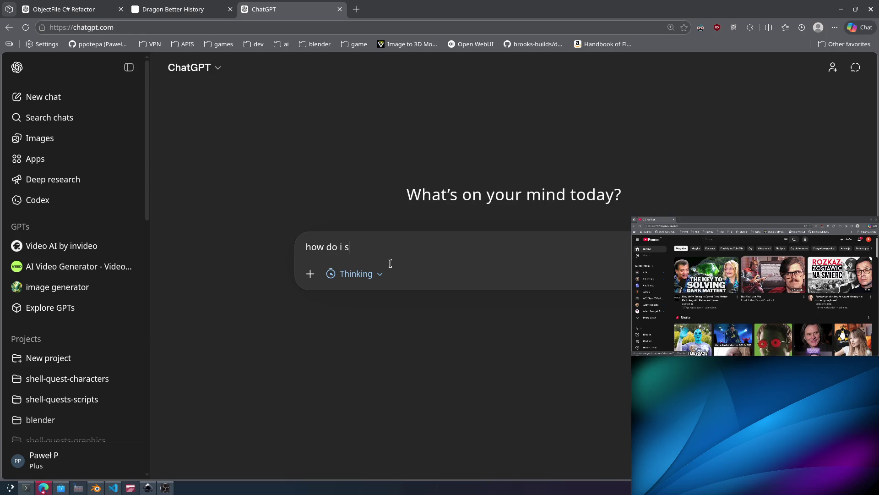
pyautogui.click(54, 422)
pyautogui.hotkey('ctrl', 'a')
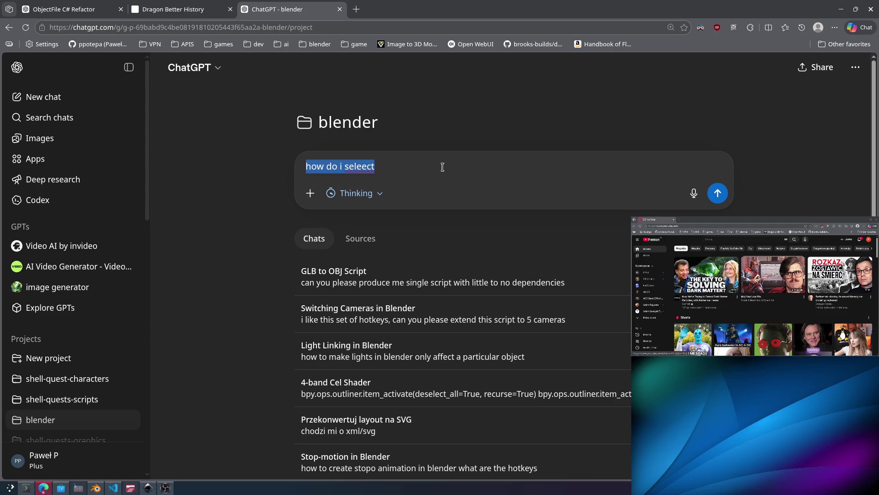
pyautogui.write('ho')
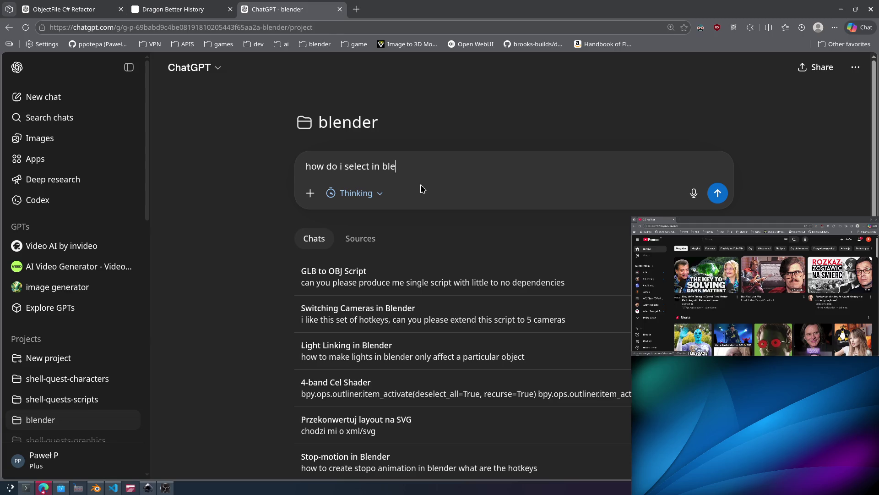
pyautogui.hotkey('alt', 'Tab')
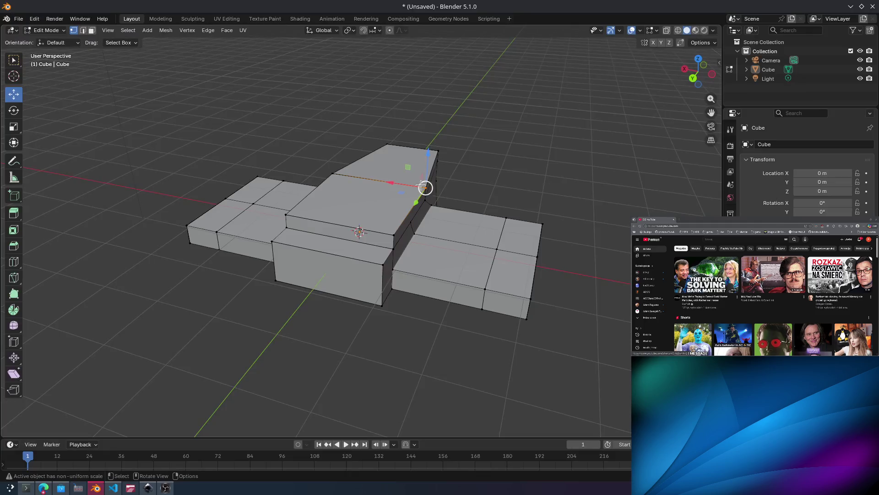
pyautogui.moveTo(480, 278)
pyautogui.mouseDown(button='middle')
pyautogui.moveTo(405, 239)
pyautogui.moveTo(412, 206)
pyautogui.moveTo(445, 178)
pyautogui.moveTo(339, 206)
pyautogui.mouseUp(button='middle')
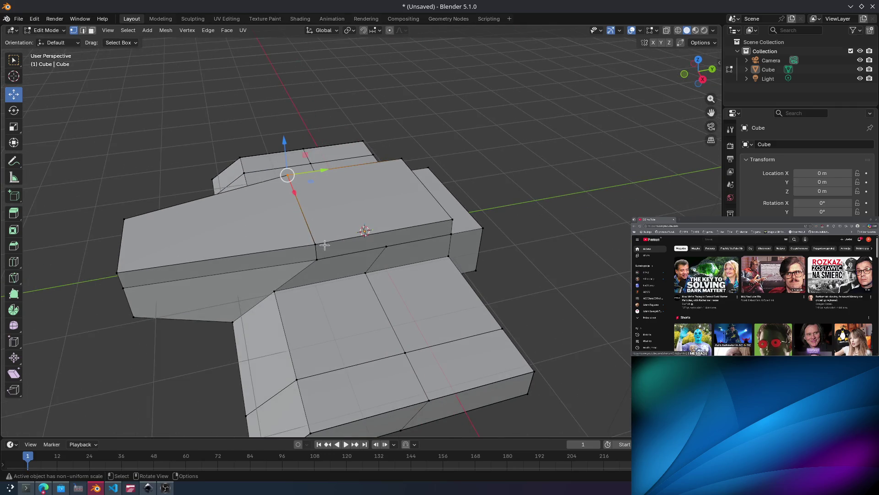
pyautogui.moveTo(299, 235); pyautogui.dragTo(315, 244)
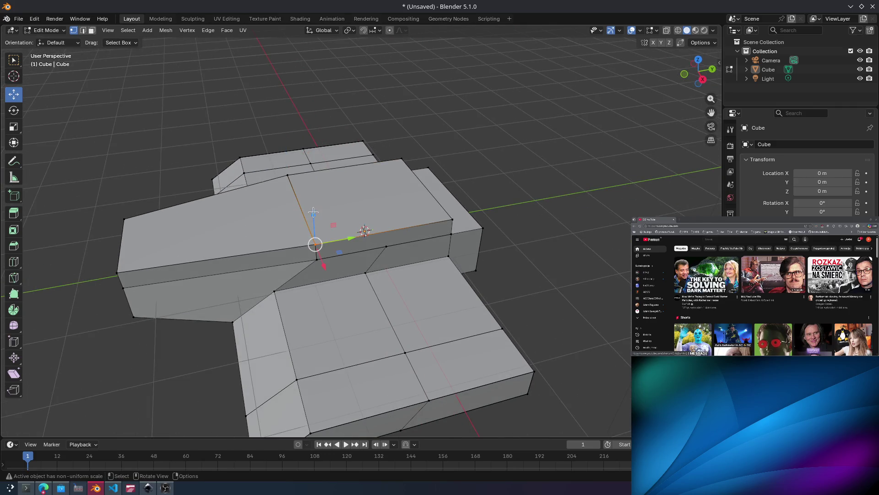
pyautogui.moveTo(313, 212); pyautogui.dragTo(315, 170)
pyautogui.moveTo(298, 232); pyautogui.dragTo(315, 173)
pyautogui.moveTo(315, 173); pyautogui.dragTo(446, 223, button='middle')
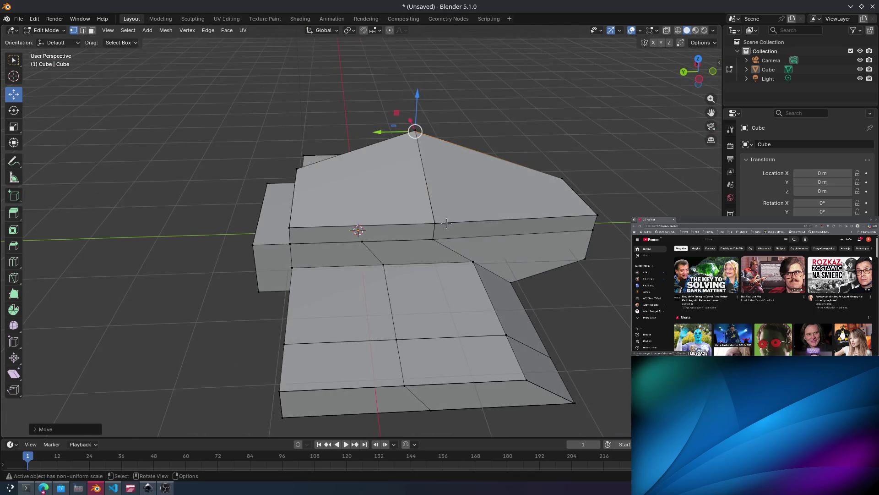
pyautogui.moveTo(441, 224); pyautogui.dragTo(441, 224)
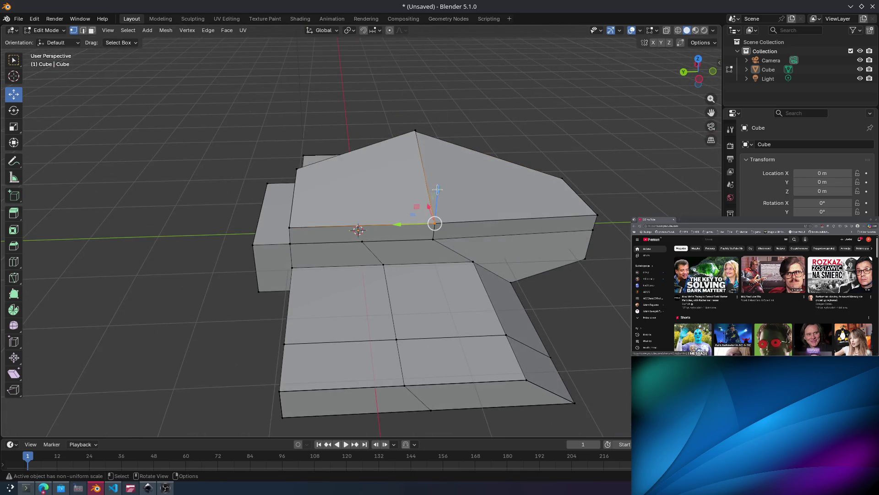
pyautogui.moveTo(437, 189); pyautogui.dragTo(440, 156)
pyautogui.moveTo(439, 156); pyautogui.dragTo(423, 183, button='middle')
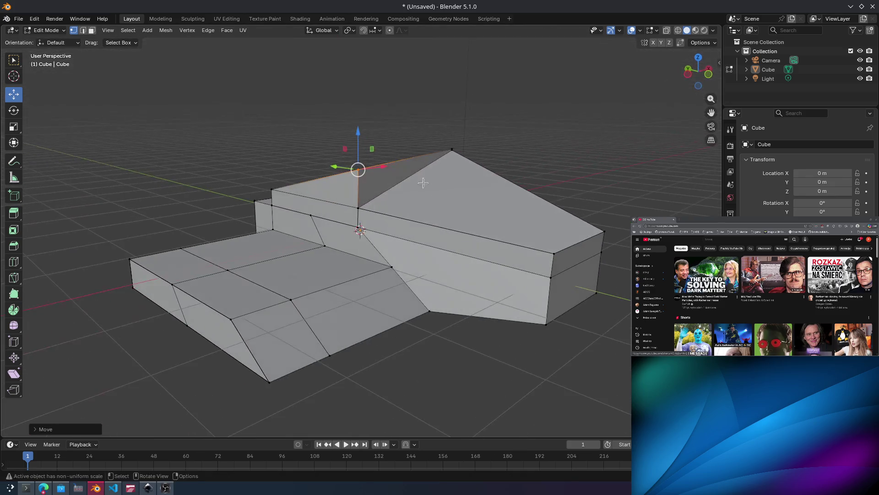
pyautogui.hotkey('ctrl', 'z')
pyautogui.moveTo(359, 173); pyautogui.dragTo(369, 133)
pyautogui.moveTo(369, 133)
pyautogui.mouseDown(button='middle')
pyautogui.moveTo(563, 163)
pyautogui.moveTo(506, 170)
pyautogui.moveTo(527, 175)
pyautogui.moveTo(461, 165)
pyautogui.moveTo(461, 200)
pyautogui.moveTo(464, 192)
pyautogui.mouseUp(button='middle')
pyautogui.hotkey('ctrl', 'z')
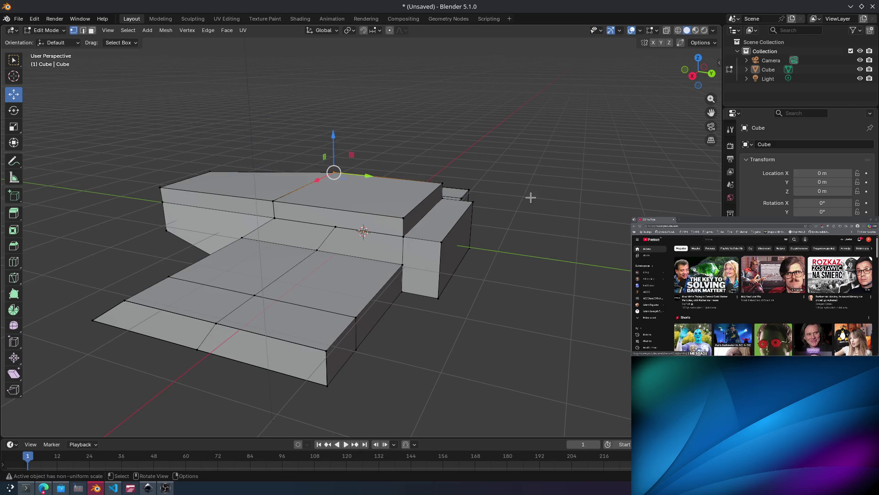
pyautogui.moveTo(513, 253); pyautogui.dragTo(439, 261, button='middle')
pyautogui.keyDown('shift'); pyautogui.moveTo(426, 135); pyautogui.dragTo(384, 212, button='middle'); pyautogui.keyUp('shift')
pyautogui.scroll(-1, 384, 212)
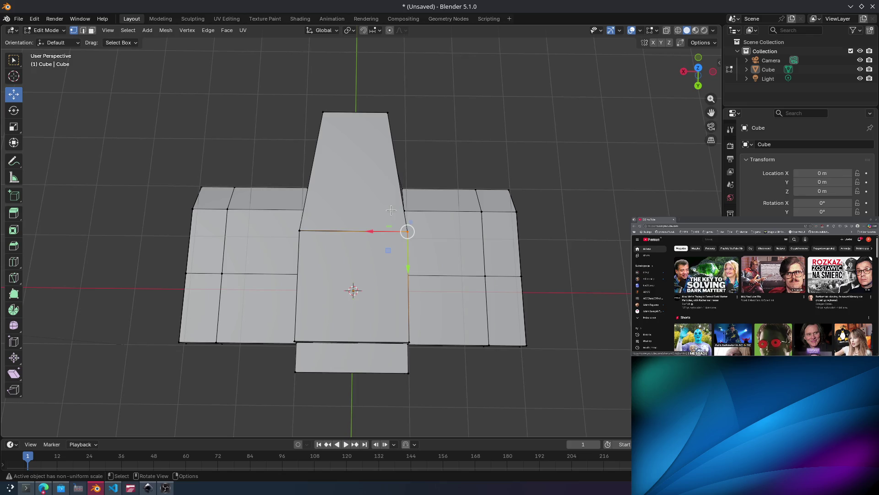
pyautogui.hotkey('alt', 'Tab')
pyautogui.hotkey('alt', 'Tab')
pyautogui.hotkey('alt', 'Tab')
pyautogui.hotkey('ctrl', 'shift', 'Tab')
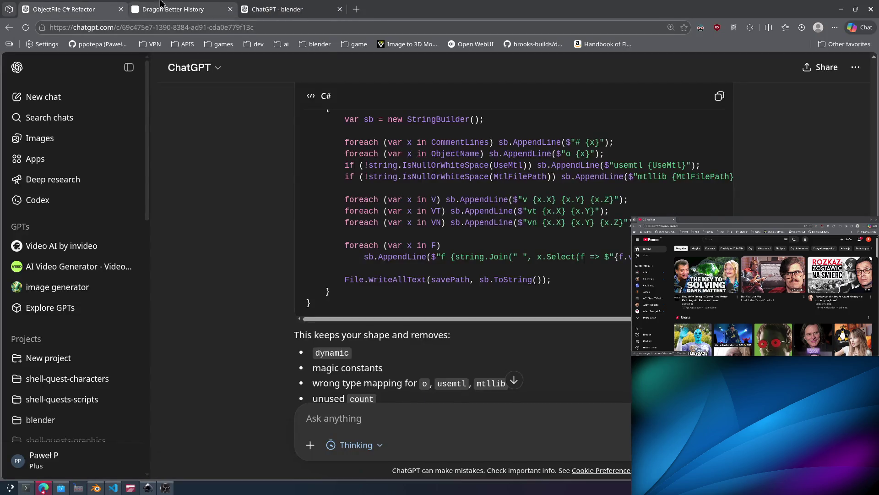
pyautogui.click(161, 5)
pyautogui.click(280, 13)
pyautogui.hotkey('ctrl', 'shift', 't')
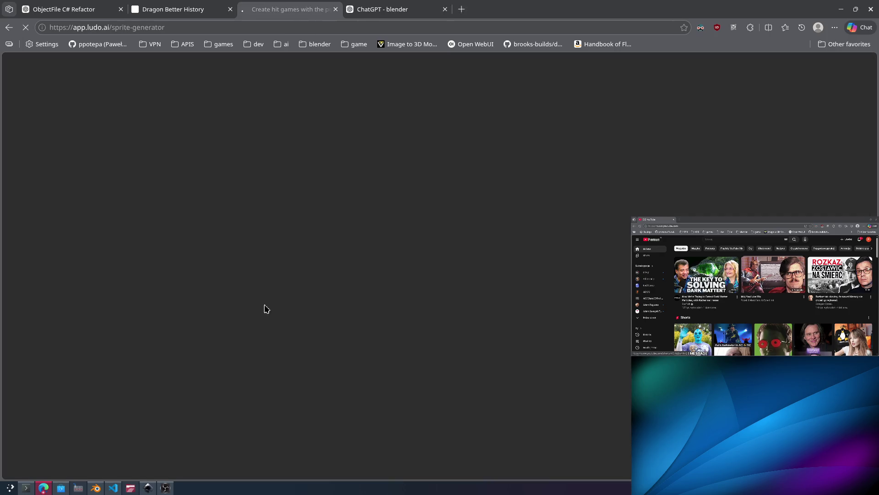
pyautogui.click(507, 292)
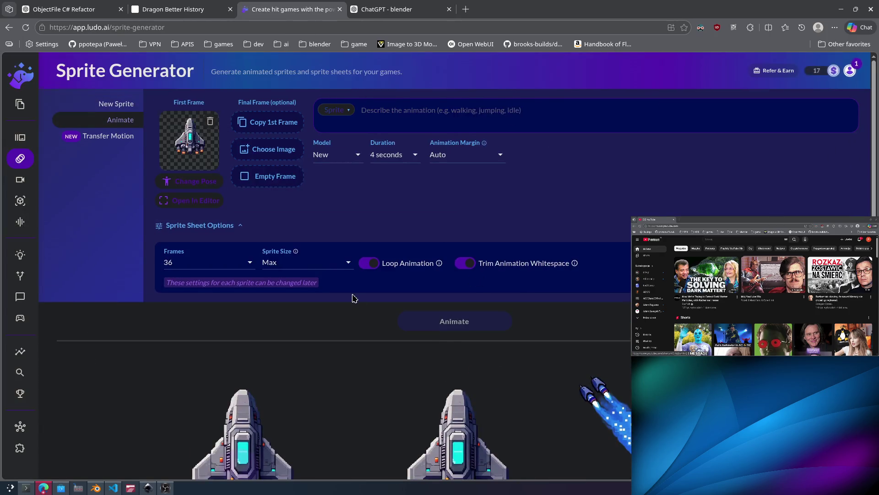
pyautogui.scroll(-2, 288, 393)
pyautogui.hotkey('alt', 'Tab')
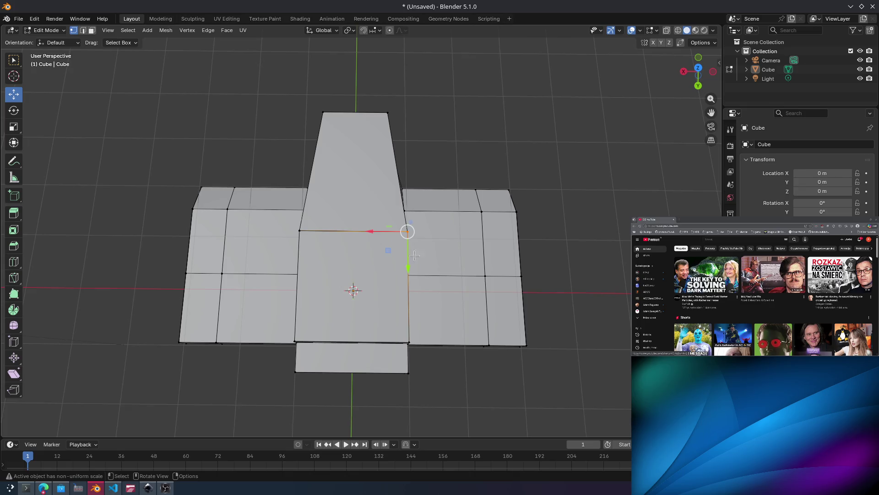
# Select the front section's outer side face by growing from its edges.
pyautogui.scroll(-2, 440, 254)
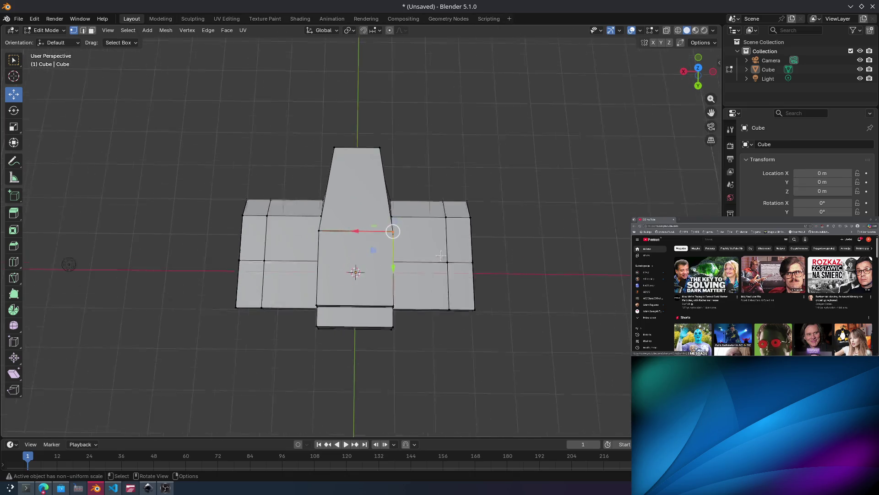
pyautogui.scroll(3, 440, 255)
pyautogui.moveTo(440, 255)
pyautogui.mouseDown(button='middle')
pyautogui.moveTo(458, 193)
pyautogui.moveTo(479, 165)
pyautogui.moveTo(466, 163)
pyautogui.mouseUp(button='middle')
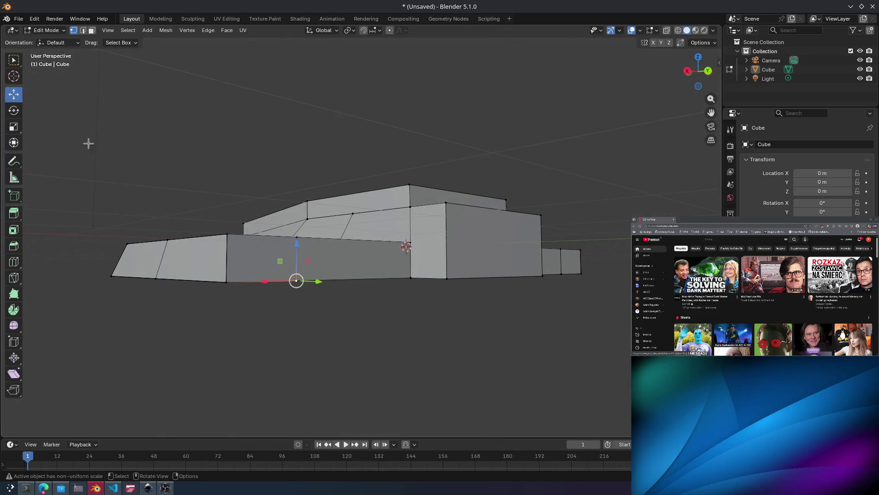
pyautogui.moveTo(245, 225)
pyautogui.mouseDown(button='middle')
pyautogui.moveTo(298, 226)
pyautogui.moveTo(315, 202)
pyautogui.mouseUp(button='middle')
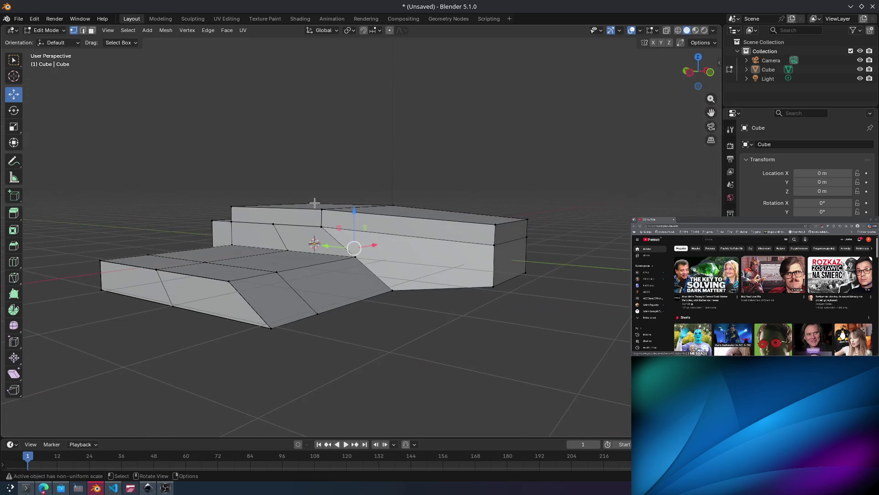
pyautogui.moveTo(225, 290); pyautogui.dragTo(251, 307)
pyautogui.click(229, 280)
pyautogui.click(152, 268)
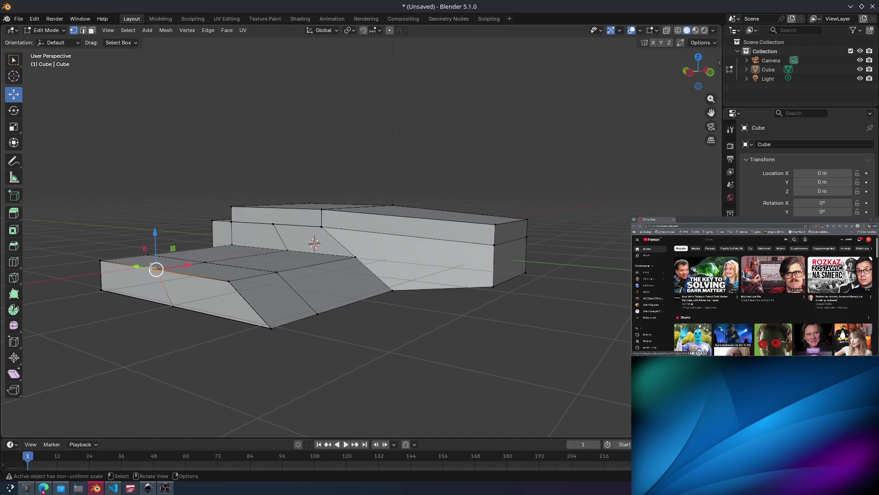
pyautogui.keyDown('shift'); pyautogui.click(235, 294); pyautogui.keyUp('shift')
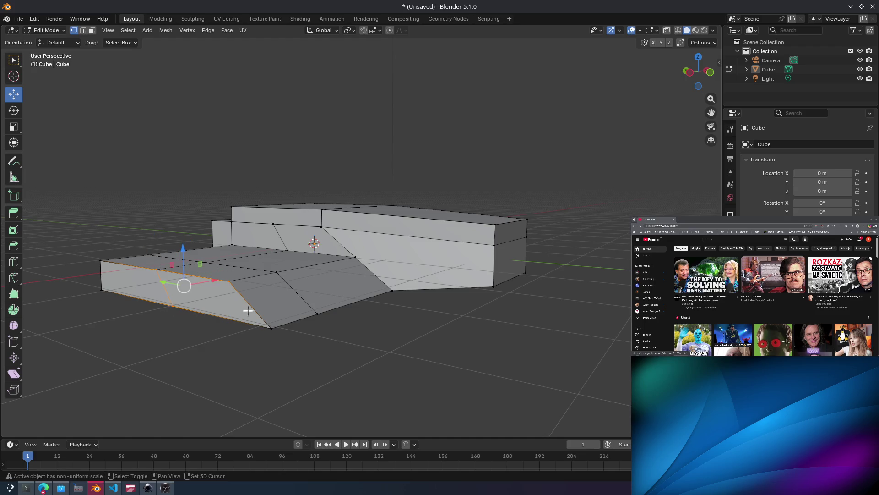
pyautogui.moveTo(117, 268); pyautogui.dragTo(117, 269)
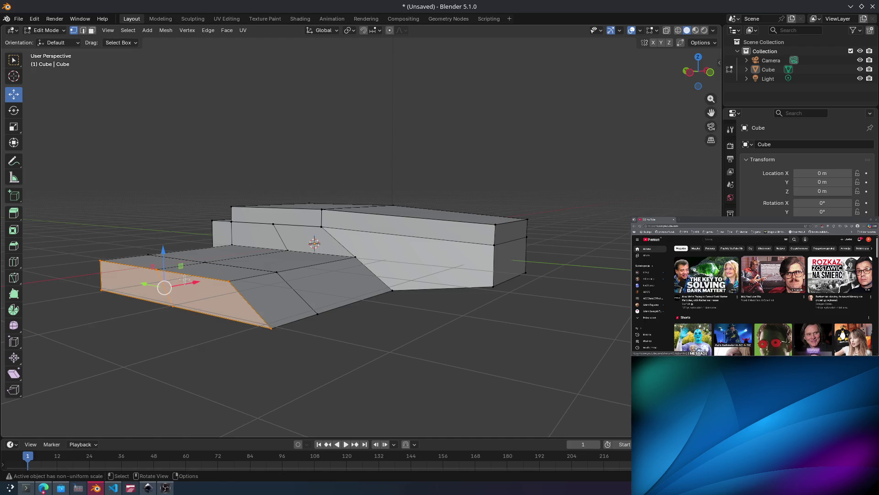
# Move the side face left along X and scale it down to narrow it.
pyautogui.press('g')
pyautogui.press('x')
pyautogui.click(129, 293)
pyautogui.press('s')
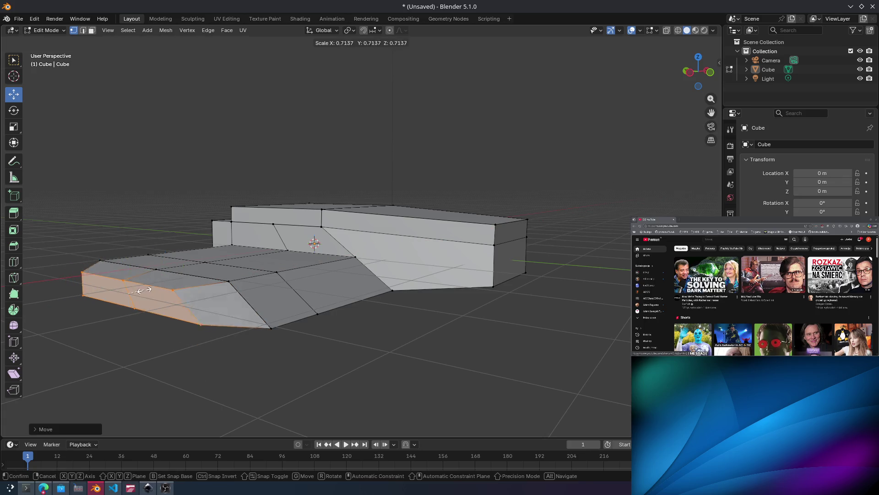
pyautogui.click(138, 289)
pyautogui.moveTo(137, 288)
pyautogui.mouseDown(button='middle')
pyautogui.moveTo(200, 268)
pyautogui.moveTo(258, 287)
pyautogui.mouseUp(button='middle')
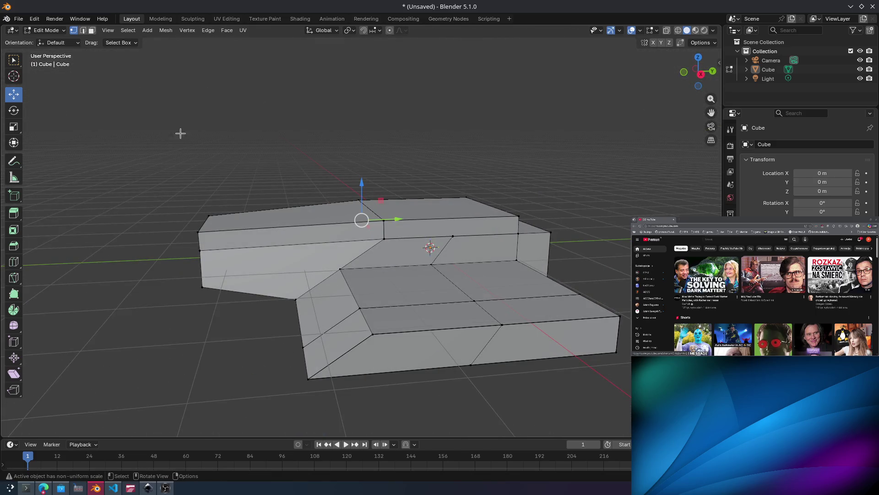
pyautogui.moveTo(193, 87)
pyautogui.mouseDown(button='middle')
pyautogui.moveTo(252, 114)
pyautogui.moveTo(163, 73)
pyautogui.moveTo(156, 35)
pyautogui.mouseUp(button='middle')
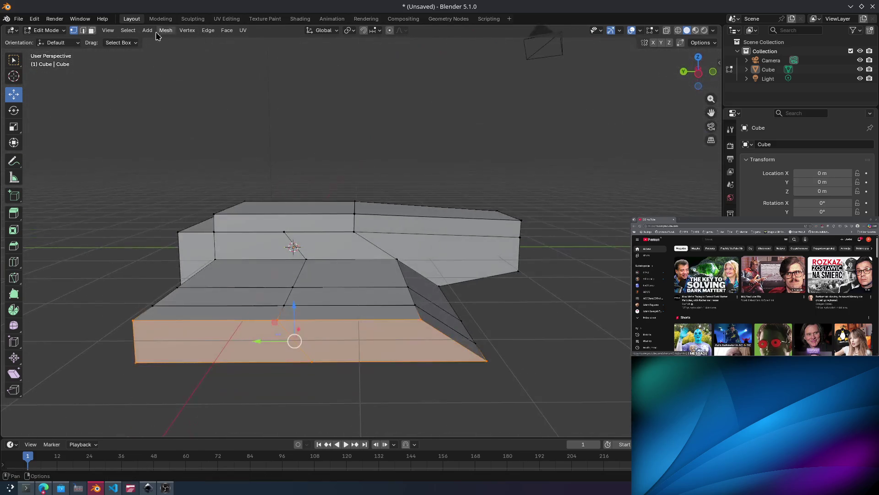
# Select the front section's underside faces, including the sloped lower-right face.
pyautogui.click(233, 347)
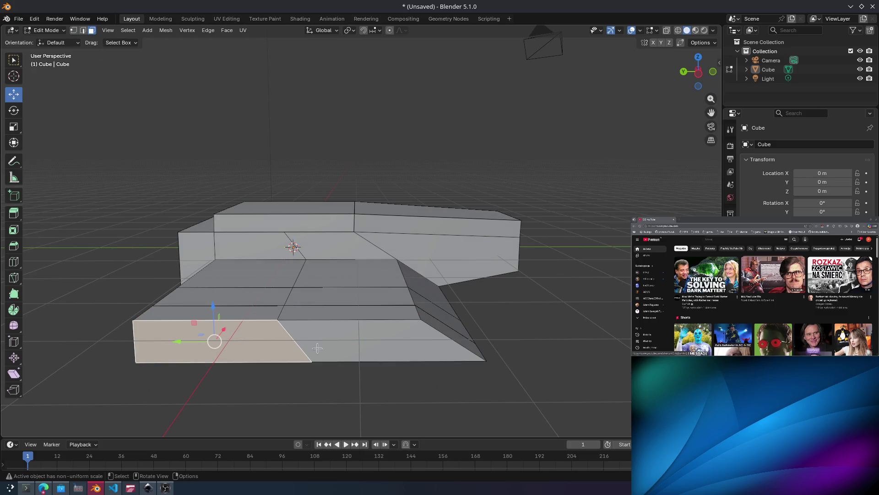
pyautogui.keyDown('shift'); pyautogui.click(430, 342); pyautogui.keyUp('shift')
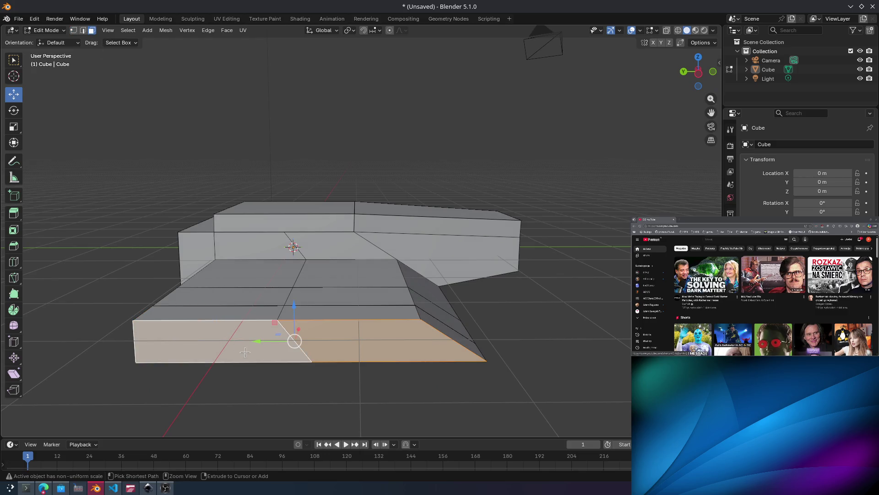
pyautogui.moveTo(245, 352); pyautogui.dragTo(330, 254, button='middle')
pyautogui.keyDown('shift'); pyautogui.click(541, 297); pyautogui.keyUp('shift')
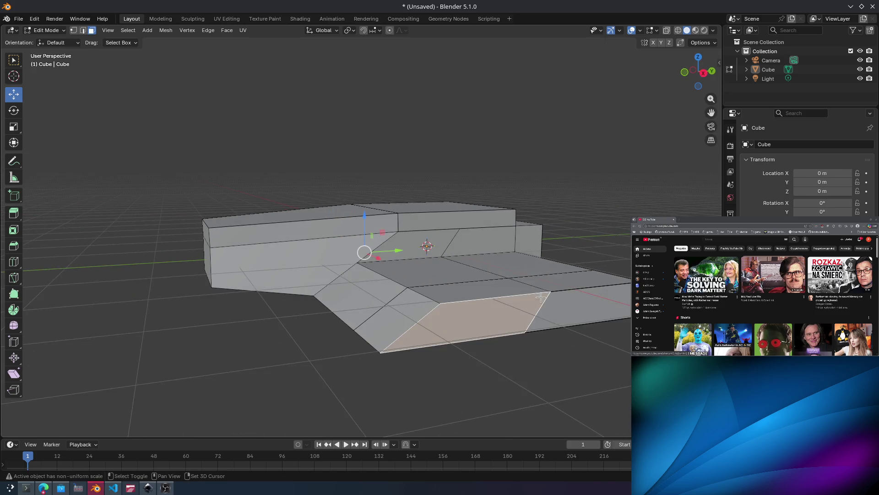
pyautogui.keyDown('ctrl'); pyautogui.click(572, 303); pyautogui.keyUp('ctrl')
pyautogui.moveTo(572, 303); pyautogui.dragTo(530, 261, button='middle')
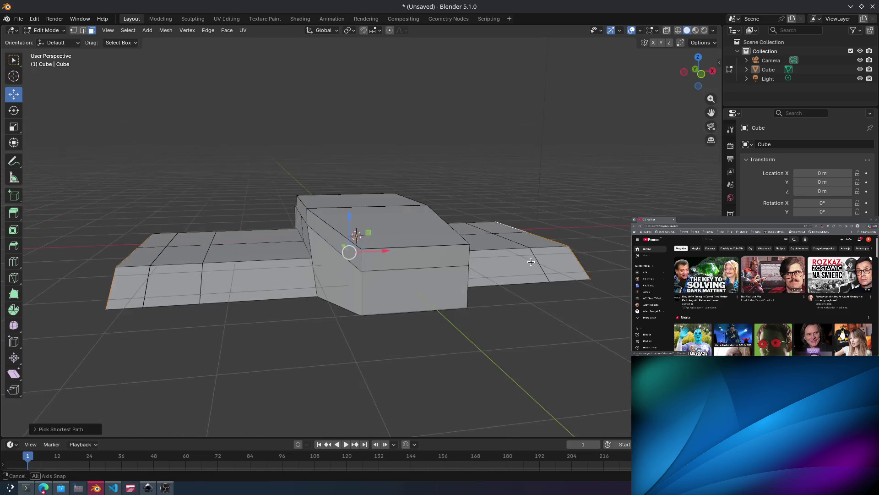
pyautogui.moveTo(482, 238); pyautogui.dragTo(431, 229, button='middle')
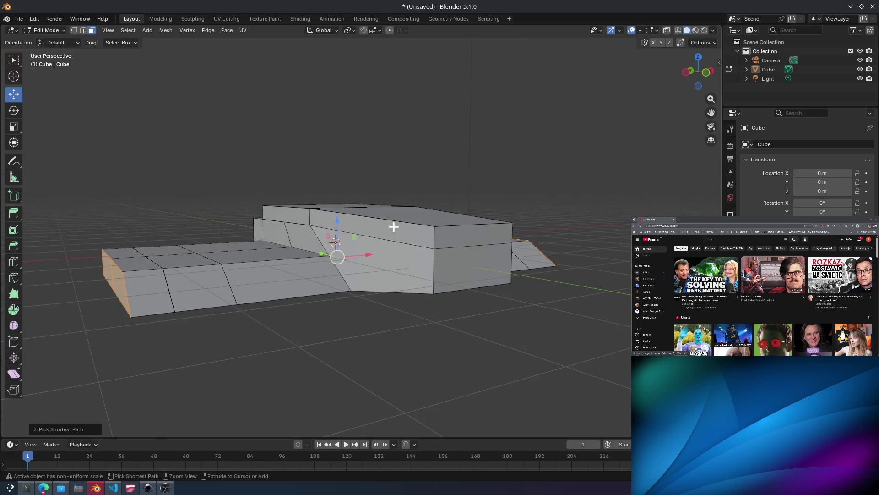
# Flatten the selected underside faces by scaling along Z.
pyautogui.hotkey('ctrl', 's')
pyautogui.press('Escape')
pyautogui.press('s')
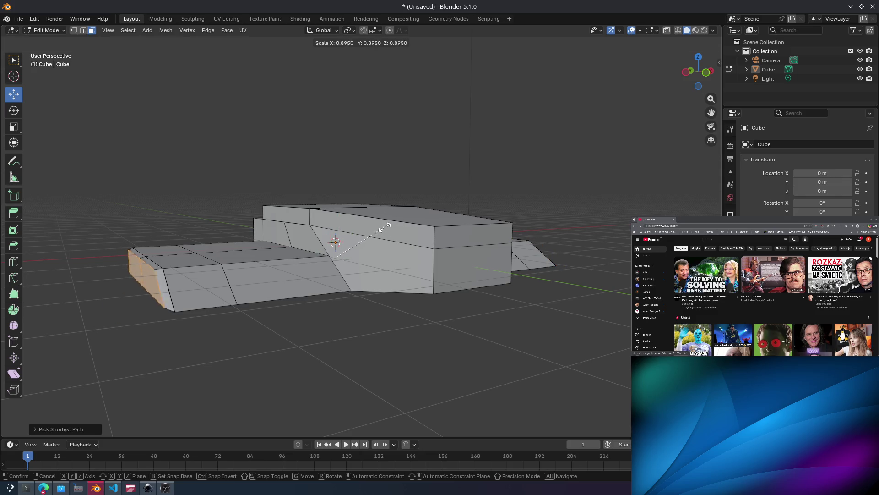
pyautogui.press('Escape')
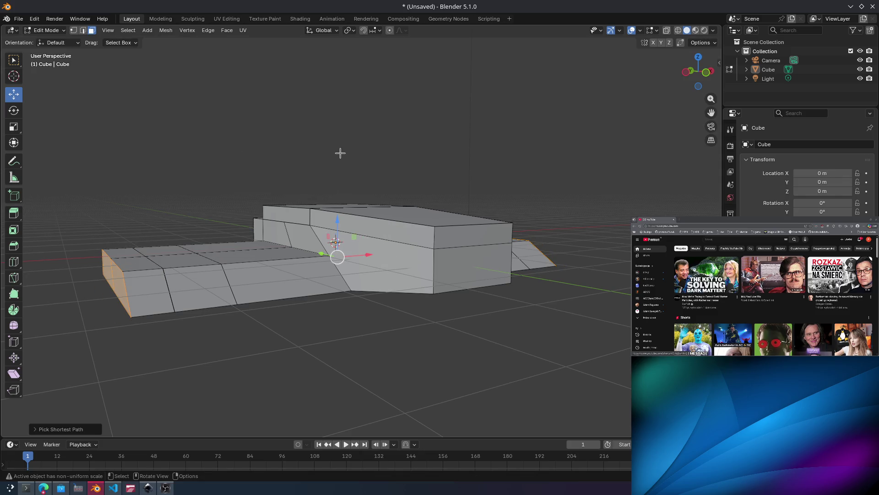
pyautogui.moveTo(340, 153)
pyautogui.mouseDown(button='middle')
pyautogui.moveTo(316, 139)
pyautogui.moveTo(269, 149)
pyautogui.moveTo(353, 167)
pyautogui.mouseUp(button='middle')
pyautogui.press('s')
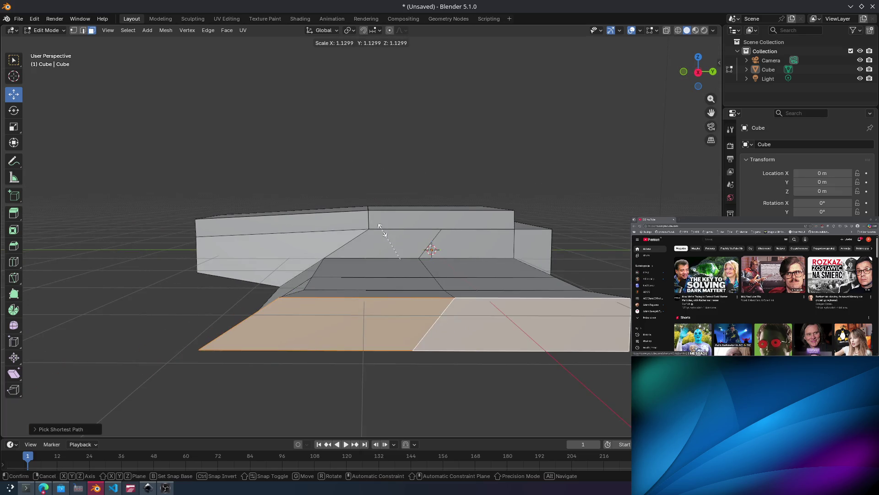
pyautogui.press('z')
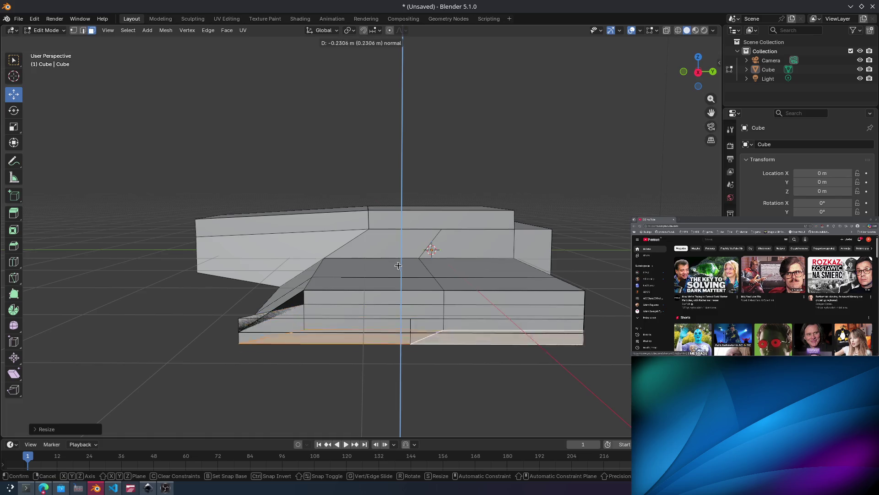
# Confirm the underside's slight downward extrusion, then test Bridge Edge Loops and Extrude Region, undoing the test.
pyautogui.click(401, 260)
pyautogui.hotkey('ctrl', 'e')
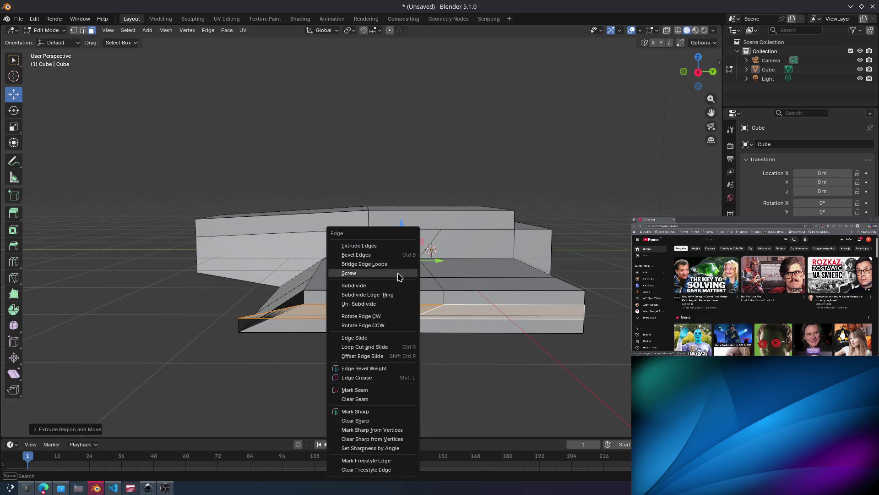
pyautogui.click(386, 266)
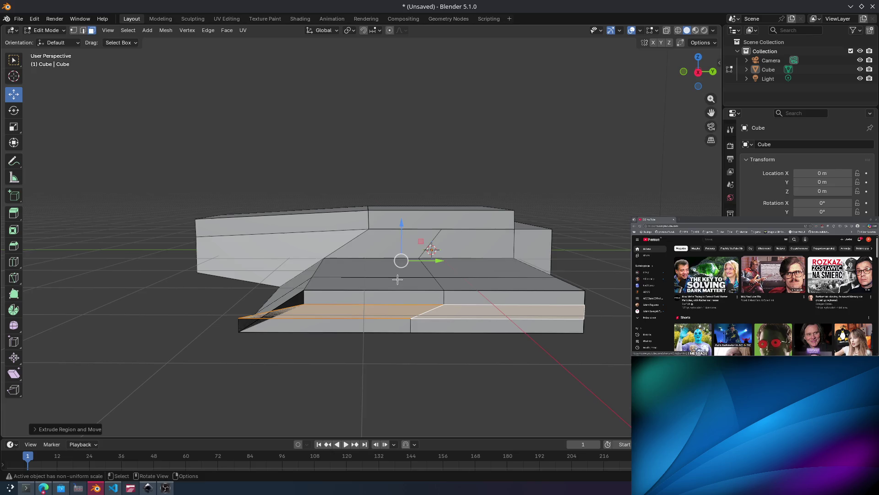
pyautogui.hotkey('ctrl', 'e')
pyautogui.click(14, 213)
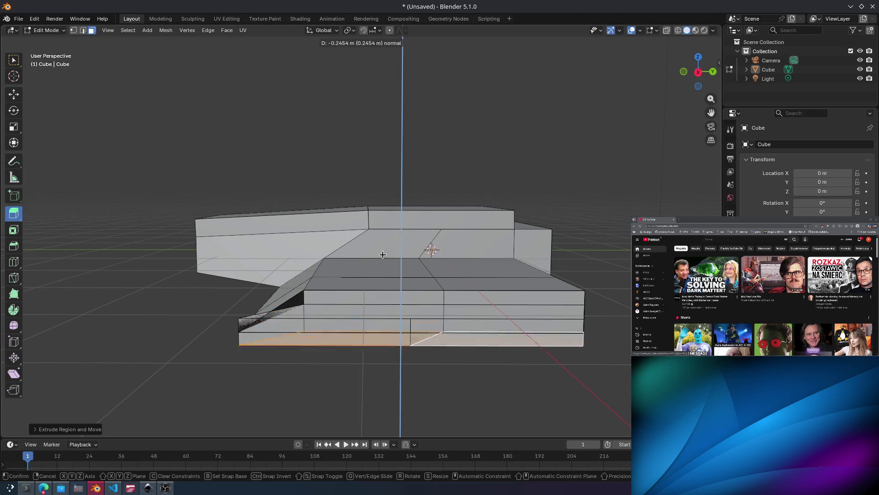
pyautogui.moveTo(401, 226); pyautogui.dragTo(395, 266)
pyautogui.hotkey('ctrl', 'z')
pyautogui.hotkey('ctrl', 'e')
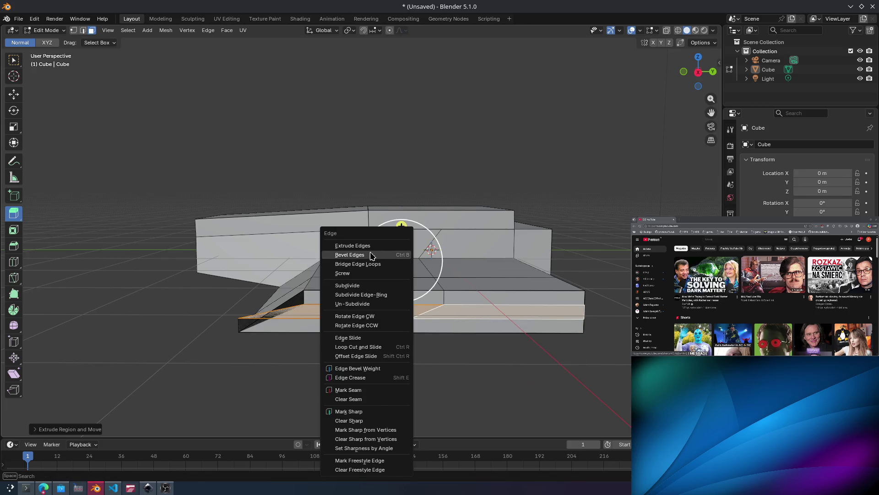
pyautogui.moveTo(367, 243)
pyautogui.mouseDown(button='middle')
pyautogui.moveTo(350, 237)
pyautogui.moveTo(397, 252)
pyautogui.moveTo(457, 242)
pyautogui.moveTo(443, 267)
pyautogui.moveTo(443, 250)
pyautogui.moveTo(393, 266)
pyautogui.moveTo(398, 255)
pyautogui.mouseUp(button='middle')
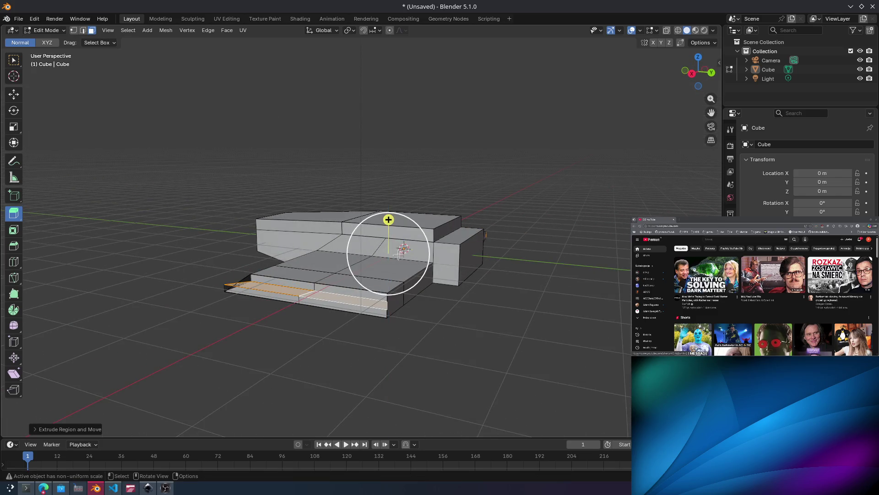
# Look over the toolbar's extrude variants and the edge menu without applying anything.
pyautogui.click(13, 214)
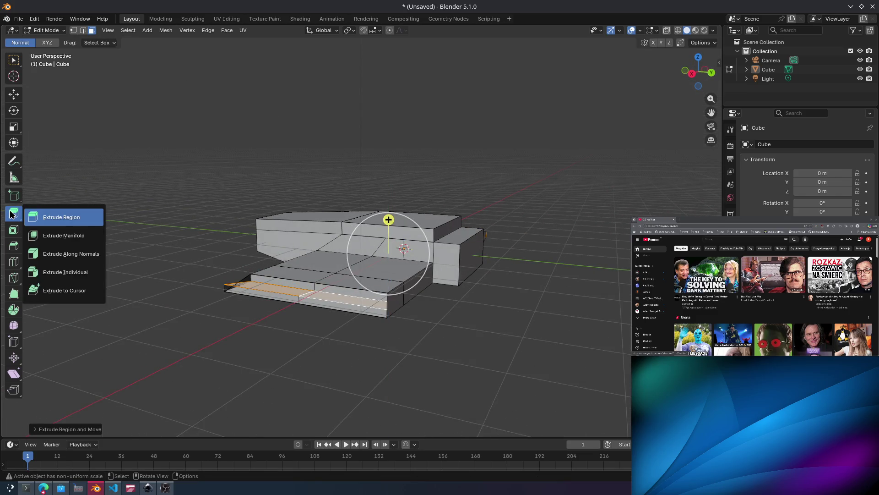
pyautogui.click(17, 217)
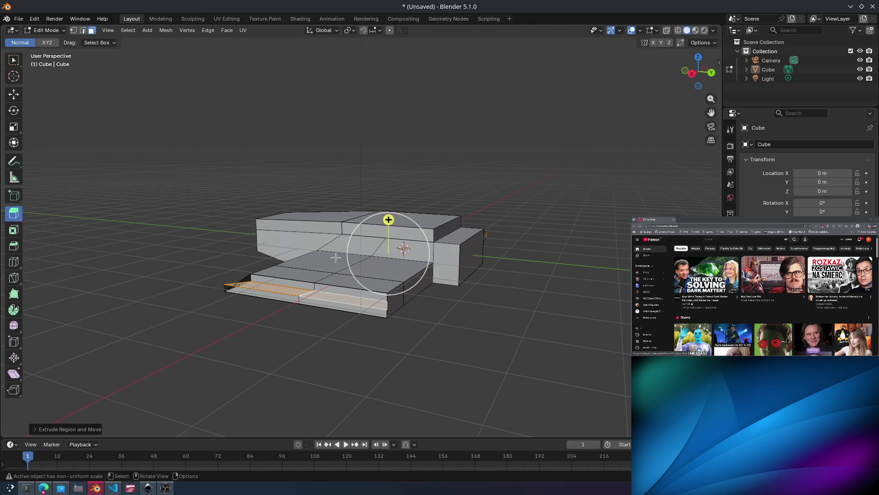
pyautogui.moveTo(336, 258)
pyautogui.mouseDown(button='middle')
pyautogui.moveTo(315, 249)
pyautogui.moveTo(382, 234)
pyautogui.moveTo(387, 222)
pyautogui.mouseUp(button='middle')
pyautogui.moveTo(387, 221)
pyautogui.mouseDown()
pyautogui.moveTo(326, 265)
pyautogui.moveTo(355, 191)
pyautogui.moveTo(332, 223)
pyautogui.mouseUp()
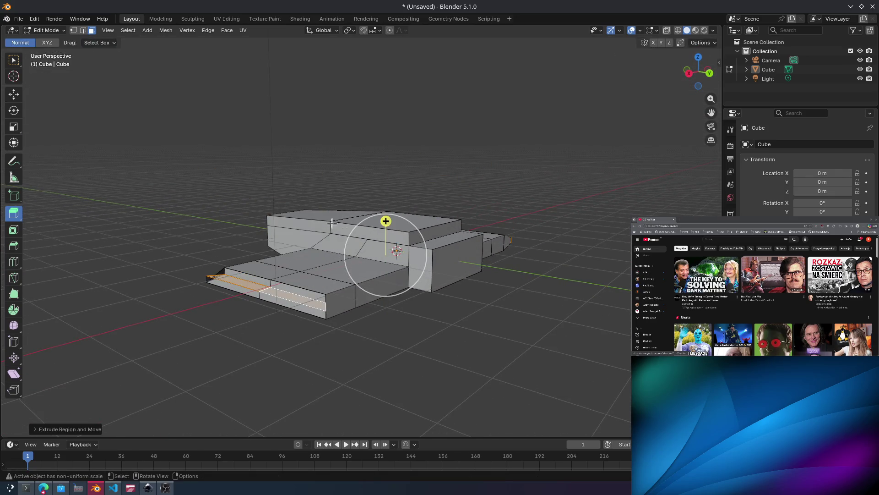
pyautogui.hotkey('ctrl', 'e')
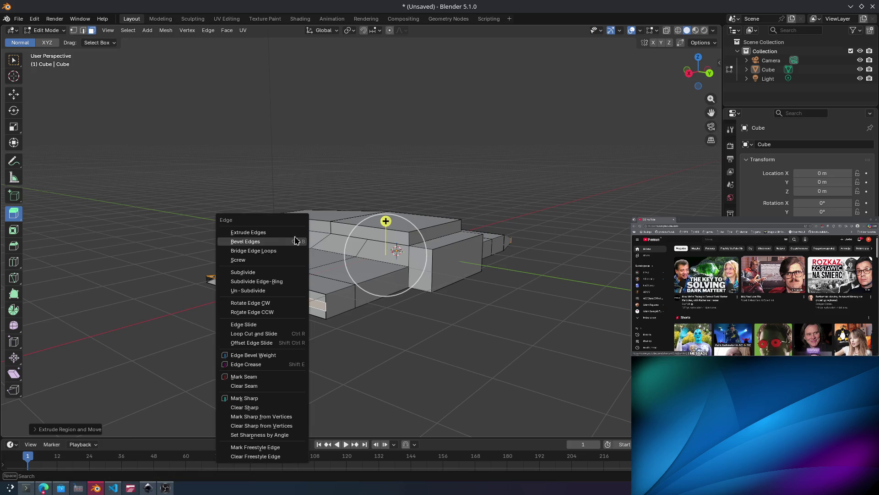
pyautogui.press('Escape')
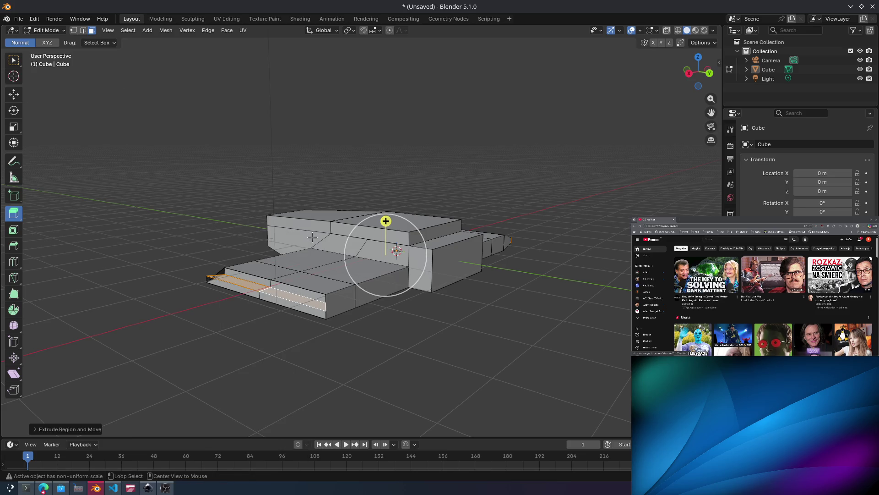
# Try a long along-normals wing extension, undo it, and select the left slab face.
pyautogui.click(321, 249)
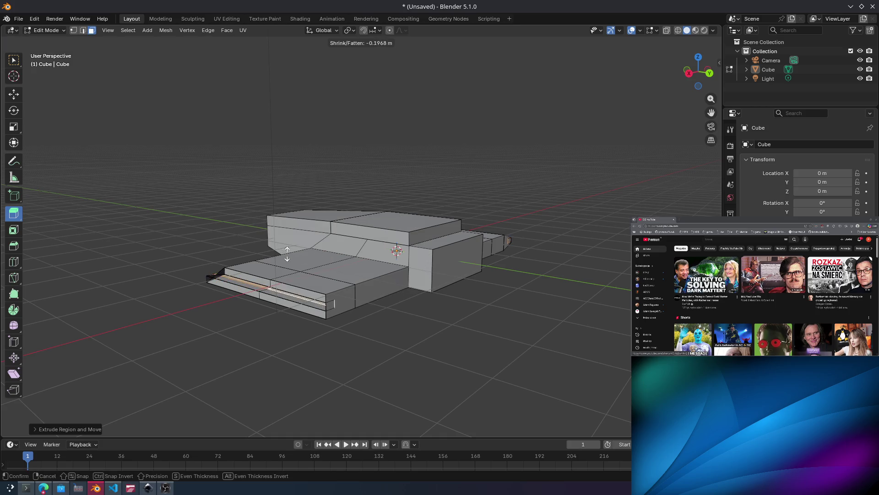
pyautogui.click(366, 179)
pyautogui.moveTo(366, 180)
pyautogui.mouseDown(button='middle')
pyautogui.moveTo(457, 201)
pyautogui.moveTo(512, 200)
pyautogui.moveTo(479, 220)
pyautogui.moveTo(608, 235)
pyautogui.moveTo(622, 275)
pyautogui.moveTo(685, 190)
pyautogui.moveTo(656, 203)
pyautogui.moveTo(654, 181)
pyautogui.moveTo(653, 194)
pyautogui.moveTo(402, 251)
pyautogui.mouseUp(button='middle')
pyautogui.hotkey('ctrl', 'z')
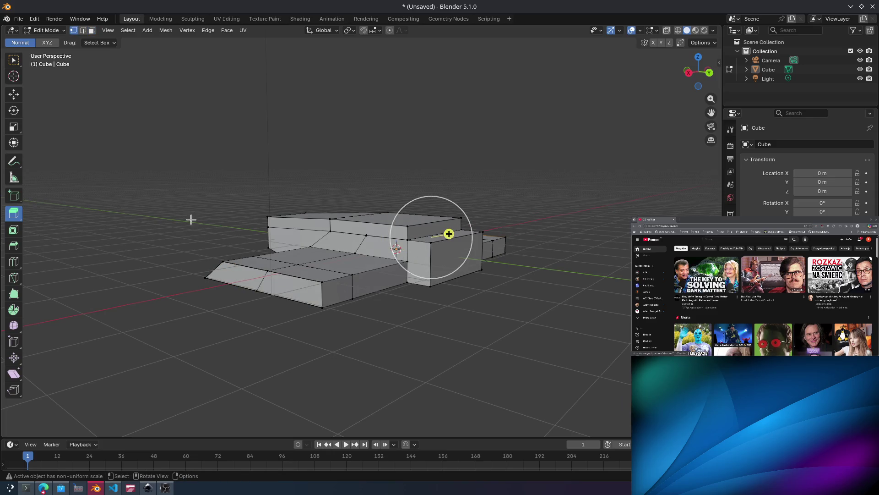
pyautogui.click(268, 265)
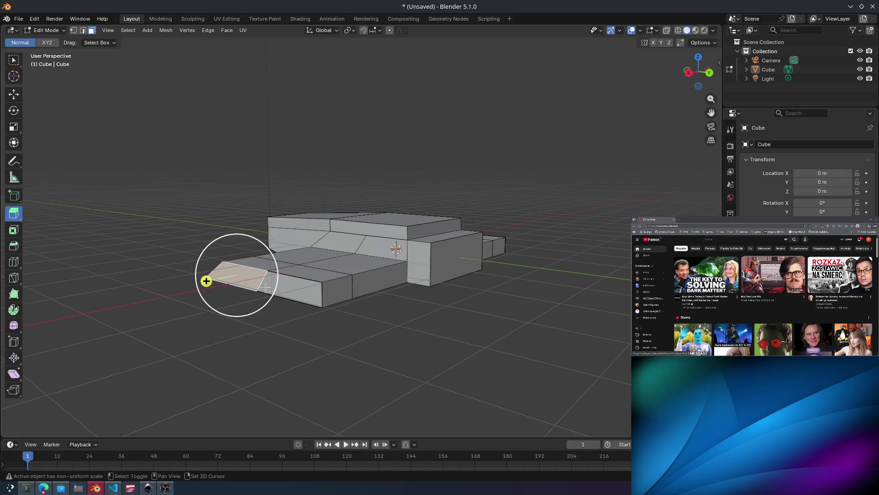
# Scale the selected wing end faces and extrude them outward.
pyautogui.moveTo(268, 265); pyautogui.dragTo(310, 268, button='middle')
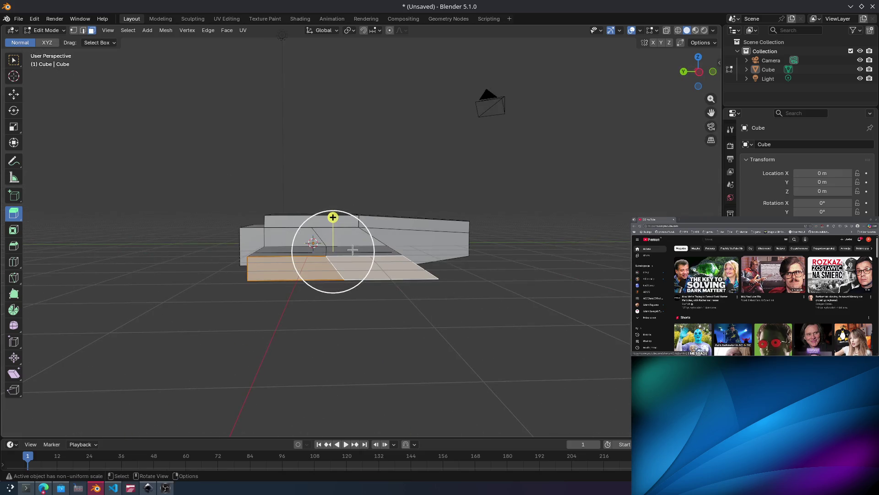
pyautogui.moveTo(352, 250); pyautogui.dragTo(313, 244, button='middle')
pyautogui.press('s')
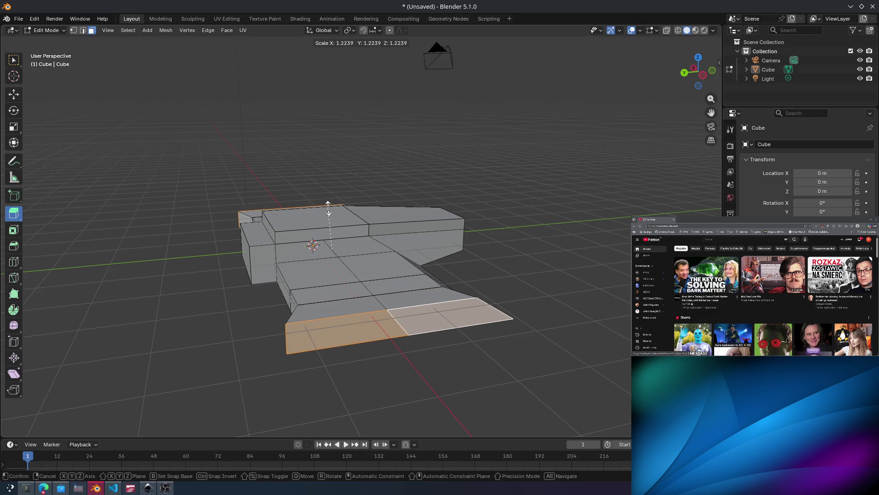
pyautogui.click(327, 209)
pyautogui.moveTo(333, 199)
pyautogui.mouseDown(button='middle')
pyautogui.moveTo(338, 206)
pyautogui.moveTo(386, 203)
pyautogui.mouseUp(button='middle')
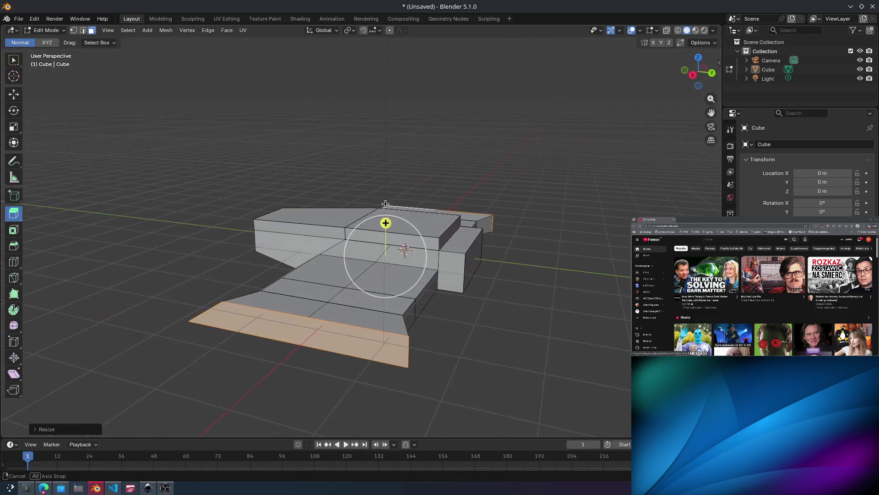
pyautogui.moveTo(386, 204); pyautogui.dragTo(387, 204)
pyautogui.moveTo(386, 204)
pyautogui.mouseDown(button='middle')
pyautogui.moveTo(480, 262)
pyautogui.moveTo(527, 262)
pyautogui.moveTo(506, 245)
pyautogui.moveTo(453, 260)
pyautogui.mouseUp(button='middle')
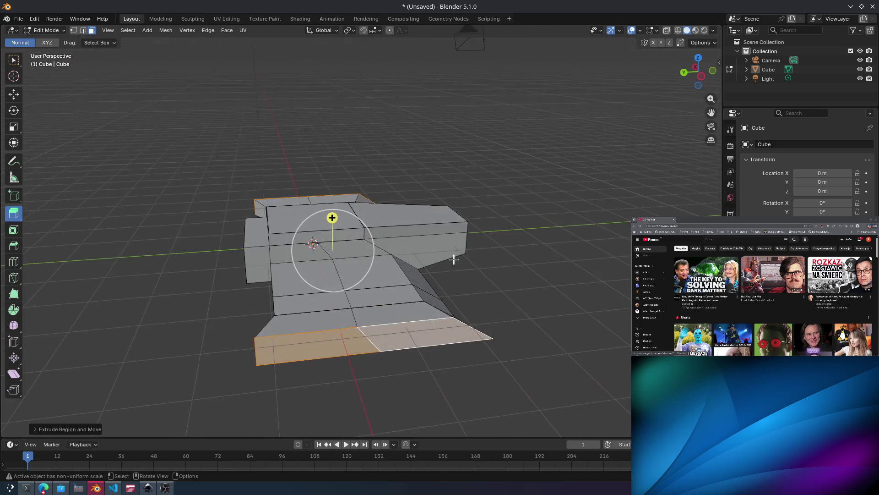
# Extrude the wing end faces along their normals by roughly 2 m.
pyautogui.hotkey('alt', 'e')
pyautogui.click(388, 270)
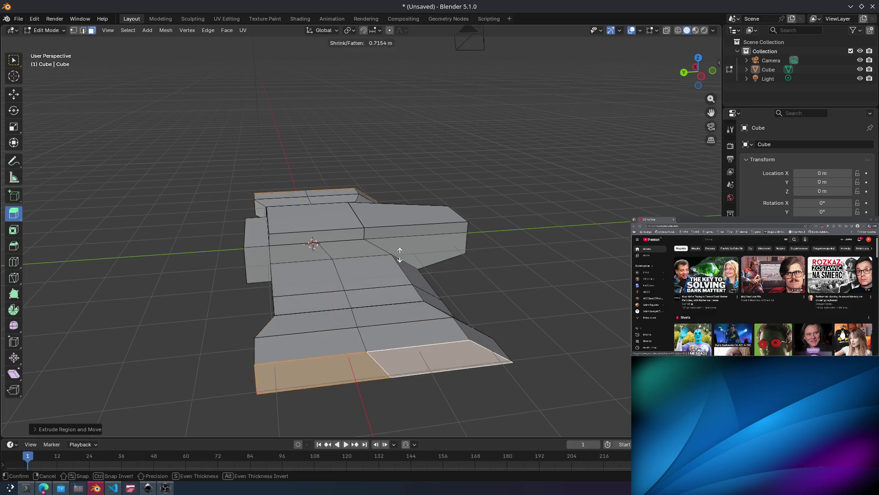
pyautogui.click(411, 222)
pyautogui.moveTo(411, 222)
pyautogui.mouseDown(button='middle')
pyautogui.moveTo(500, 281)
pyautogui.moveTo(463, 295)
pyautogui.moveTo(532, 200)
pyautogui.moveTo(481, 229)
pyautogui.moveTo(382, 256)
pyautogui.moveTo(393, 251)
pyautogui.moveTo(402, 294)
pyautogui.moveTo(418, 289)
pyautogui.moveTo(410, 293)
pyautogui.moveTo(433, 296)
pyautogui.moveTo(436, 306)
pyautogui.mouseUp(button='middle')
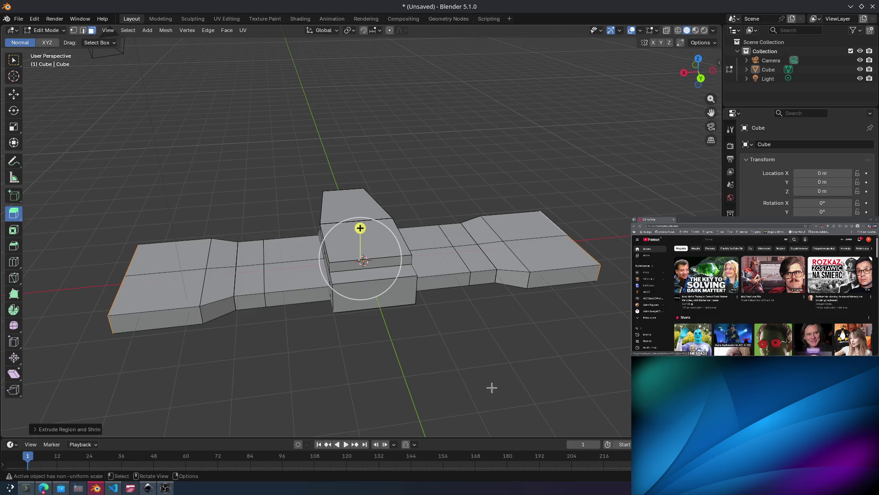
# Undo the outer wing end blocks, view the hull front-on, and open the Add Modifier list.
pyautogui.moveTo(387, 322); pyautogui.dragTo(378, 377, button='middle')
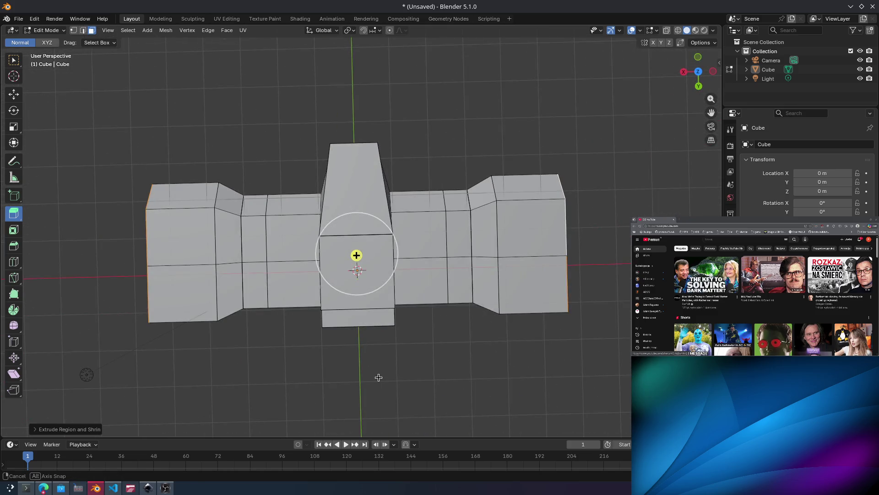
pyautogui.hotkey('ctrl', 'z')
pyautogui.hotkey('ctrl', 'z')
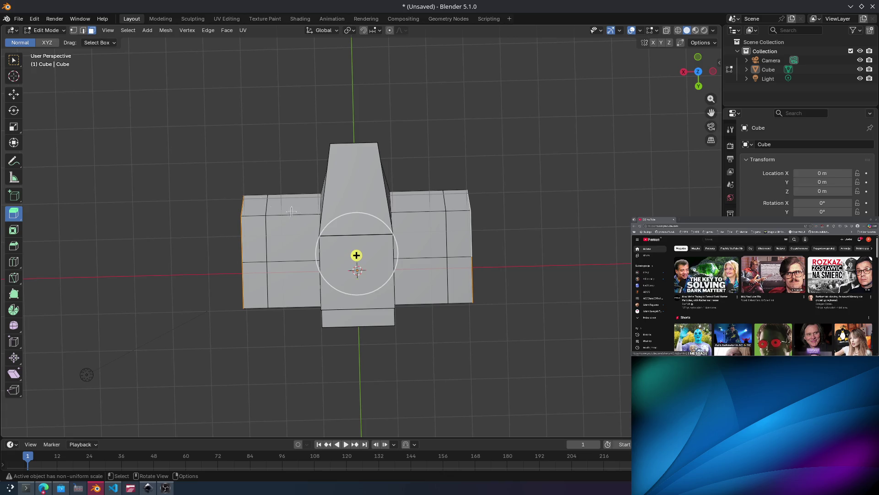
pyautogui.moveTo(291, 211); pyautogui.dragTo(229, 181, button='middle')
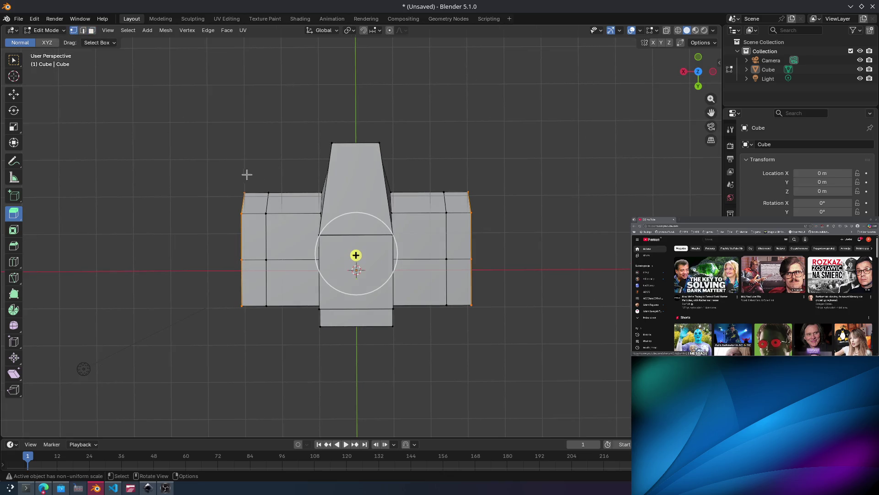
pyautogui.moveTo(232, 170); pyautogui.dragTo(259, 197)
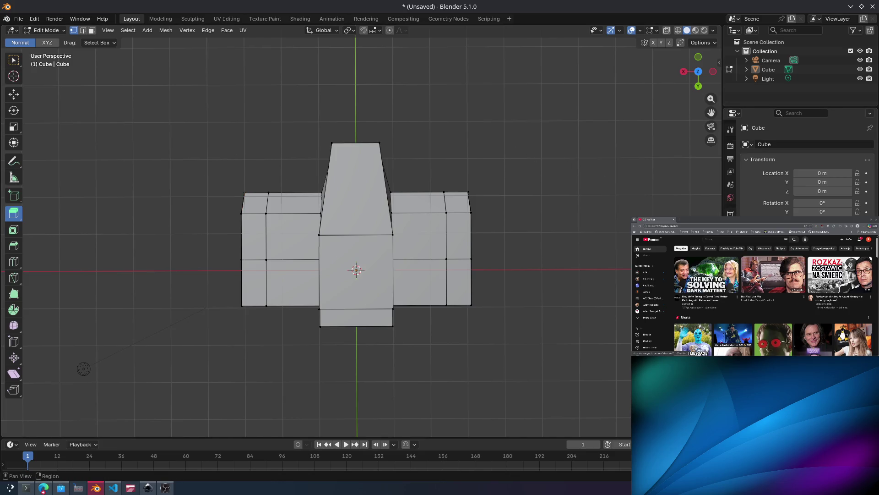
pyautogui.hotkey('ctrl', 'Tab')
pyautogui.click(811, 144)
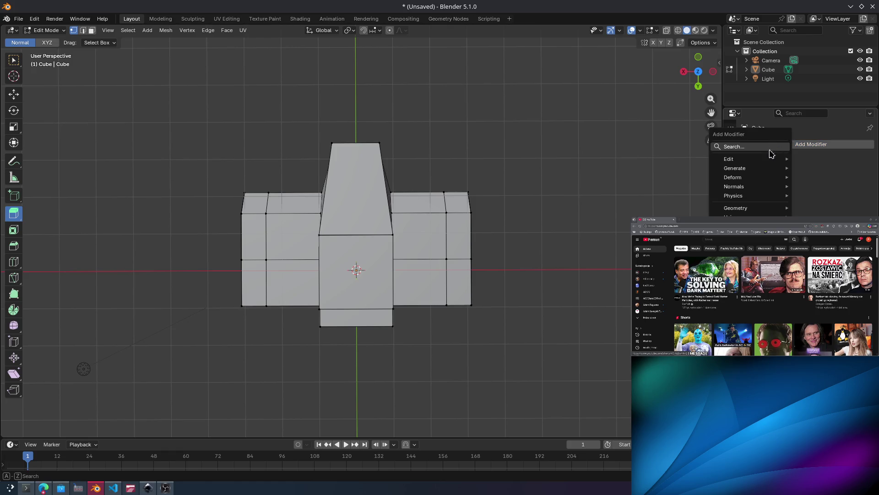
# Search 'mirror' to add an X-axis Mirror modifier, then show the transform mirror and auto-merge options.
pyautogui.click(754, 150)
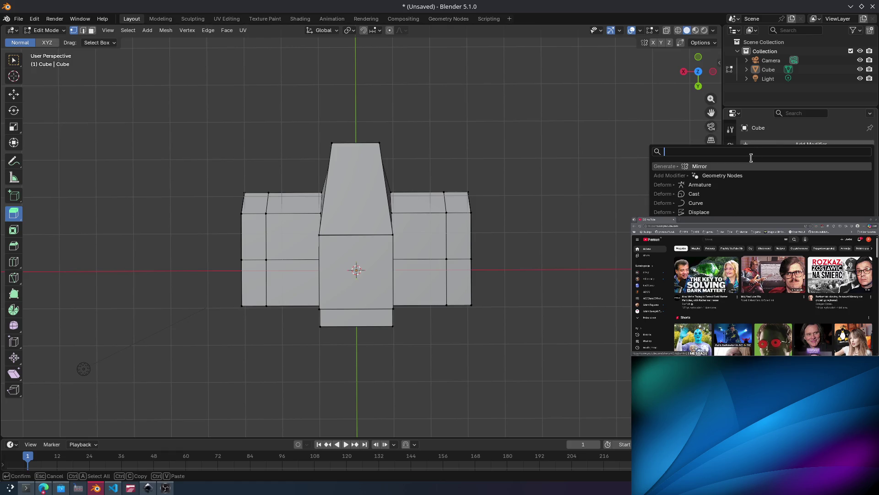
pyautogui.write('mirror')
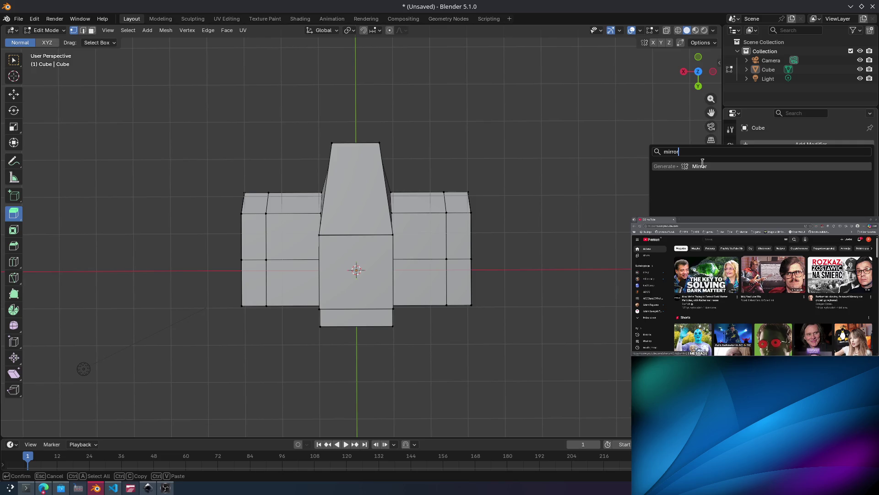
pyautogui.click(698, 166)
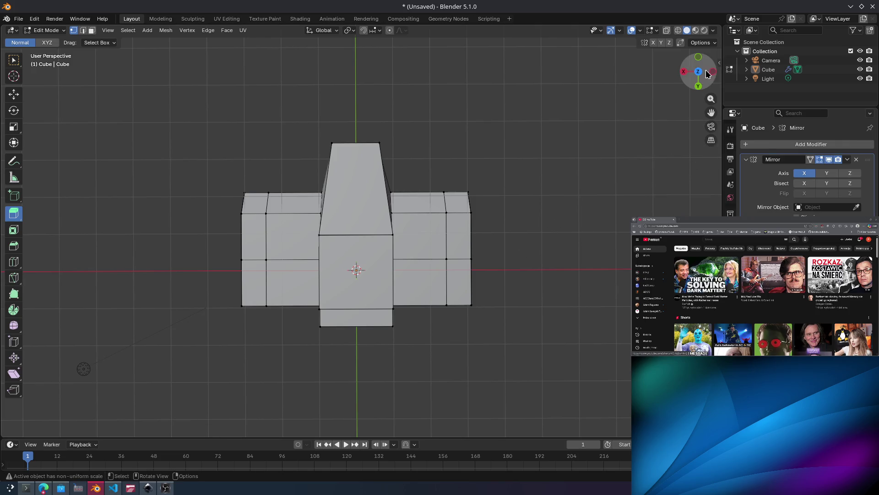
pyautogui.click(704, 43)
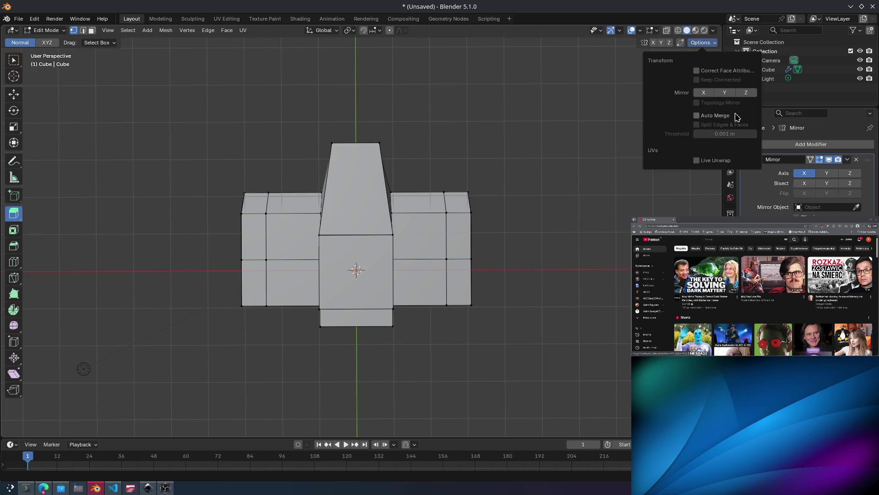
pyautogui.moveTo(487, 253)
pyautogui.mouseDown(button='middle')
pyautogui.moveTo(563, 190)
pyautogui.moveTo(522, 190)
pyautogui.moveTo(439, 241)
pyautogui.mouseUp(button='middle')
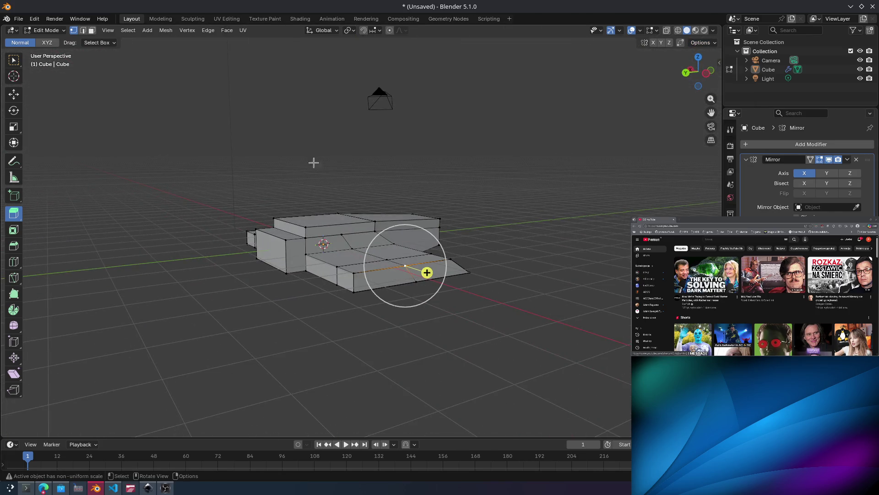
# In face select mode, select the side face of the hull's front slab.
pyautogui.moveTo(427, 272)
pyautogui.mouseDown(button='middle')
pyautogui.moveTo(513, 245)
pyautogui.moveTo(290, 243)
pyautogui.moveTo(367, 202)
pyautogui.moveTo(357, 222)
pyautogui.moveTo(404, 235)
pyautogui.mouseUp(button='middle')
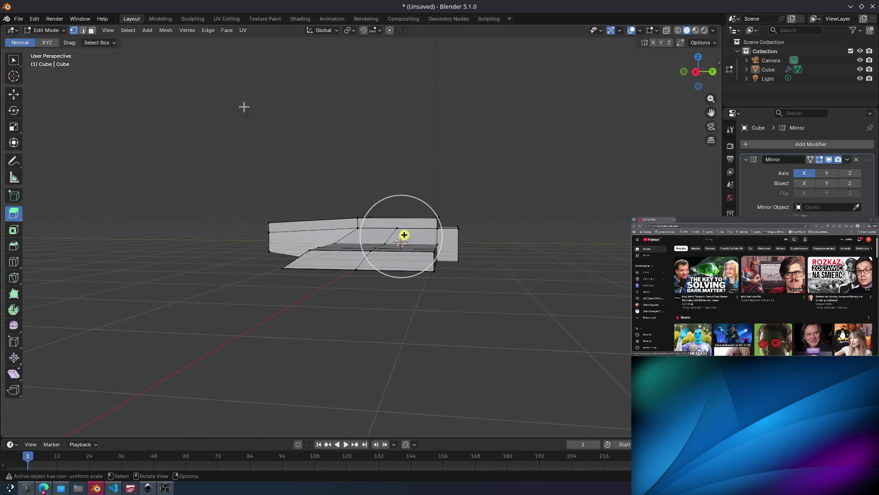
pyautogui.click(87, 30)
pyautogui.moveTo(357, 252); pyautogui.dragTo(383, 271, button='middle')
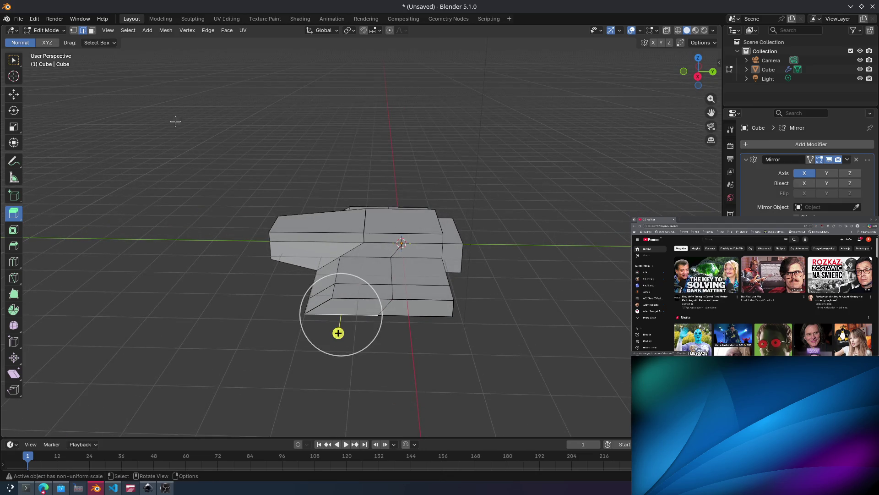
pyautogui.press('3')
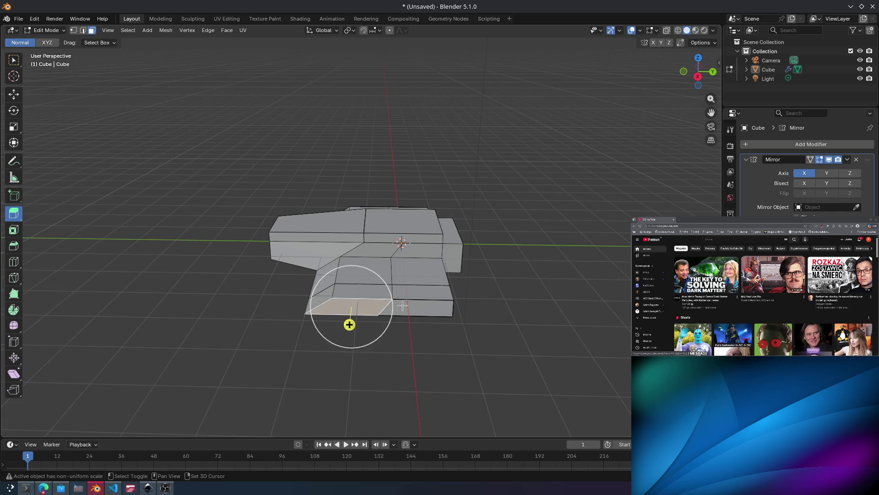
pyautogui.moveTo(402, 306)
pyautogui.mouseDown(button='middle')
pyautogui.moveTo(439, 320)
pyautogui.moveTo(394, 245)
pyautogui.mouseUp(button='middle')
pyautogui.click(422, 296)
# Extrude that face about 1.32 m along its normal and scale the new end to 1.1819.
pyautogui.press('e')
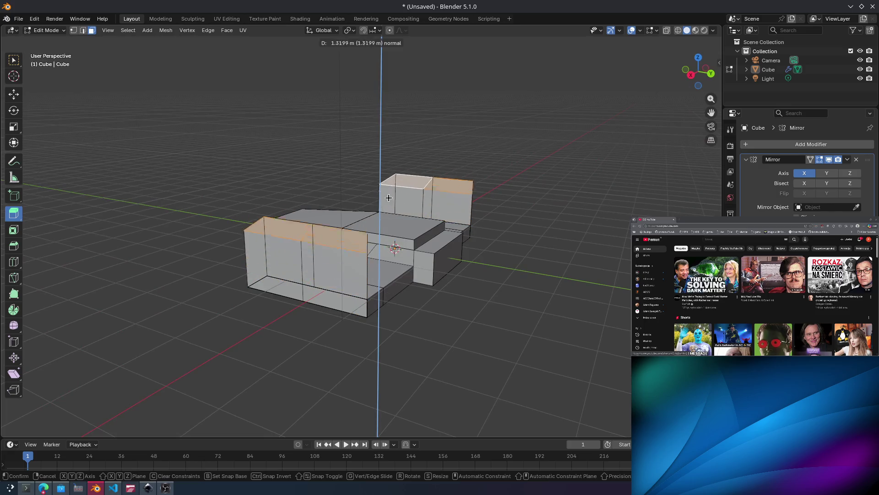
pyautogui.click(398, 242)
pyautogui.moveTo(407, 241); pyautogui.dragTo(403, 240, button='middle')
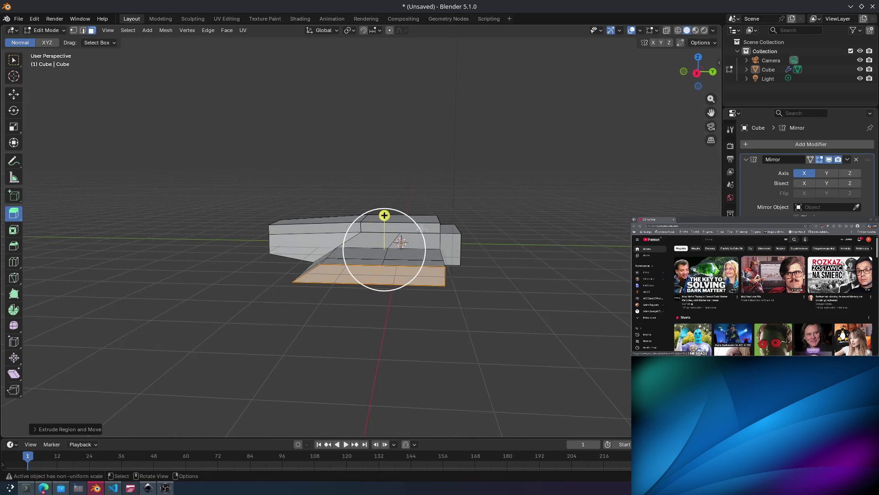
pyautogui.press('s')
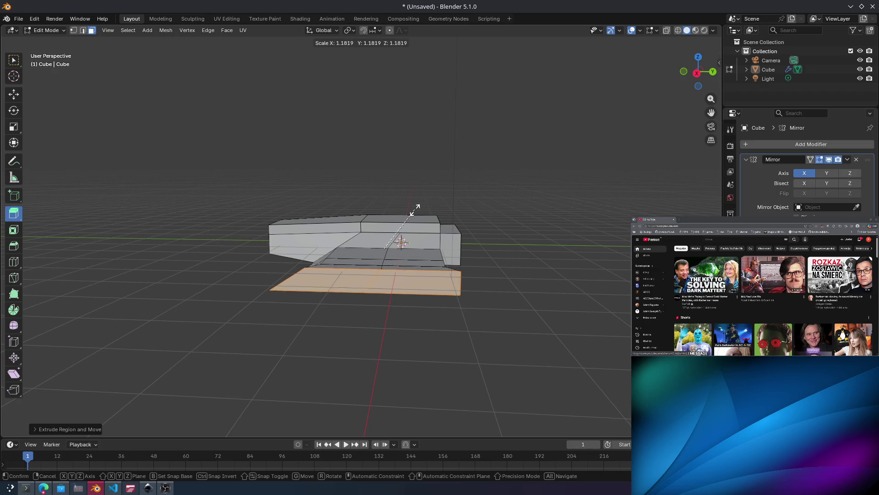
pyautogui.click(399, 216)
pyautogui.moveTo(386, 218); pyautogui.dragTo(367, 242, button='middle')
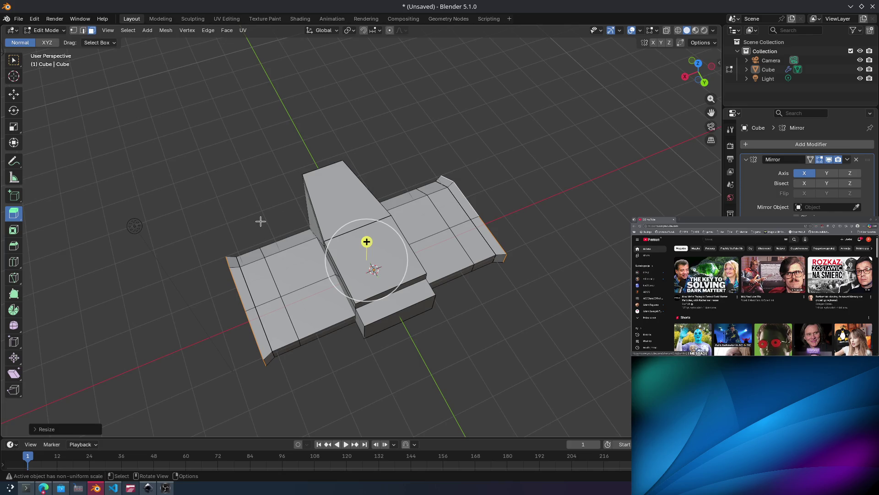
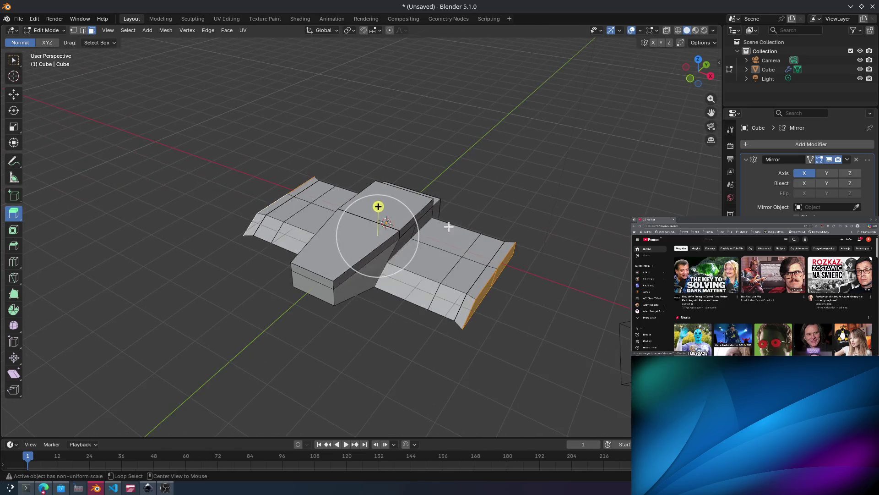
# Extrude the selected wing end faces outward along their normals with Alt+E.
pyautogui.hotkey('alt', 'e')
pyautogui.click(439, 234)
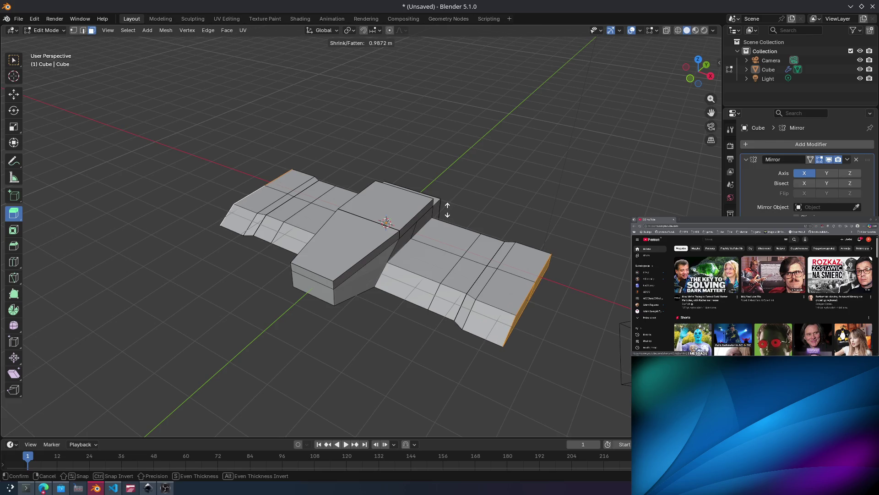
pyautogui.click(447, 209)
pyautogui.moveTo(453, 207)
pyautogui.mouseDown(button='middle')
pyautogui.moveTo(332, 230)
pyautogui.moveTo(281, 185)
pyautogui.mouseUp(button='middle')
# Select the two outer top corner vertices and slide them about 0.34 m along Y.
pyautogui.click(74, 30)
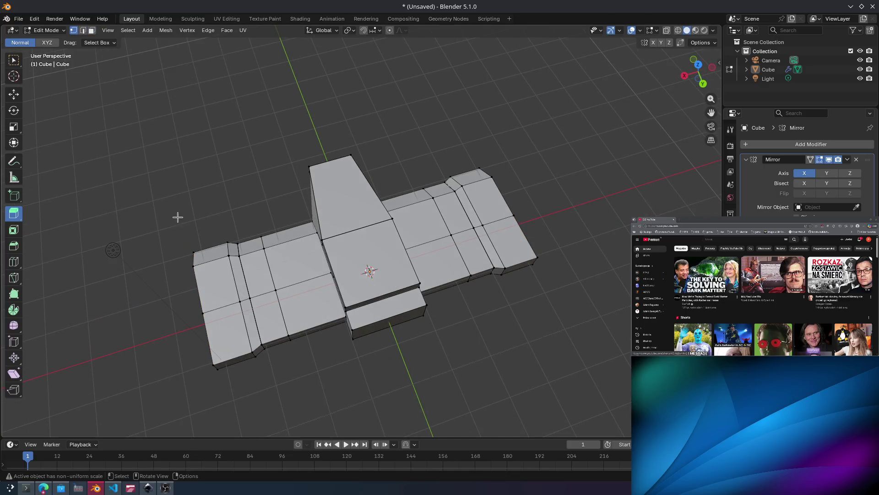
pyautogui.moveTo(214, 241)
pyautogui.mouseDown(button='middle')
pyautogui.moveTo(255, 234)
pyautogui.moveTo(229, 267)
pyautogui.moveTo(202, 234)
pyautogui.moveTo(168, 225)
pyautogui.moveTo(192, 215)
pyautogui.moveTo(233, 165)
pyautogui.moveTo(184, 168)
pyautogui.moveTo(220, 183)
pyautogui.moveTo(212, 165)
pyautogui.moveTo(158, 185)
pyautogui.mouseUp(button='middle')
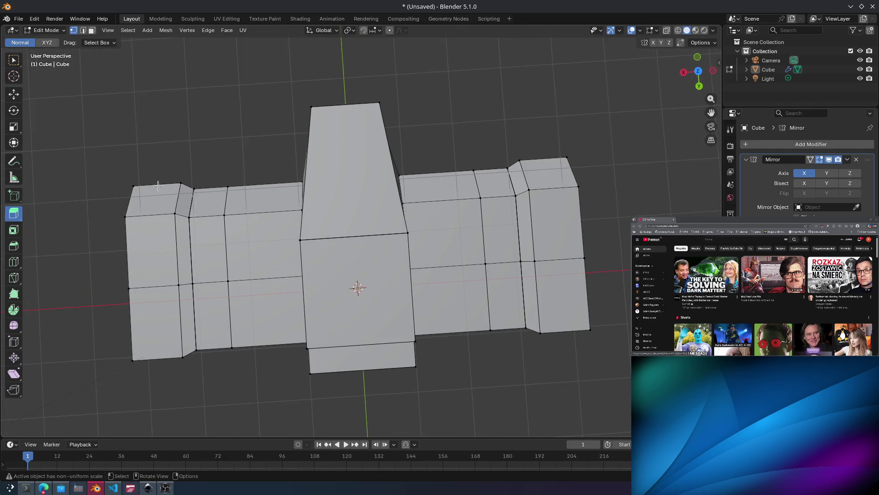
pyautogui.click(129, 178)
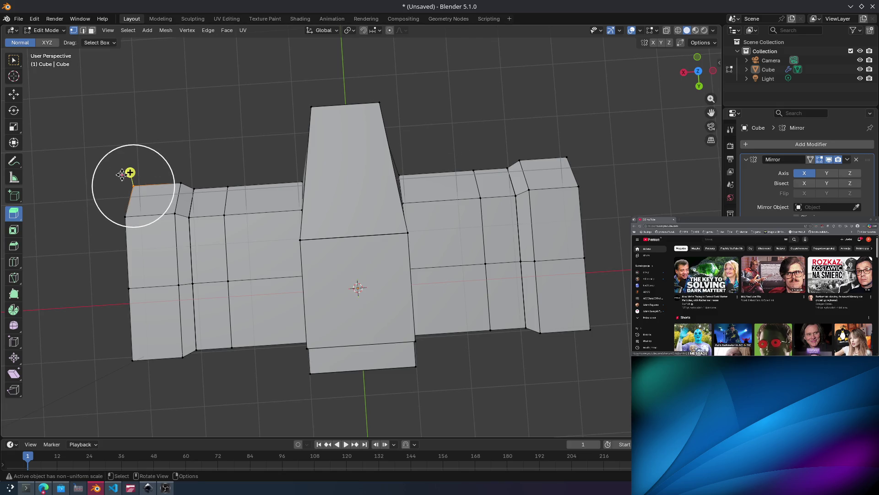
pyautogui.keyDown('shift'); pyautogui.click(557, 148); pyautogui.keyUp('shift')
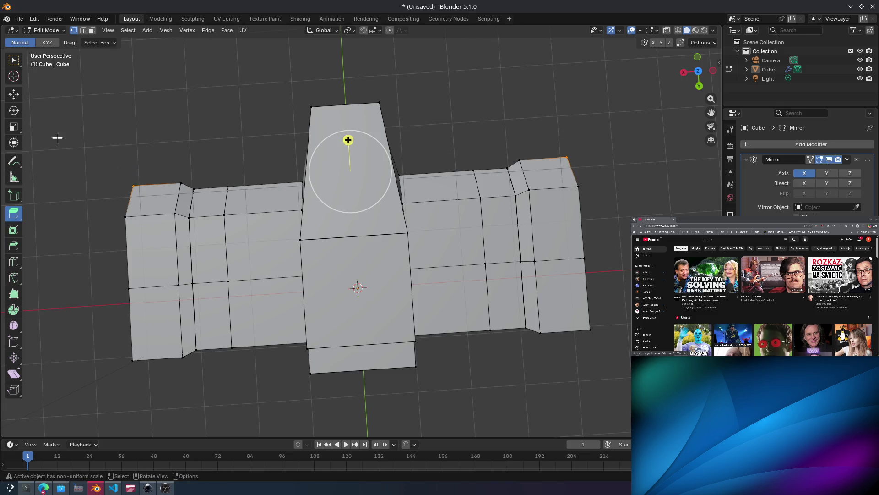
pyautogui.click(18, 100)
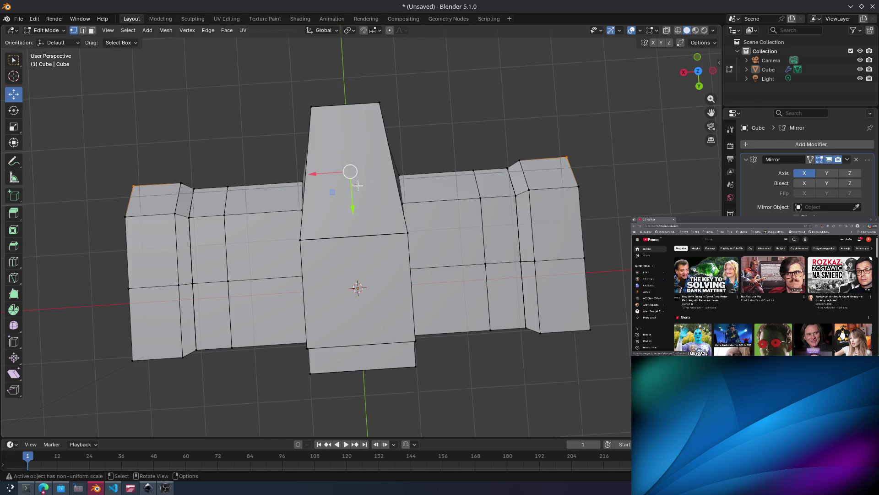
pyautogui.moveTo(352, 183); pyautogui.dragTo(352, 196)
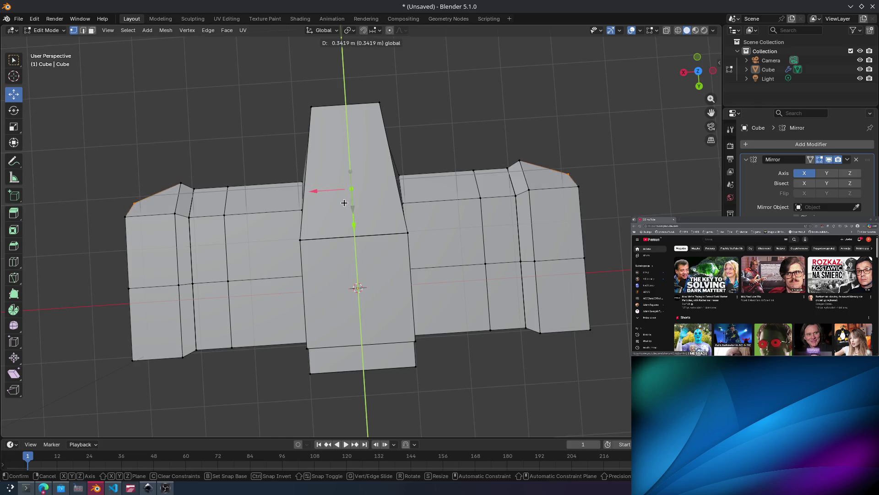
pyautogui.moveTo(343, 198); pyautogui.dragTo(343, 197)
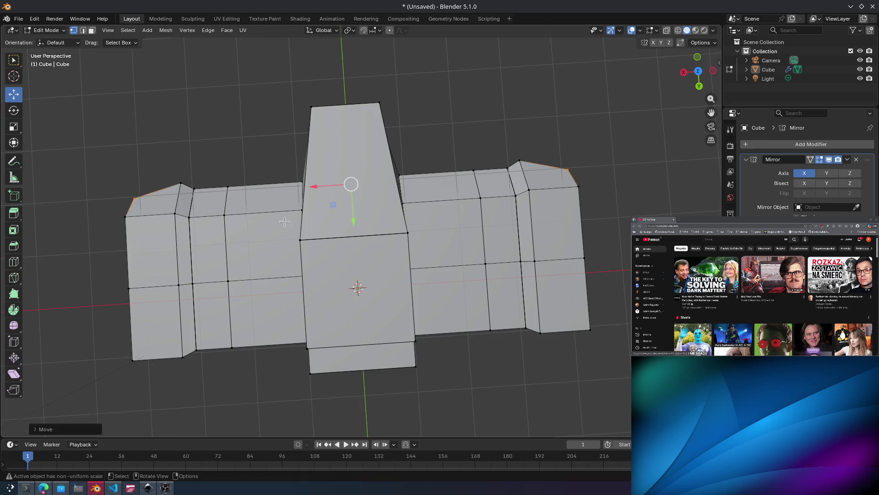
pyautogui.moveTo(343, 198)
pyautogui.mouseDown(button='middle')
pyautogui.moveTo(330, 192)
pyautogui.moveTo(359, 150)
pyautogui.moveTo(402, 156)
pyautogui.moveTo(314, 172)
pyautogui.moveTo(320, 180)
pyautogui.moveTo(332, 161)
pyautogui.moveTo(376, 182)
pyautogui.moveTo(455, 276)
pyautogui.moveTo(520, 308)
pyautogui.moveTo(412, 290)
pyautogui.mouseUp(button='middle')
pyautogui.moveTo(349, 267); pyautogui.dragTo(362, 284)
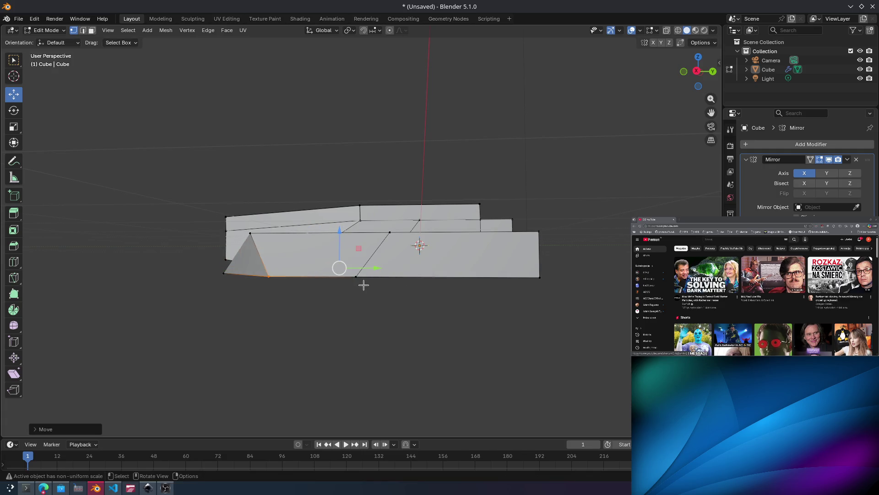
# Undo the last vertex move and try nudging a wing edge vertically, cancelling it.
pyautogui.hotkey('ctrl', 'z')
pyautogui.moveTo(352, 249)
pyautogui.mouseDown()
pyautogui.moveTo(354, 219)
pyautogui.moveTo(357, 238)
pyautogui.mouseUp()
pyautogui.moveTo(381, 294); pyautogui.dragTo(401, 256, button='middle')
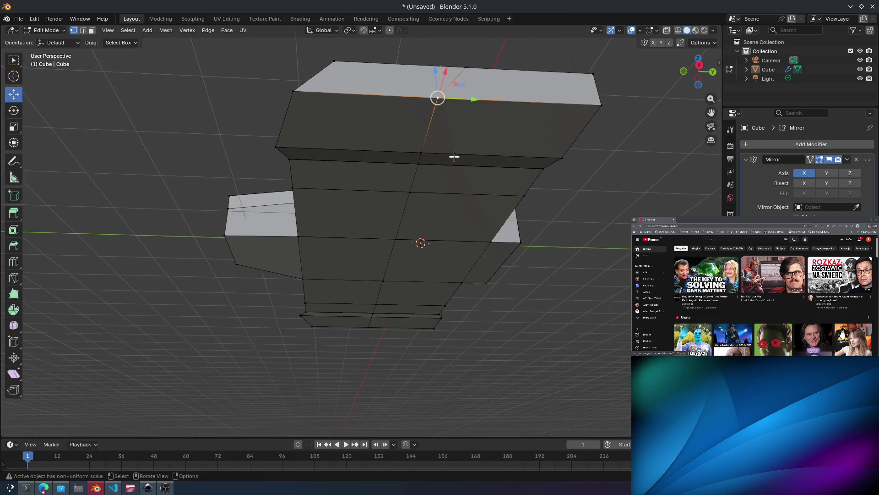
pyautogui.moveTo(455, 155)
pyautogui.mouseDown(button='middle')
pyautogui.moveTo(421, 196)
pyautogui.moveTo(432, 200)
pyautogui.moveTo(380, 225)
pyautogui.moveTo(405, 236)
pyautogui.mouseUp(button='middle')
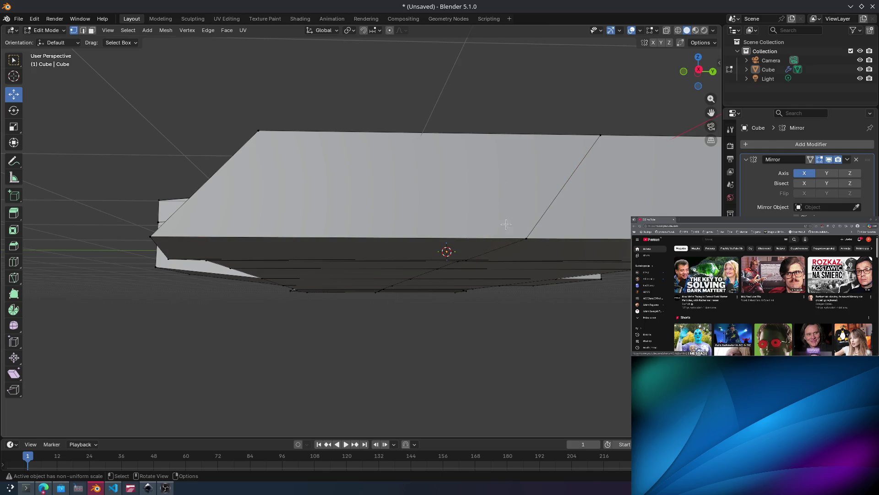
pyautogui.click(514, 236)
pyautogui.click(524, 211)
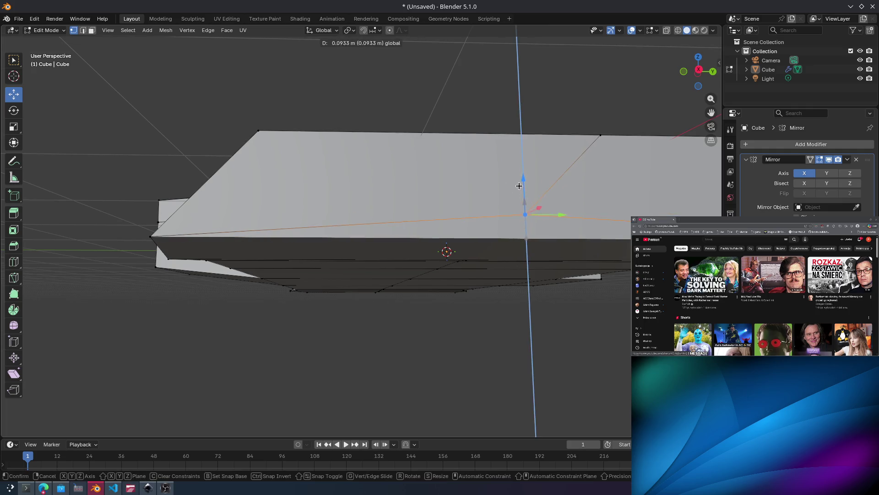
pyautogui.press('2')
# In edge select, raise a top-face edge with G Z, then undo the lift.
pyautogui.click(128, 63)
pyautogui.click(543, 227)
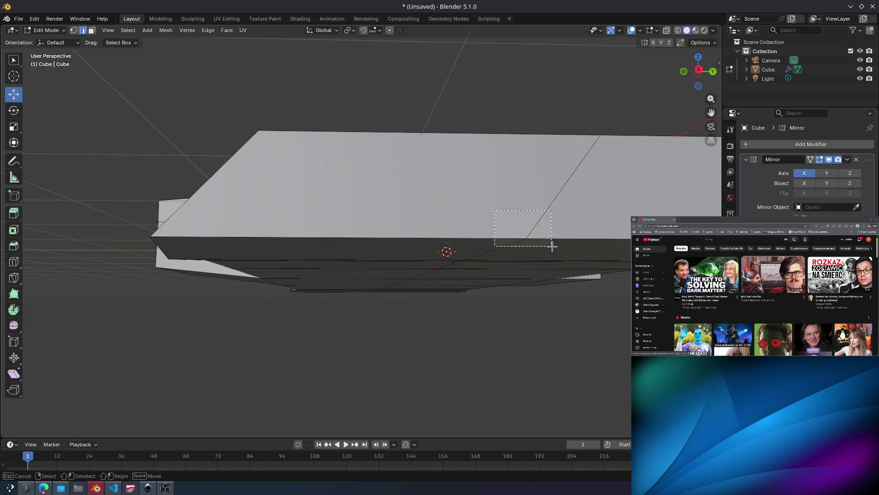
pyautogui.press('g')
pyautogui.press('z')
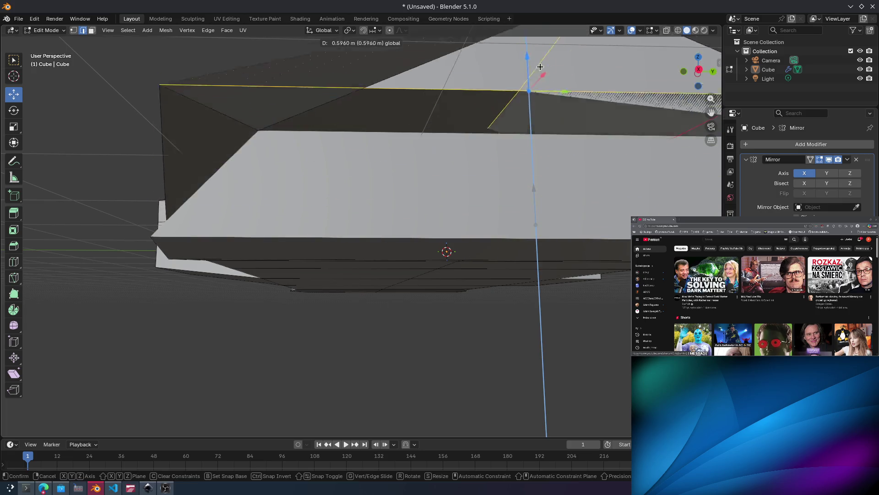
pyautogui.click(561, 400)
pyautogui.press('Home')
pyautogui.moveTo(545, 297)
pyautogui.mouseDown(button='middle')
pyautogui.moveTo(547, 305)
pyautogui.moveTo(488, 307)
pyautogui.moveTo(508, 268)
pyautogui.moveTo(544, 258)
pyautogui.mouseUp(button='middle')
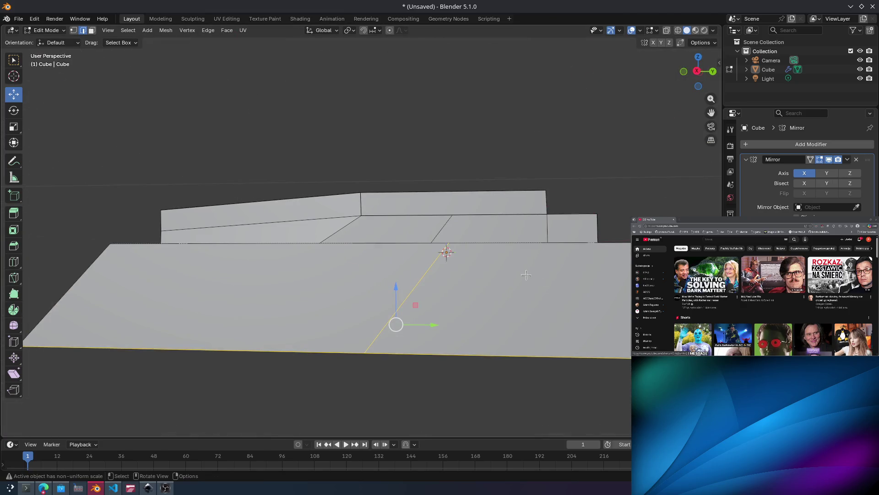
pyautogui.moveTo(394, 293)
pyautogui.mouseDown()
pyautogui.moveTo(395, 69)
pyautogui.moveTo(422, 493)
pyautogui.mouseUp()
pyautogui.press('Home')
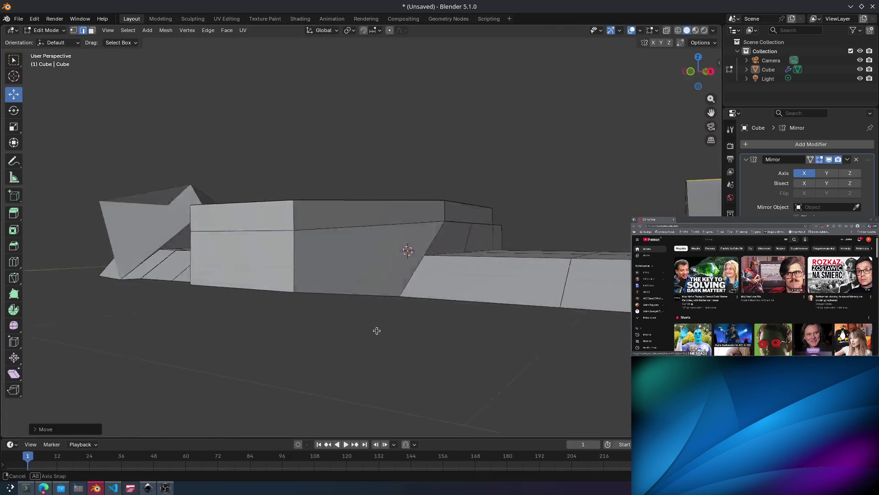
pyautogui.moveTo(377, 330)
pyautogui.mouseDown(button='middle')
pyautogui.moveTo(441, 337)
pyautogui.moveTo(359, 345)
pyautogui.moveTo(418, 349)
pyautogui.mouseUp(button='middle')
pyautogui.hotkey('ctrl', 'z')
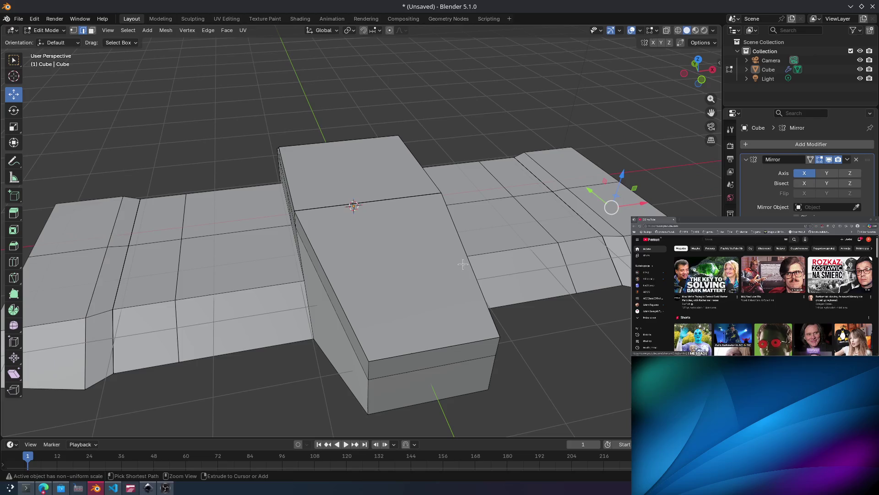
# Box-select the two bottom-left edges, try moving them along X, and undo.
pyautogui.moveTo(505, 252)
pyautogui.mouseDown(button='middle')
pyautogui.moveTo(458, 233)
pyautogui.moveTo(409, 195)
pyautogui.moveTo(430, 246)
pyautogui.moveTo(443, 249)
pyautogui.moveTo(153, 321)
pyautogui.mouseUp(button='middle')
pyautogui.moveTo(71, 370)
pyautogui.mouseDown()
pyautogui.moveTo(92, 402)
pyautogui.moveTo(133, 391)
pyautogui.mouseUp()
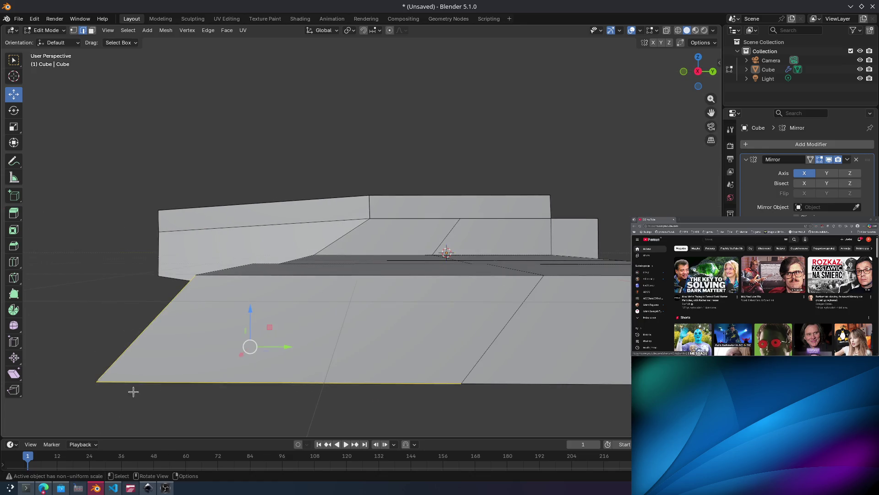
pyautogui.moveTo(281, 346)
pyautogui.mouseDown()
pyautogui.moveTo(394, 334)
pyautogui.moveTo(340, 347)
pyautogui.mouseUp()
pyautogui.hotkey('ctrl', 'z')
# Box-select the front block's top and left edges and shift them along Y.
pyautogui.moveTo(410, 329); pyautogui.dragTo(433, 303, button='middle')
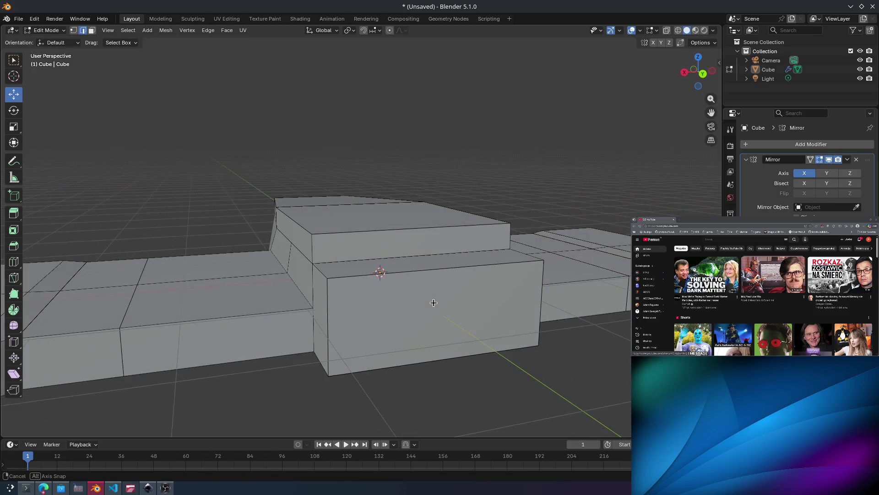
pyautogui.moveTo(330, 279); pyautogui.dragTo(331, 279)
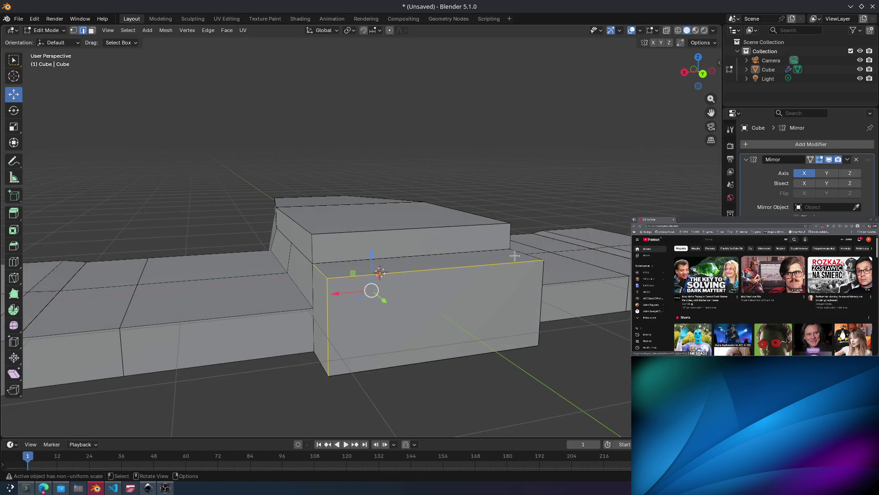
pyautogui.moveTo(437, 293)
pyautogui.mouseDown()
pyautogui.moveTo(527, 340)
pyautogui.moveTo(506, 300)
pyautogui.moveTo(477, 379)
pyautogui.mouseUp()
pyautogui.hotkey('ctrl', 'z')
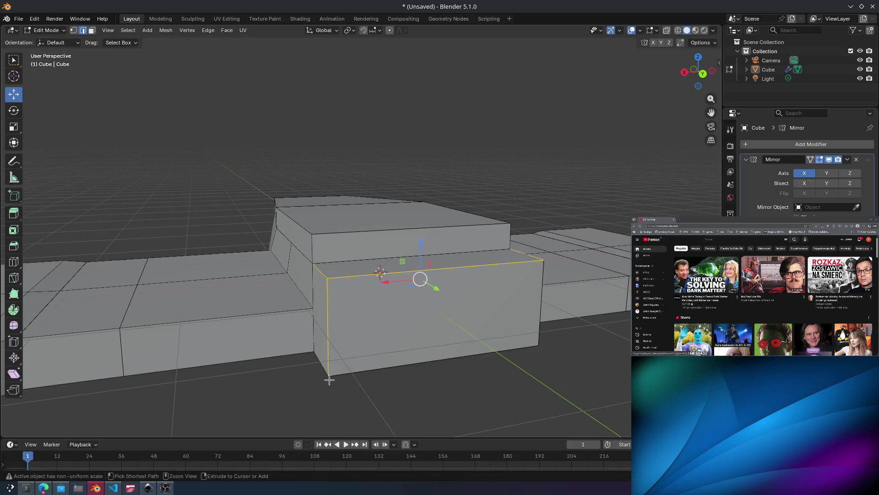
pyautogui.moveTo(427, 315)
pyautogui.mouseDown()
pyautogui.moveTo(563, 416)
pyautogui.moveTo(514, 382)
pyautogui.moveTo(528, 386)
pyautogui.mouseUp()
pyautogui.moveTo(528, 385)
pyautogui.mouseDown(button='middle')
pyautogui.moveTo(439, 354)
pyautogui.moveTo(403, 314)
pyautogui.mouseUp(button='middle')
pyautogui.scroll(-5, 440, 353)
pyautogui.moveTo(357, 382)
pyautogui.mouseDown(button='middle')
pyautogui.moveTo(359, 328)
pyautogui.moveTo(373, 310)
pyautogui.moveTo(257, 319)
pyautogui.moveTo(294, 267)
pyautogui.moveTo(417, 234)
pyautogui.moveTo(414, 226)
pyautogui.moveTo(530, 210)
pyautogui.moveTo(475, 212)
pyautogui.moveTo(363, 301)
pyautogui.moveTo(391, 262)
pyautogui.moveTo(397, 301)
pyautogui.moveTo(482, 255)
pyautogui.moveTo(477, 206)
pyautogui.mouseUp(button='middle')
# In face select, extrude the block's front face in place, then pick the centre top face.
pyautogui.click(90, 31)
pyautogui.click(363, 301)
pyautogui.press('e')
pyautogui.press('Escape')
pyautogui.click(435, 219)
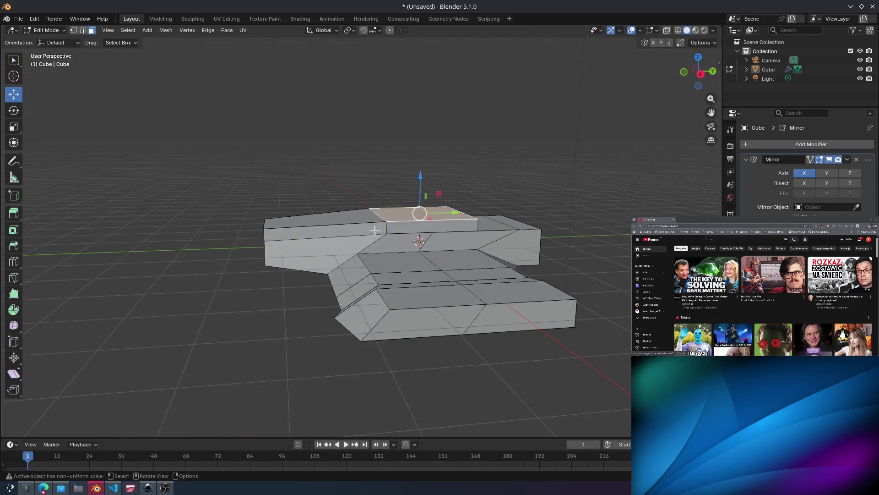
# Clear the selection and select the centre block's two top faces.
pyautogui.scroll(-2, 435, 219)
pyautogui.scroll(6, 324, 159)
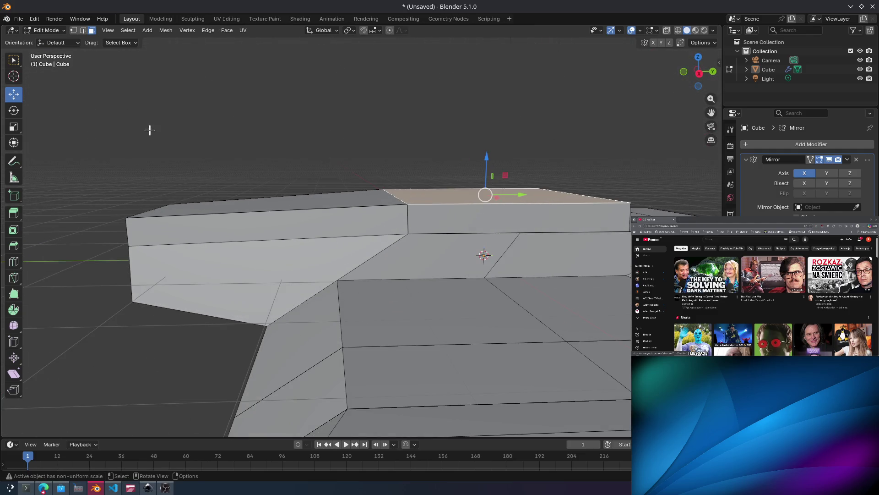
pyautogui.hotkey('alt', 'a')
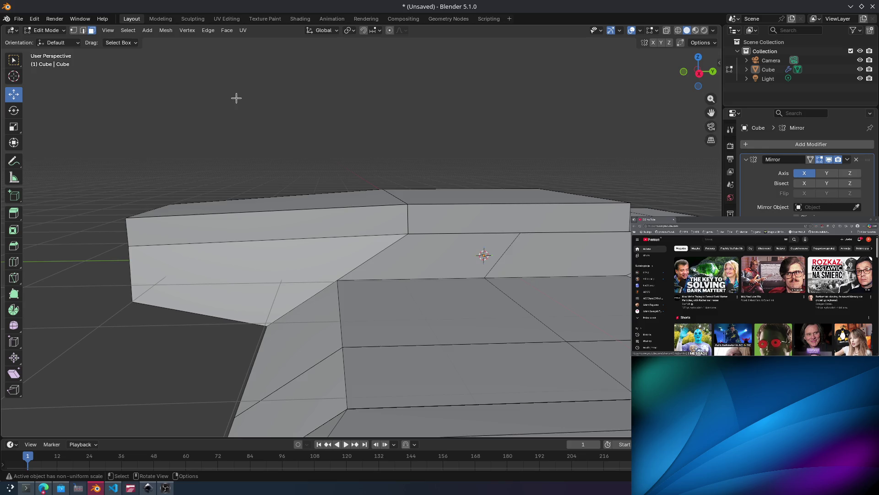
pyautogui.scroll(-5, 508, 226)
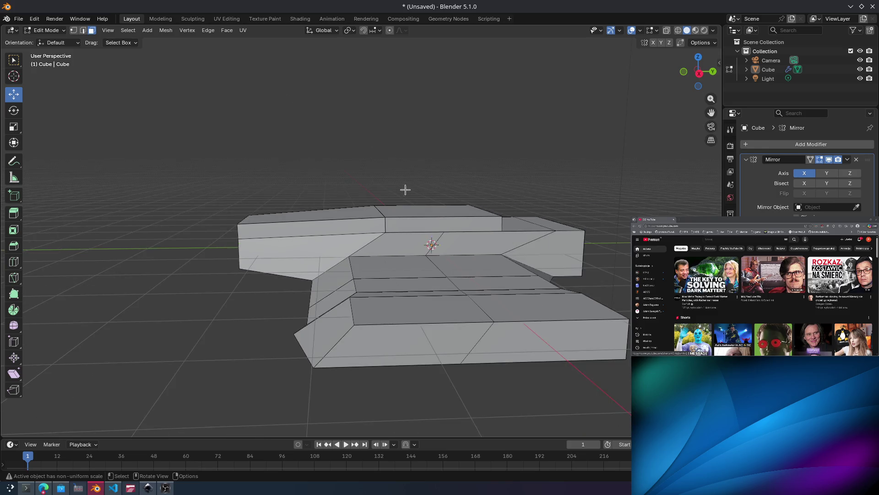
pyautogui.moveTo(404, 188)
pyautogui.mouseDown(button='middle')
pyautogui.moveTo(428, 194)
pyautogui.moveTo(396, 196)
pyautogui.mouseUp(button='middle')
pyautogui.moveTo(426, 275)
pyautogui.mouseDown(button='middle')
pyautogui.moveTo(390, 215)
pyautogui.moveTo(428, 217)
pyautogui.mouseUp(button='middle')
pyautogui.click(373, 204)
pyautogui.keyDown('shift'); pyautogui.click(350, 204); pyautogui.keyUp('shift')
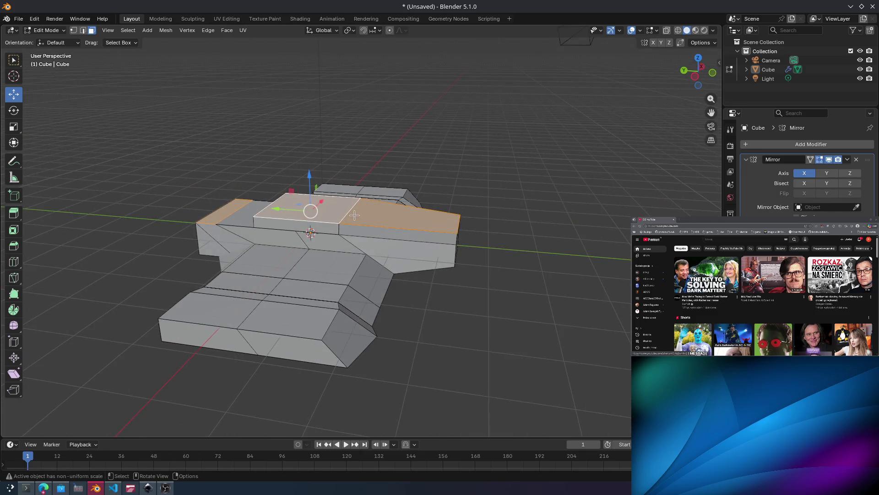
# Raise and lower the two top faces along Z, then undo back to the earlier shape.
pyautogui.moveTo(306, 178)
pyautogui.mouseDown()
pyautogui.moveTo(321, 64)
pyautogui.moveTo(316, 151)
pyautogui.moveTo(311, 125)
pyautogui.moveTo(300, 156)
pyautogui.mouseUp()
pyautogui.moveTo(310, 134)
pyautogui.mouseDown(button='middle')
pyautogui.moveTo(335, 132)
pyautogui.moveTo(300, 137)
pyautogui.mouseUp(button='middle')
pyautogui.moveTo(300, 138); pyautogui.dragTo(301, 159)
pyautogui.moveTo(300, 159)
pyautogui.mouseDown(button='middle')
pyautogui.moveTo(333, 196)
pyautogui.moveTo(413, 249)
pyautogui.mouseUp(button='middle')
pyautogui.hotkey('ctrl', 'z')
pyautogui.hotkey('ctrl', 'z')
pyautogui.hotkey('ctrl', 'z')
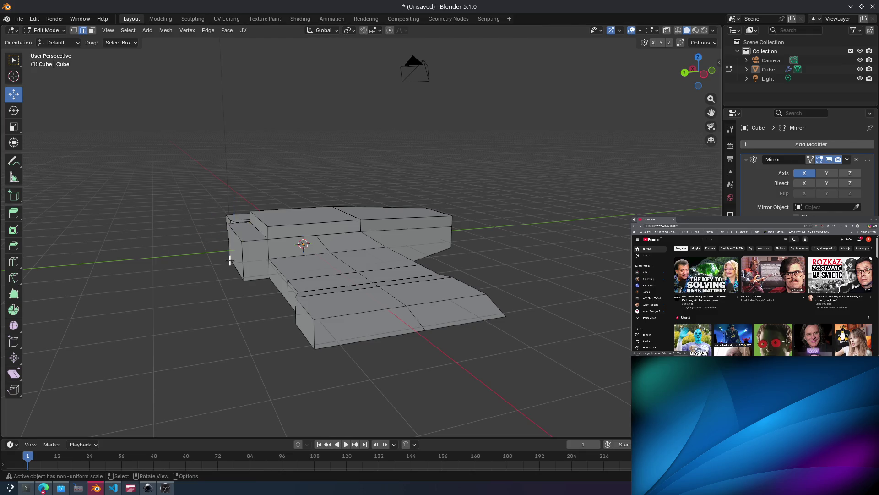
pyautogui.moveTo(535, 195)
pyautogui.mouseDown(button='middle')
pyautogui.moveTo(545, 221)
pyautogui.moveTo(528, 229)
pyautogui.moveTo(511, 265)
pyautogui.moveTo(591, 236)
pyautogui.moveTo(593, 255)
pyautogui.moveTo(540, 317)
pyautogui.moveTo(559, 268)
pyautogui.moveTo(421, 158)
pyautogui.mouseUp(button='middle')
pyautogui.moveTo(378, 214); pyautogui.dragTo(447, 170, button='middle')
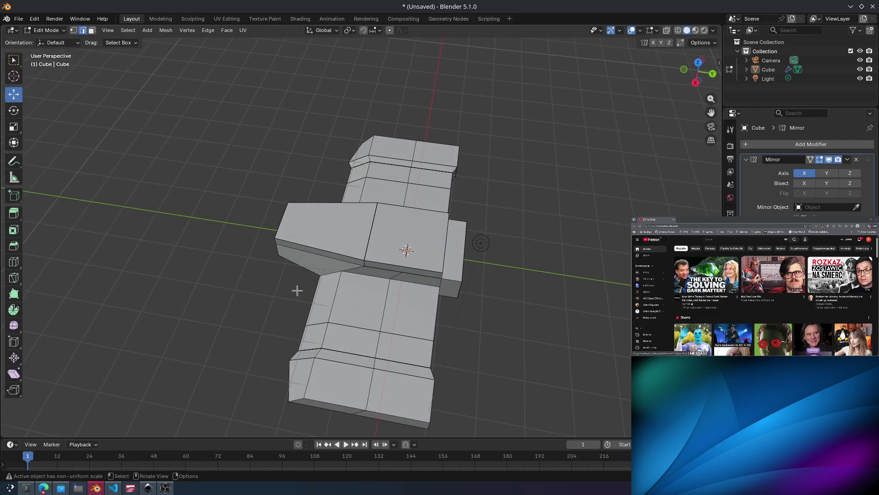
pyautogui.moveTo(297, 290)
pyautogui.mouseDown(button='middle')
pyautogui.moveTo(196, 402)
pyautogui.moveTo(394, 237)
pyautogui.moveTo(428, 255)
pyautogui.moveTo(403, 275)
pyautogui.mouseUp(button='middle')
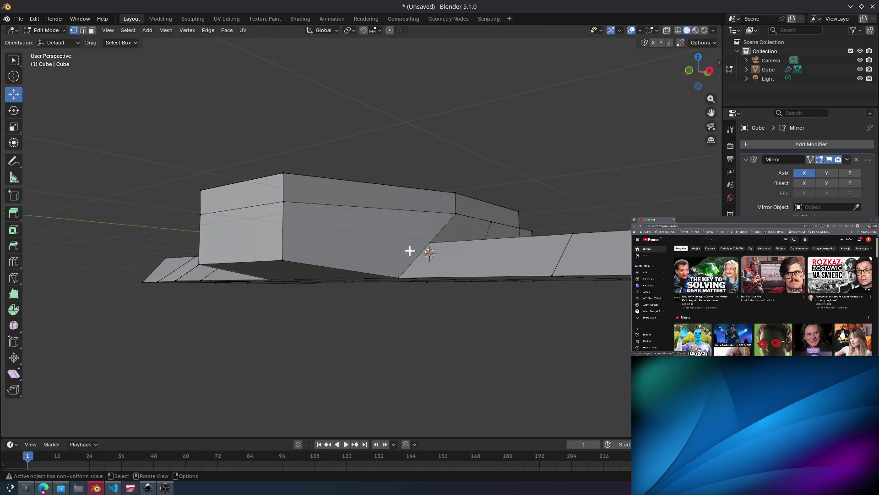
# Box-select an underside vertex, shift it along Y, and undo the move.
pyautogui.scroll(4, 409, 250)
pyautogui.moveTo(442, 250); pyautogui.dragTo(401, 263, button='middle')
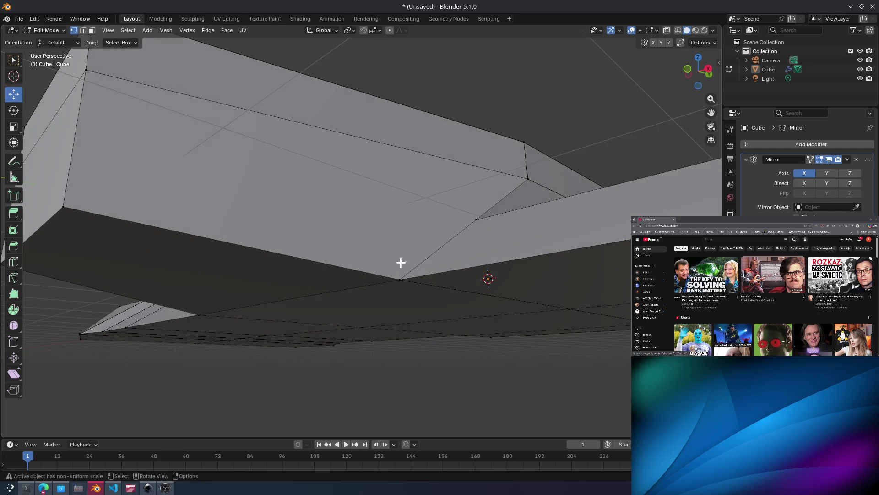
pyautogui.moveTo(374, 305); pyautogui.dragTo(408, 315)
pyautogui.scroll(-3, 434, 220)
pyautogui.moveTo(427, 229); pyautogui.dragTo(341, 335, button='middle')
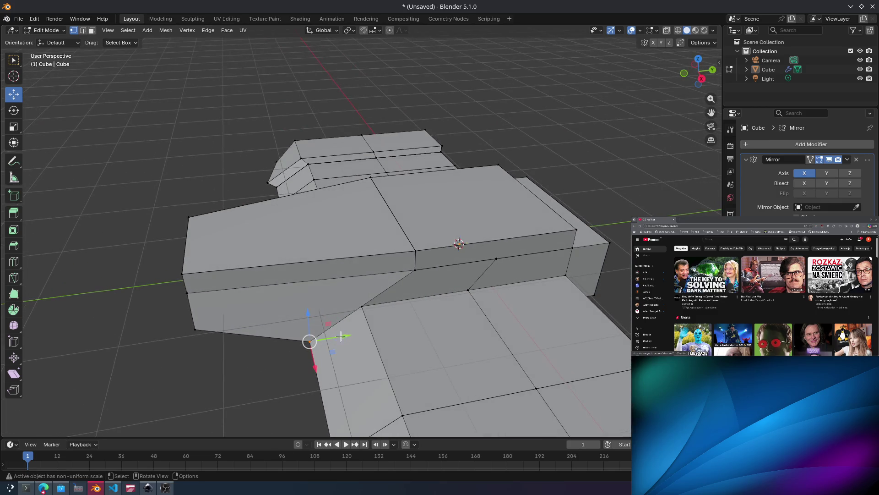
pyautogui.moveTo(342, 336)
pyautogui.mouseDown()
pyautogui.moveTo(302, 345)
pyautogui.moveTo(314, 343)
pyautogui.mouseUp()
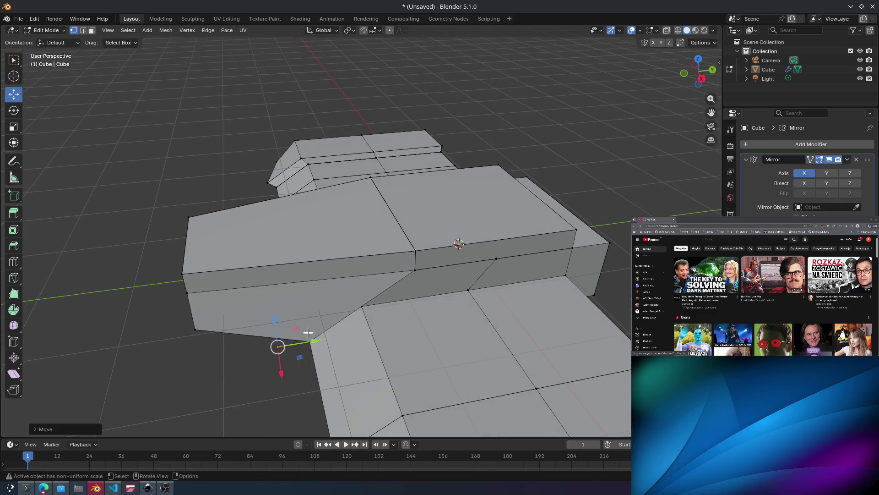
pyautogui.hotkey('ctrl', 'z')
# Pull an underside vertex about 0.44 m along Y and stretch it along X, undoing the spike.
pyautogui.moveTo(413, 296); pyautogui.dragTo(444, 225, button='middle')
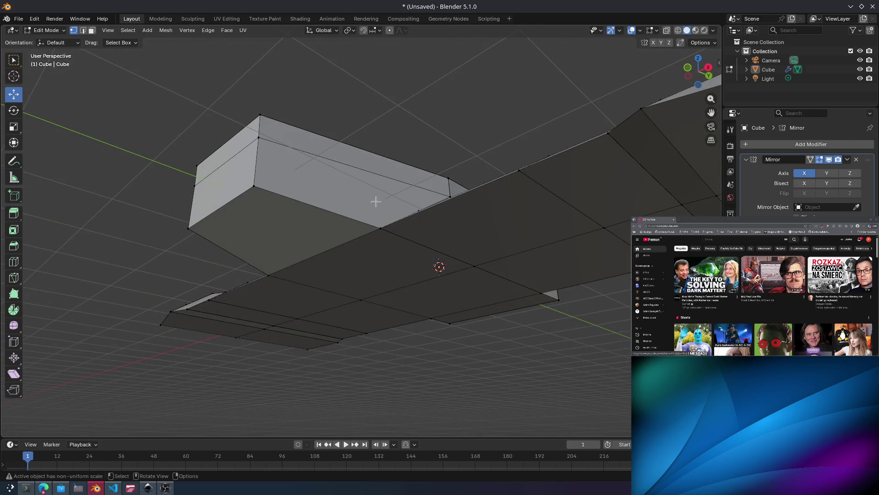
pyautogui.moveTo(364, 208)
pyautogui.mouseDown()
pyautogui.moveTo(410, 253)
pyautogui.moveTo(371, 215)
pyautogui.mouseUp()
pyautogui.moveTo(371, 216); pyautogui.dragTo(217, 245, button='middle')
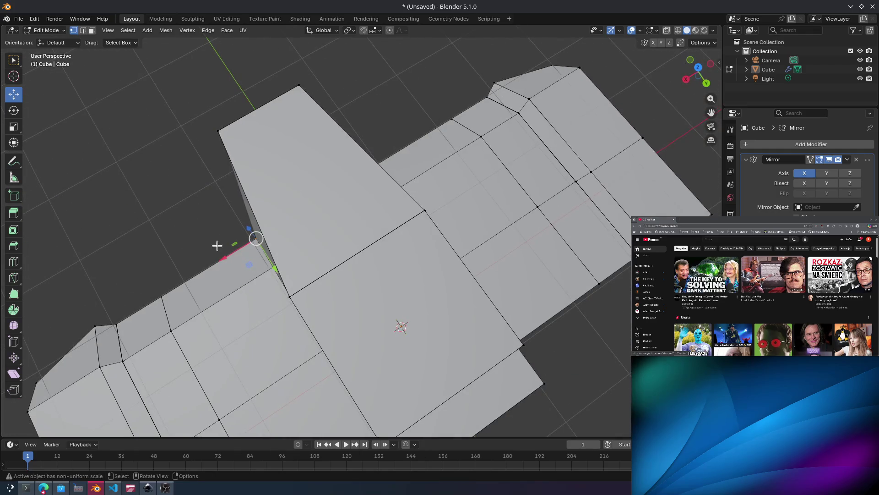
pyautogui.moveTo(269, 262)
pyautogui.mouseDown()
pyautogui.moveTo(250, 201)
pyautogui.moveTo(222, 184)
pyautogui.mouseUp()
pyautogui.moveTo(189, 210)
pyautogui.mouseDown()
pyautogui.moveTo(170, 202)
pyautogui.moveTo(106, 224)
pyautogui.moveTo(114, 222)
pyautogui.mouseUp()
pyautogui.hotkey('ctrl', 'z')
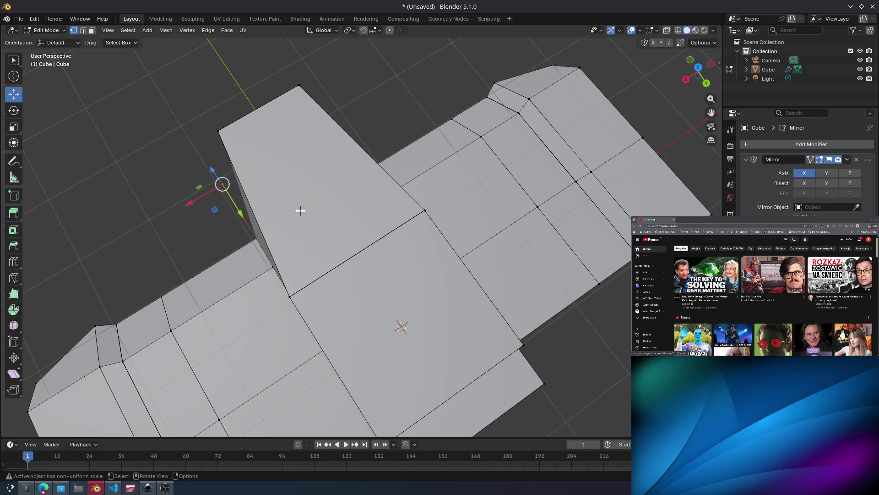
# Raise the top corner vertex about 0.31 m and move the bottom corner vertex along Y.
pyautogui.moveTo(300, 210)
pyautogui.mouseDown(button='middle')
pyautogui.moveTo(340, 175)
pyautogui.moveTo(339, 135)
pyautogui.mouseUp(button='middle')
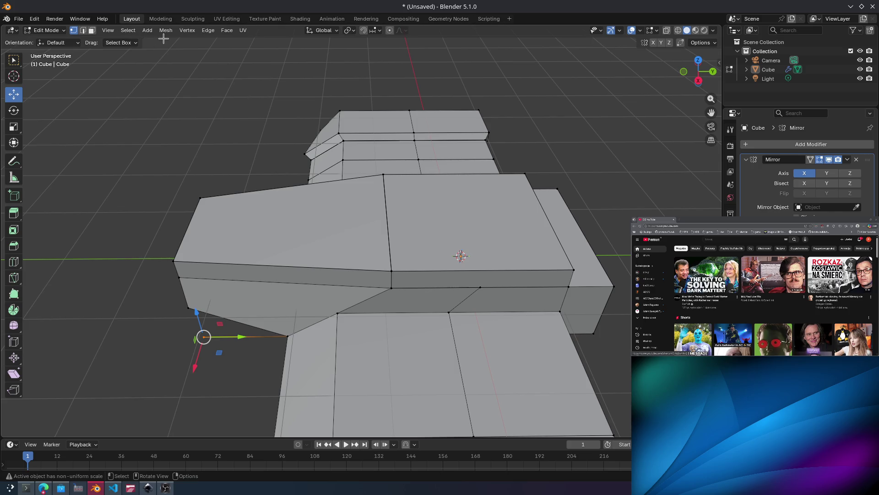
pyautogui.moveTo(378, 153); pyautogui.dragTo(402, 164, button='middle')
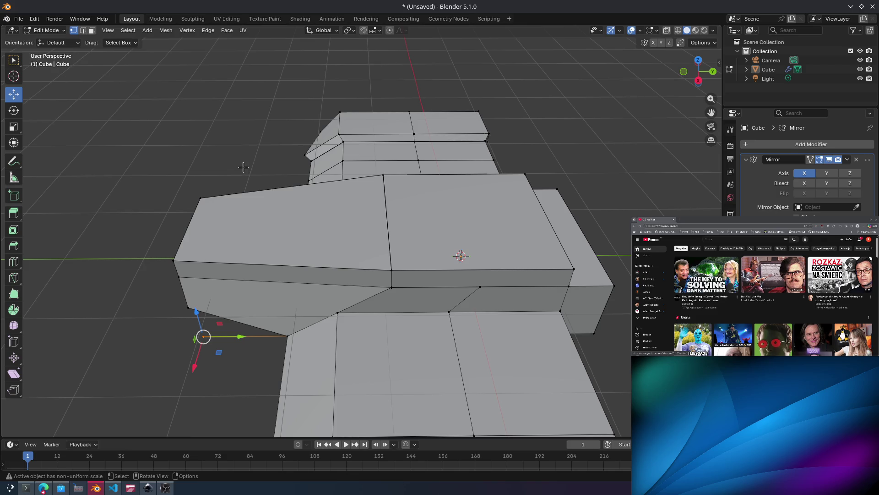
pyautogui.click(200, 197)
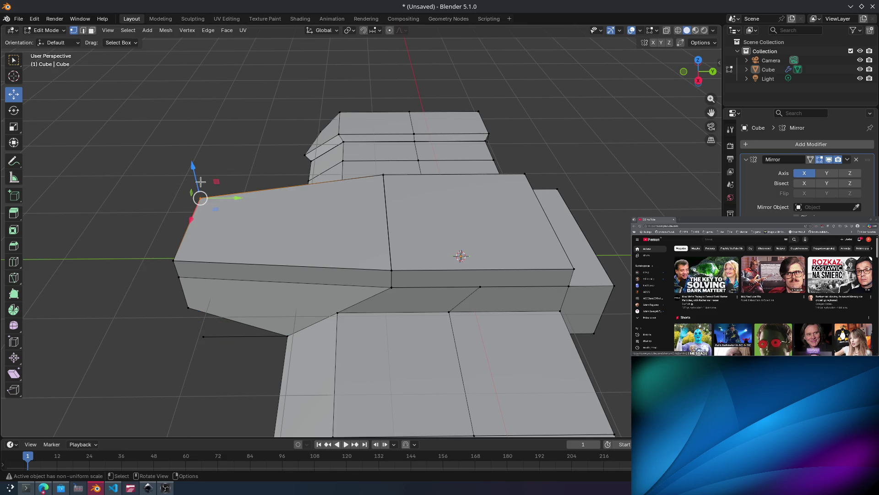
pyautogui.moveTo(193, 173); pyautogui.dragTo(193, 153)
pyautogui.moveTo(193, 153)
pyautogui.mouseDown(button='middle')
pyautogui.moveTo(253, 210)
pyautogui.moveTo(251, 297)
pyautogui.mouseUp(button='middle')
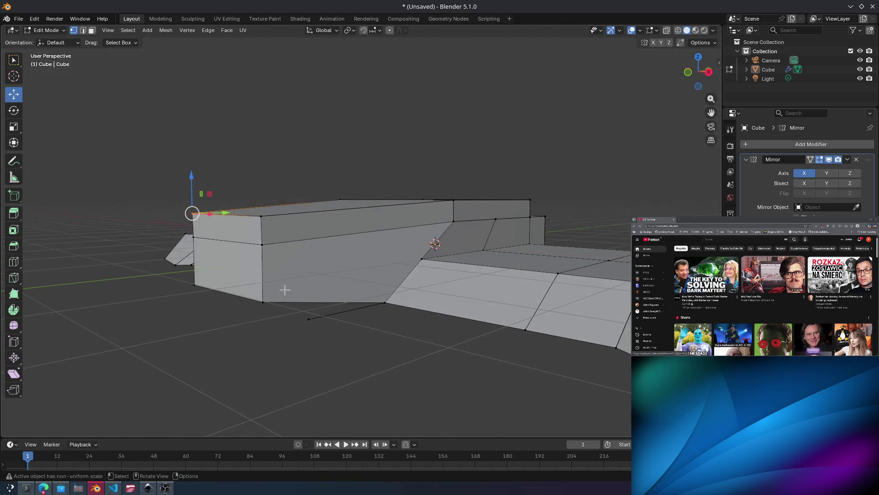
pyautogui.click(260, 303)
pyautogui.moveTo(292, 299); pyautogui.dragTo(211, 311)
# Lower a vertex along Z and move the next bottom-edge vertex along Y, then undo them.
pyautogui.moveTo(210, 312)
pyautogui.mouseDown(button='middle')
pyautogui.moveTo(273, 242)
pyautogui.moveTo(413, 267)
pyautogui.mouseUp(button='middle')
pyautogui.scroll(2, 413, 268)
pyautogui.moveTo(457, 305)
pyautogui.mouseDown(button='middle')
pyautogui.moveTo(440, 298)
pyautogui.moveTo(372, 308)
pyautogui.moveTo(417, 290)
pyautogui.moveTo(339, 291)
pyautogui.mouseUp(button='middle')
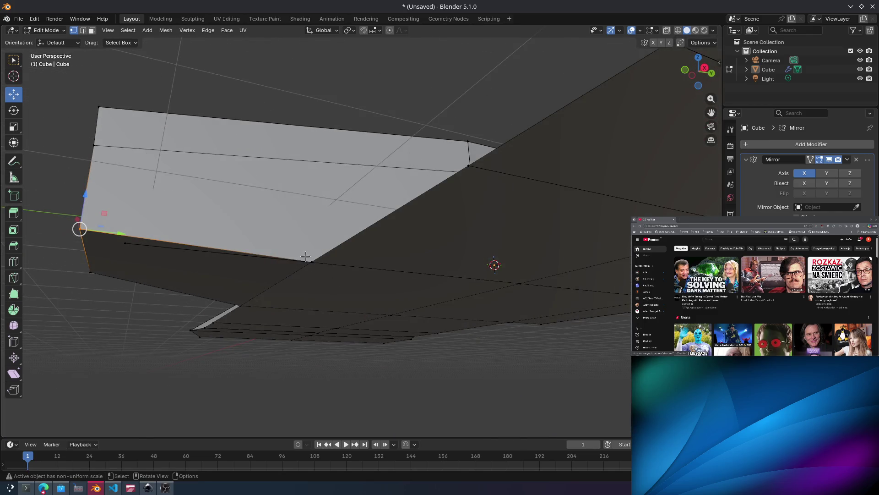
pyautogui.moveTo(305, 256)
pyautogui.mouseDown(button='middle')
pyautogui.moveTo(353, 245)
pyautogui.moveTo(413, 364)
pyautogui.moveTo(234, 328)
pyautogui.moveTo(271, 197)
pyautogui.mouseUp(button='middle')
pyautogui.moveTo(274, 195)
pyautogui.mouseDown()
pyautogui.moveTo(234, 144)
pyautogui.moveTo(219, 146)
pyautogui.moveTo(251, 159)
pyautogui.mouseUp()
pyautogui.moveTo(251, 159)
pyautogui.mouseDown(button='middle')
pyautogui.moveTo(420, 202)
pyautogui.moveTo(432, 74)
pyautogui.moveTo(402, 83)
pyautogui.moveTo(416, 163)
pyautogui.mouseUp(button='middle')
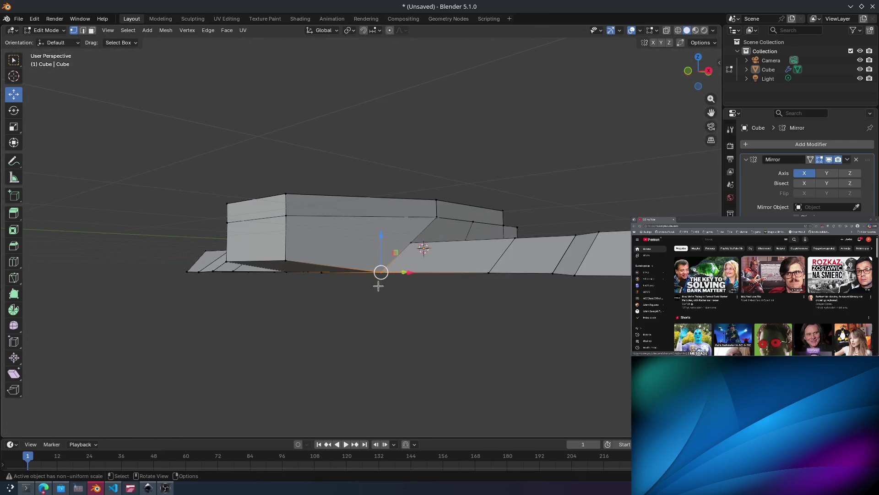
pyautogui.moveTo(381, 245)
pyautogui.mouseDown()
pyautogui.moveTo(371, 332)
pyautogui.moveTo(367, 261)
pyautogui.moveTo(375, 259)
pyautogui.moveTo(375, 285)
pyautogui.mouseUp()
pyautogui.click(322, 273)
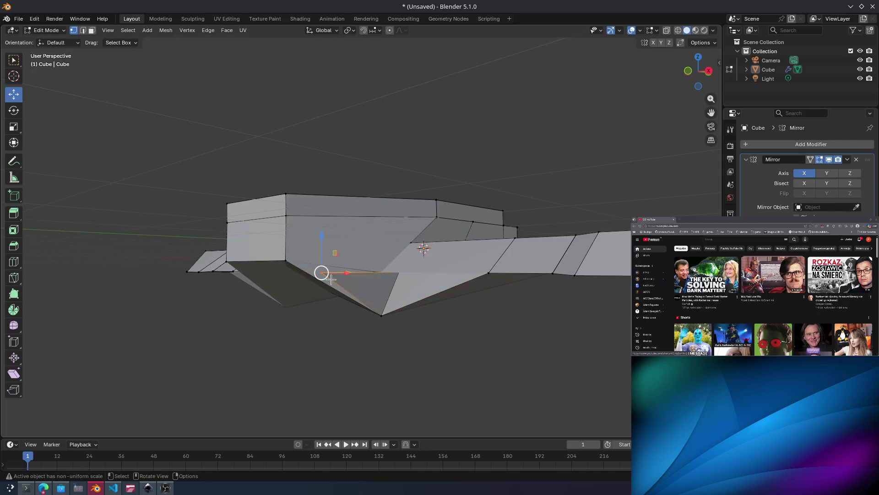
pyautogui.press('g')
pyautogui.press('y')
pyautogui.click(377, 260)
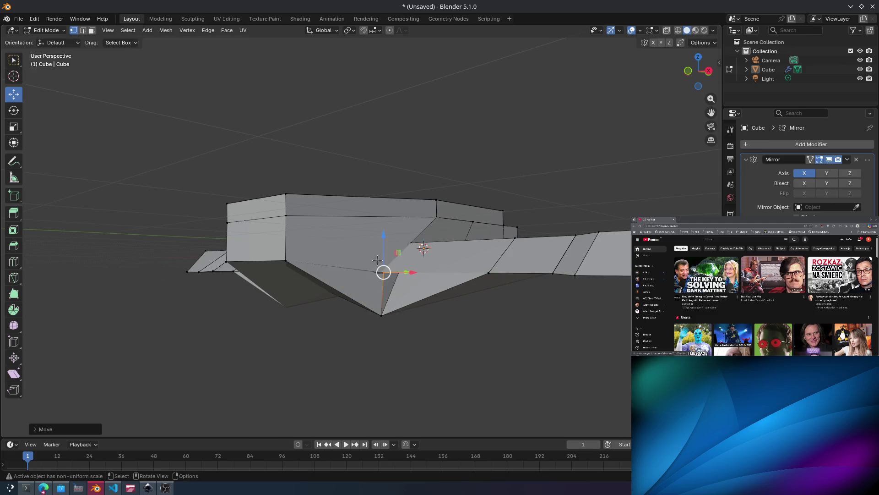
pyautogui.hotkey('ctrl', 'z')
pyautogui.hotkey('ctrl', 'z')
pyautogui.hotkey('ctrl', 'z')
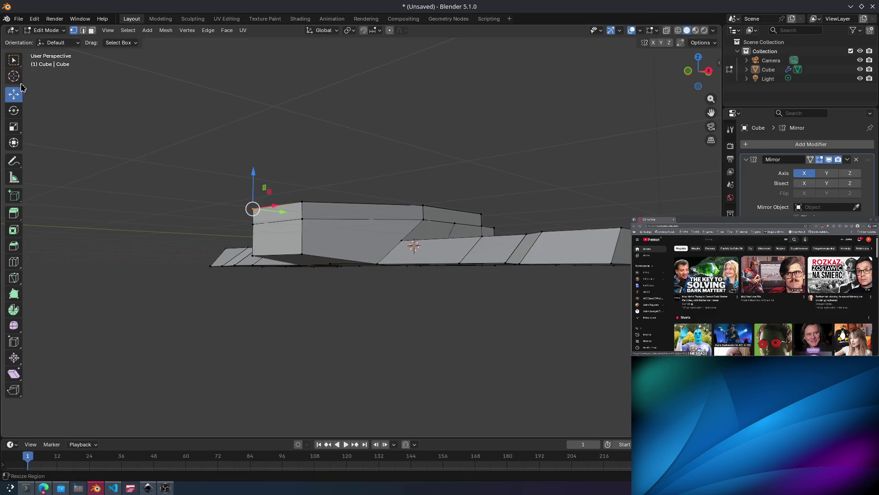
# Check the Mirror modifier's options, then select all faces in face select mode.
pyautogui.click(849, 159)
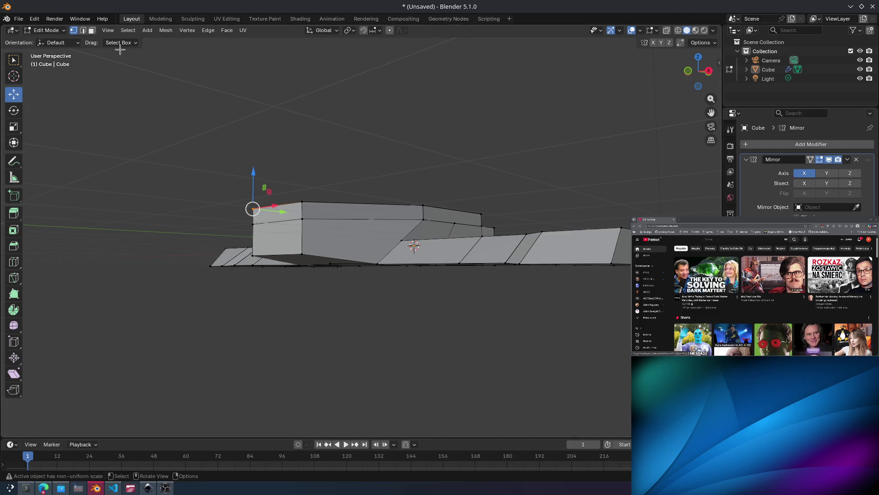
pyautogui.click(91, 30)
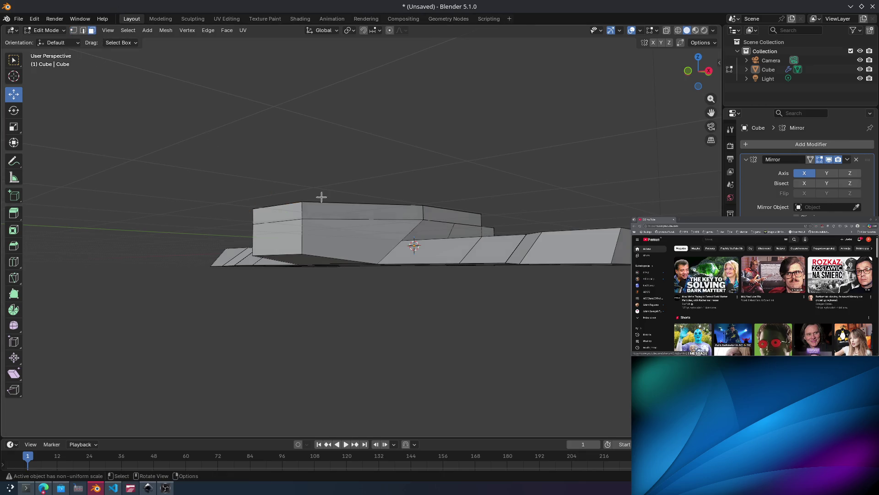
pyautogui.press('a')
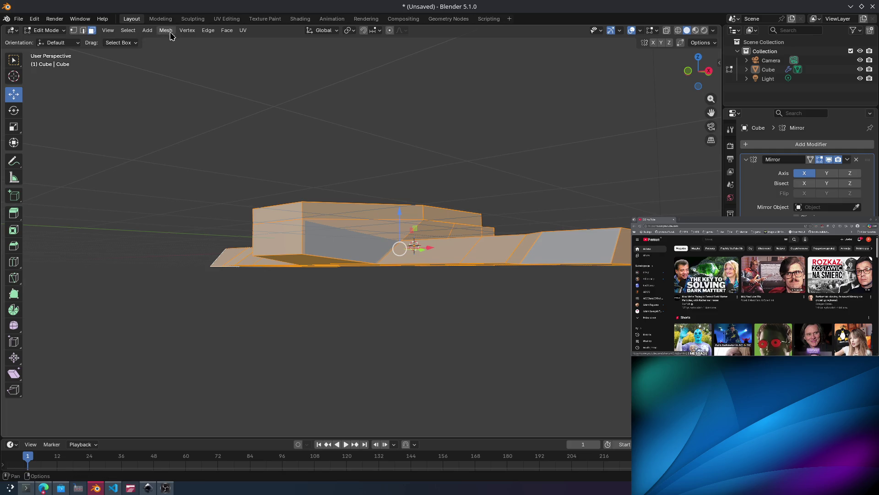
# Run Mesh > Clean Up > Delete Loose and select the whole mesh.
pyautogui.click(169, 31)
pyautogui.moveTo(203, 244)
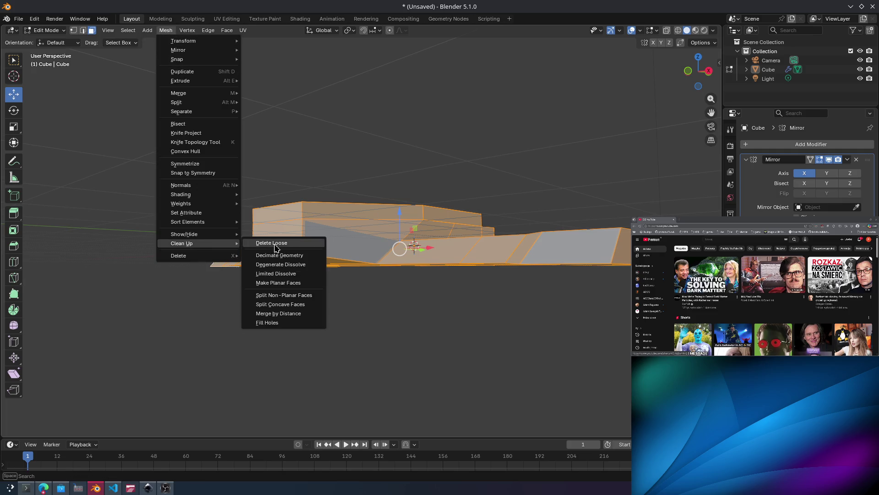
pyautogui.click(276, 243)
pyautogui.click(165, 30)
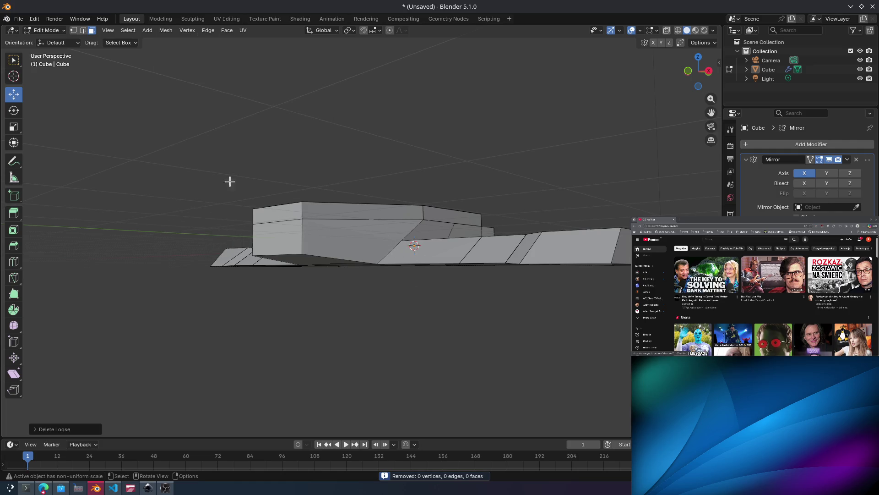
pyautogui.press('a')
# Select faces including the large sloped face, then box-select most of the mesh.
pyautogui.moveTo(230, 181)
pyautogui.mouseDown(button='middle')
pyautogui.moveTo(365, 198)
pyautogui.moveTo(365, 191)
pyautogui.moveTo(275, 151)
pyautogui.mouseUp(button='middle')
pyautogui.moveTo(323, 131)
pyautogui.mouseDown(button='middle')
pyautogui.moveTo(343, 103)
pyautogui.moveTo(297, 147)
pyautogui.moveTo(326, 137)
pyautogui.moveTo(328, 223)
pyautogui.mouseUp(button='middle')
pyautogui.click(346, 253)
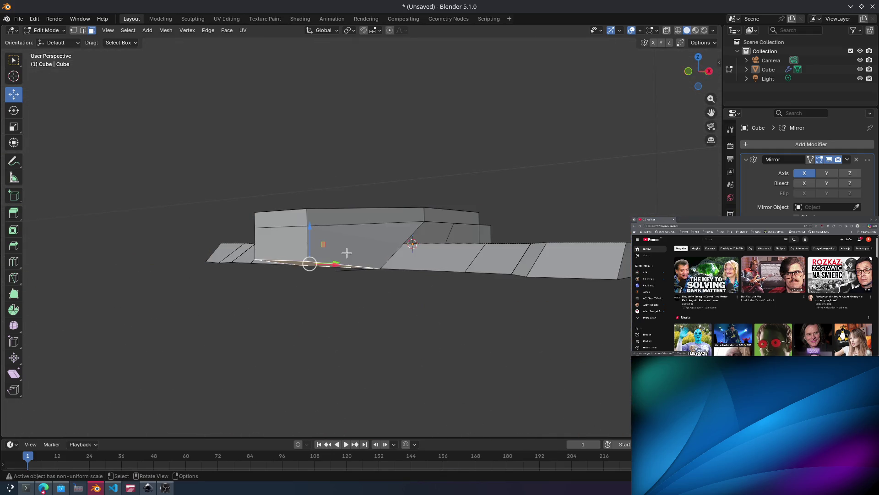
pyautogui.click(384, 253)
pyautogui.moveTo(137, 138)
pyautogui.mouseDown()
pyautogui.moveTo(424, 281)
pyautogui.moveTo(694, 353)
pyautogui.mouseUp()
pyautogui.moveTo(422, 140)
pyautogui.mouseDown(button='middle')
pyautogui.moveTo(375, 141)
pyautogui.moveTo(362, 208)
pyautogui.moveTo(310, 130)
pyautogui.moveTo(359, 163)
pyautogui.mouseUp(button='middle')
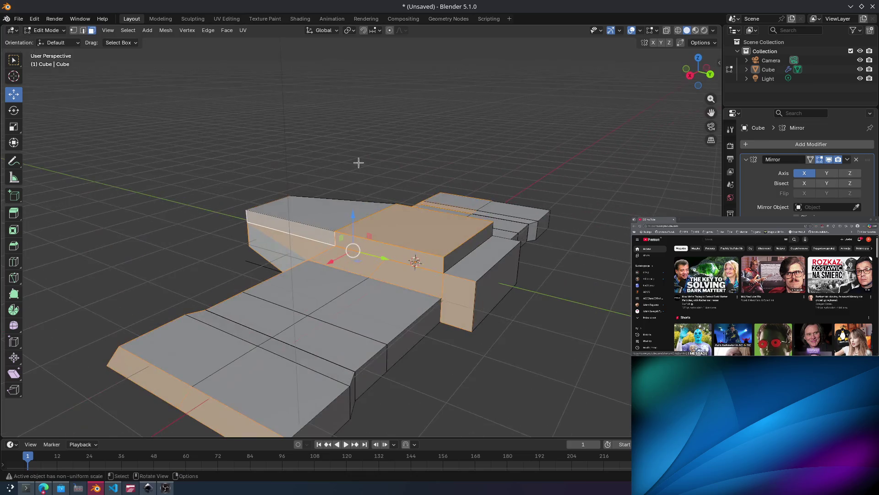
pyautogui.moveTo(349, 132); pyautogui.dragTo(310, 150, button='middle')
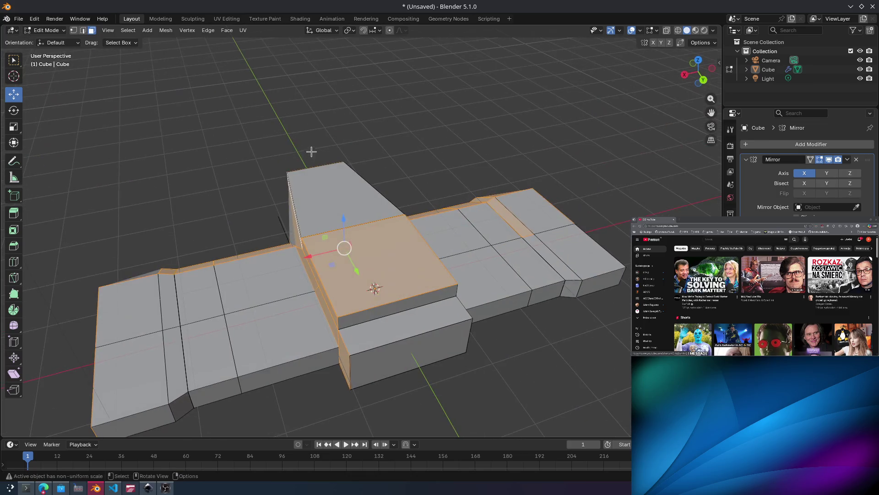
# Apply Degenerate Dissolve via Mesh > Clean Up, then reselect the whole mesh.
pyautogui.click(166, 30)
pyautogui.moveTo(196, 244)
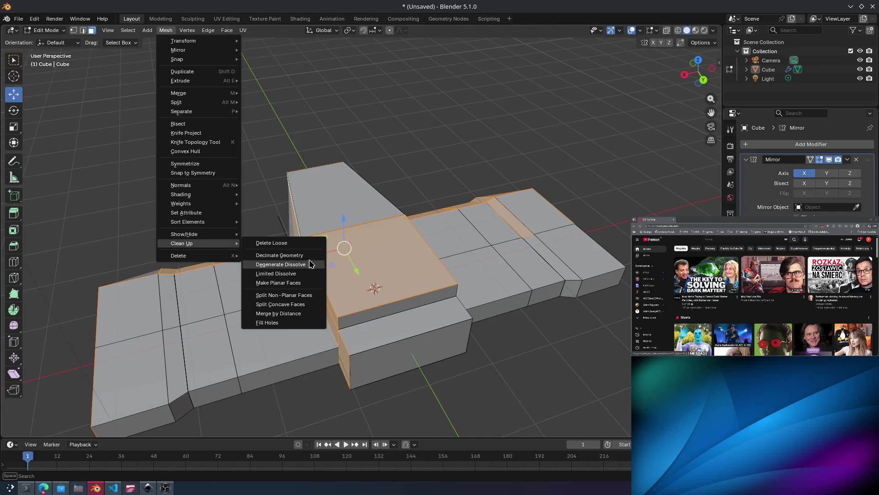
pyautogui.click(306, 264)
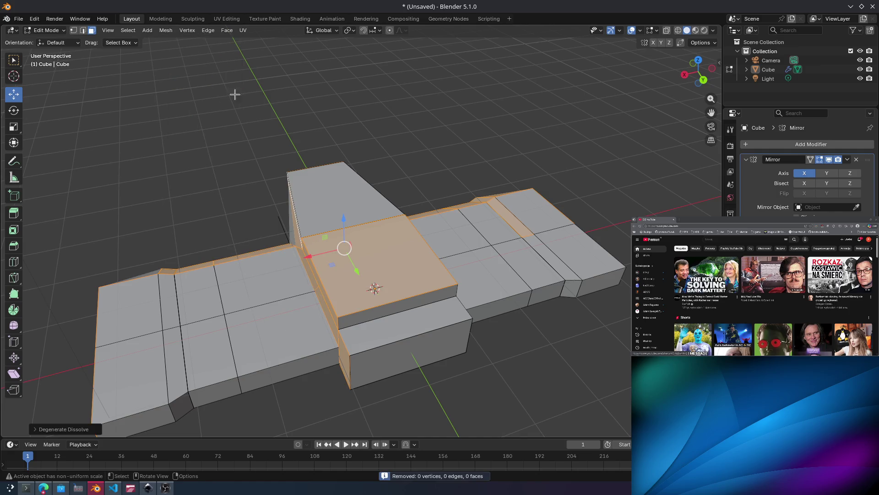
pyautogui.click(164, 120)
pyautogui.hotkey('ctrl', 'z')
pyautogui.press('a')
# Apply a Limited Dissolve to the mesh and undo it.
pyautogui.moveTo(216, 133)
pyautogui.mouseDown(button='middle')
pyautogui.moveTo(258, 147)
pyautogui.moveTo(332, 124)
pyautogui.moveTo(317, 118)
pyautogui.moveTo(297, 129)
pyautogui.mouseUp(button='middle')
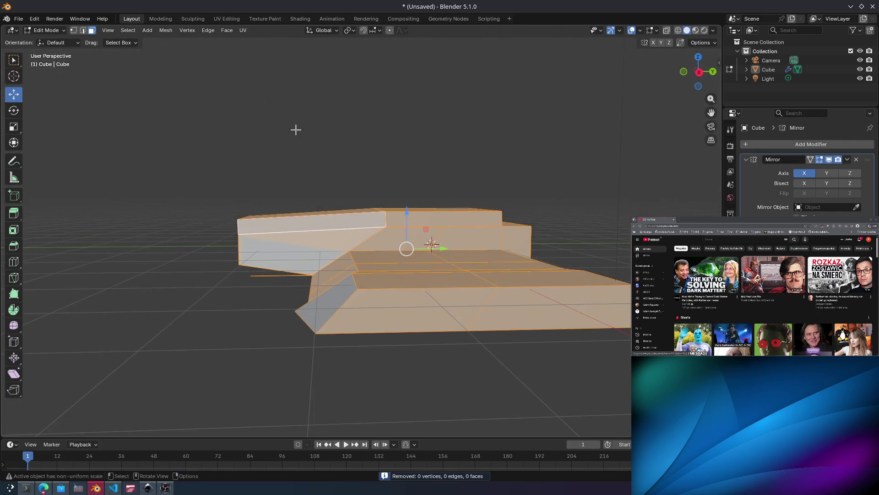
pyautogui.click(166, 30)
pyautogui.moveTo(191, 246)
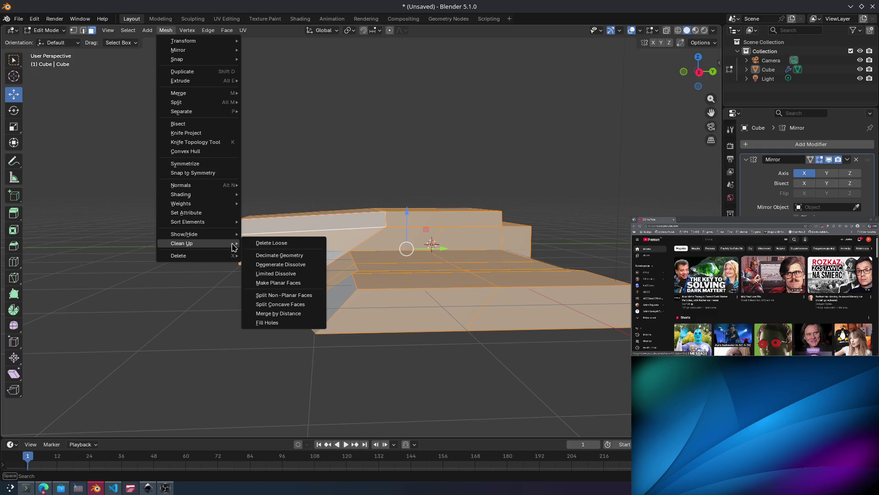
pyautogui.click(297, 277)
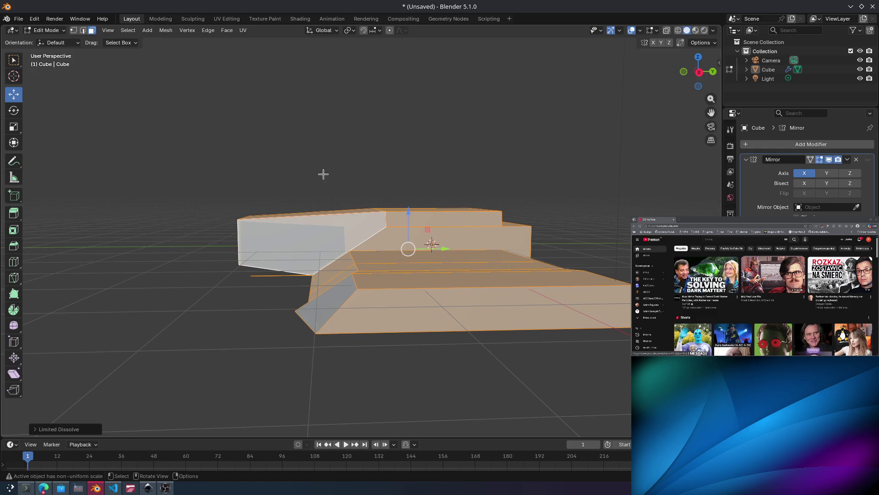
pyautogui.hotkey('ctrl', 'z')
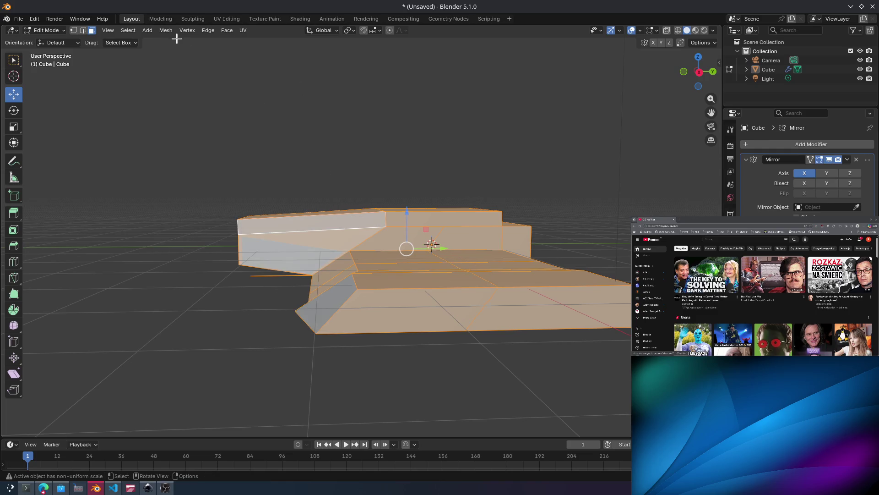
# Cancel the Add menu, switch to vertex select, and move over to the web browser.
pyautogui.click(147, 32)
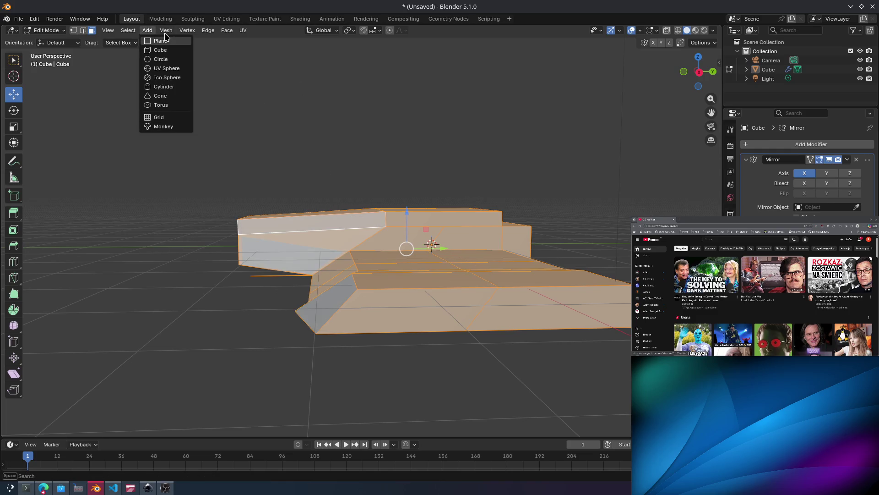
pyautogui.press('Escape')
pyautogui.click(182, 131)
pyautogui.moveTo(182, 132); pyautogui.dragTo(297, 174, button='middle')
pyautogui.press('1')
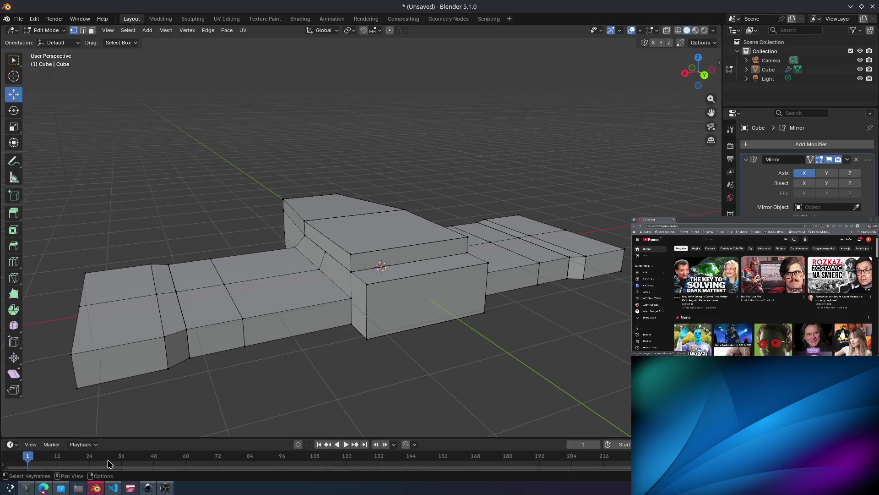
pyautogui.click(43, 488)
# Open YouTube in a new browser tab and search for 'learning to fly'.
pyautogui.hotkey('ctrl', 't')
pyautogui.write('y')
pyautogui.press('Return')
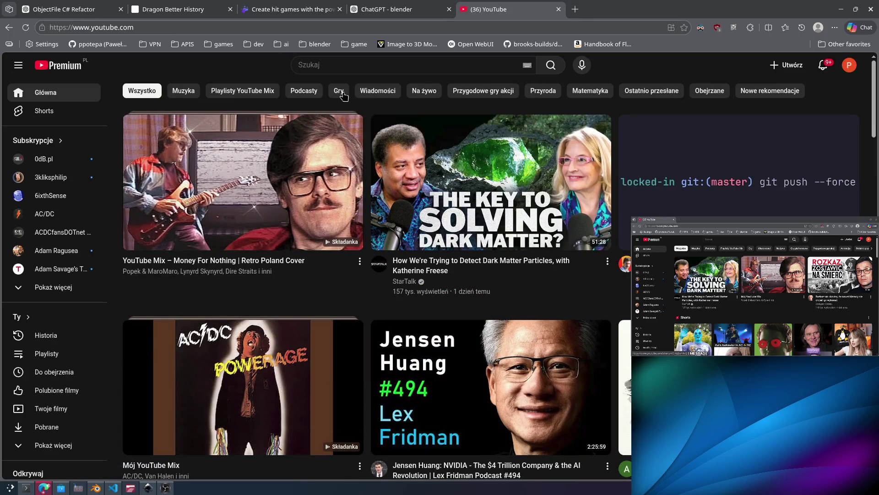
pyautogui.click(370, 67)
pyautogui.write('gil')
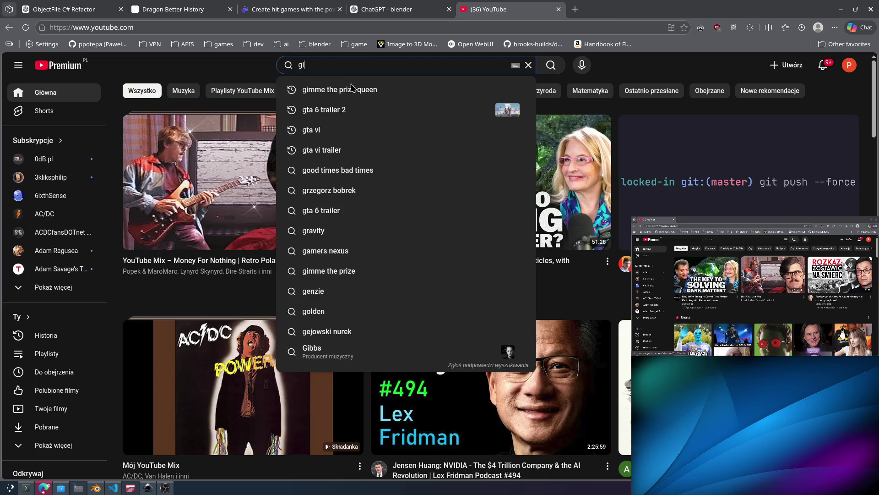
pyautogui.press('BackSpace')
pyautogui.press('BackSpace')
pyautogui.press('BackSpace')
pyautogui.write('da')
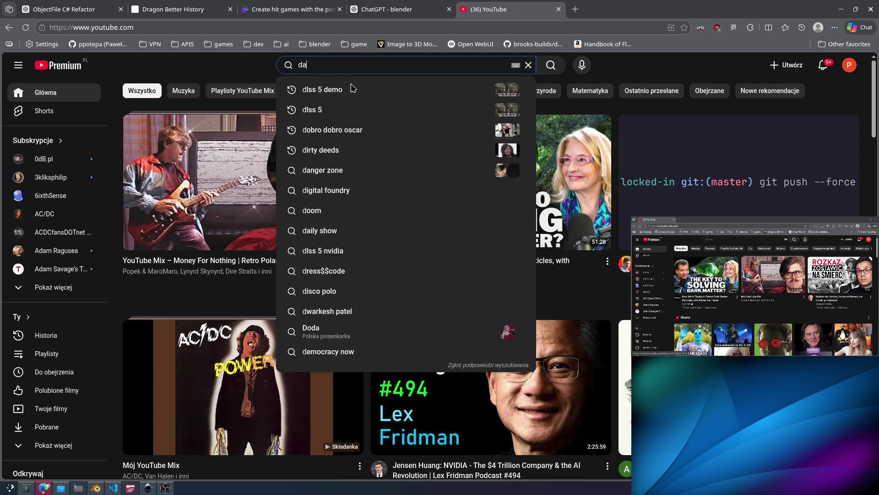
pyautogui.write('vid gilm')
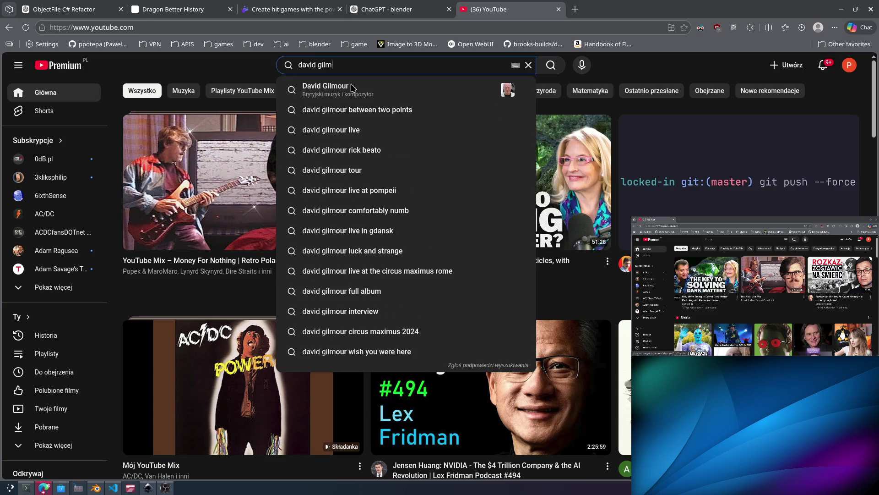
pyautogui.write('our')
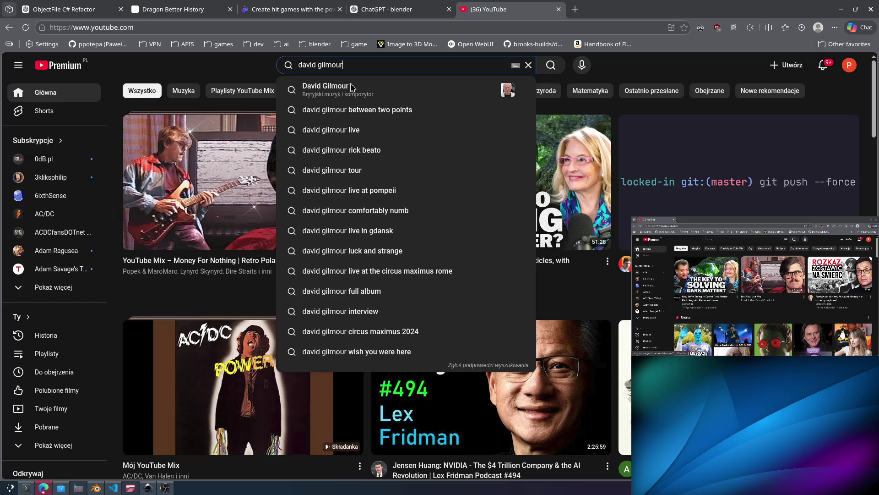
pyautogui.hotkey('ctrl', 'a')
pyautogui.write('learning to fly')
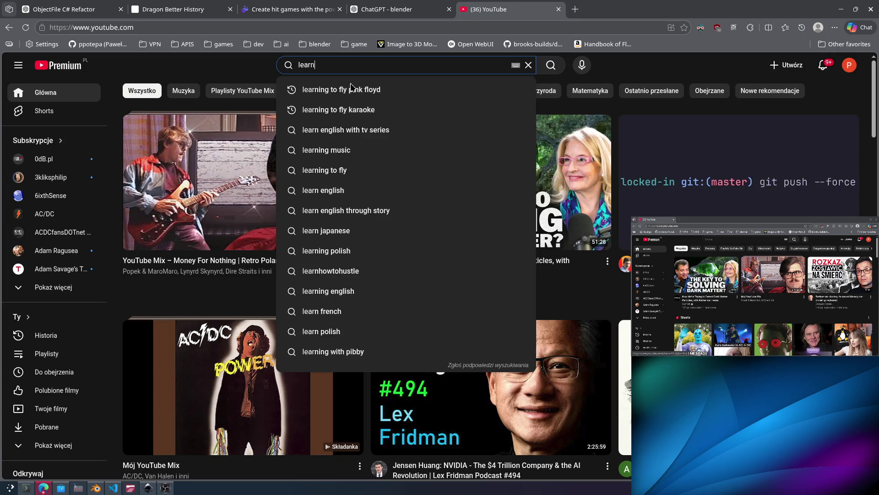
pyautogui.press('Return')
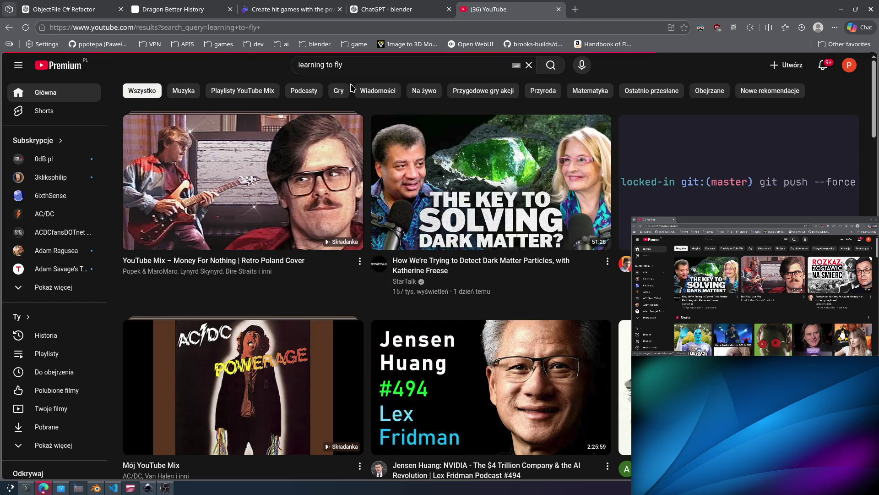
# In Blender, orbit around the mesh and select one of its vertices.
pyautogui.hotkey('alt', 'Tab')
pyautogui.moveTo(345, 135)
pyautogui.mouseDown(button='middle')
pyautogui.moveTo(365, 144)
pyautogui.moveTo(252, 171)
pyautogui.moveTo(197, 135)
pyautogui.moveTo(269, 172)
pyautogui.moveTo(295, 239)
pyautogui.moveTo(332, 262)
pyautogui.mouseUp(button='middle')
pyautogui.click(325, 279)
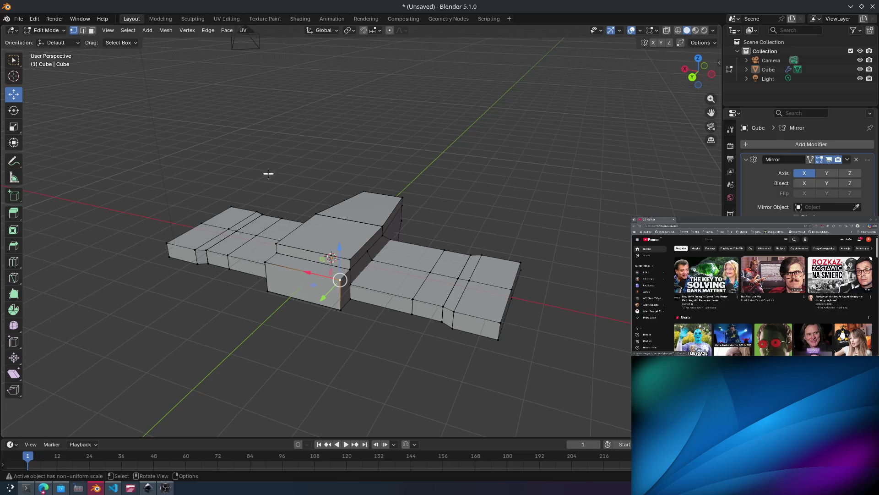
pyautogui.hotkey('alt', 'Tab')
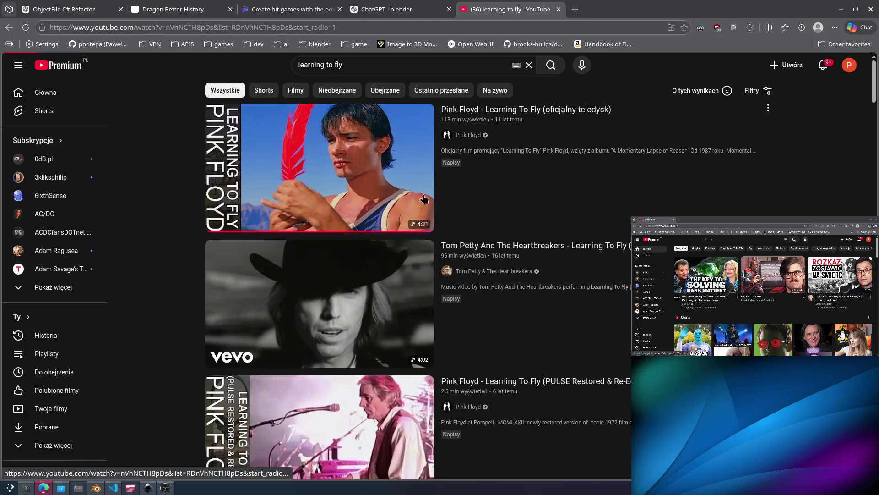
# Play Pink Floyd's Learning To Fly video and turn its volume down.
pyautogui.click(354, 166)
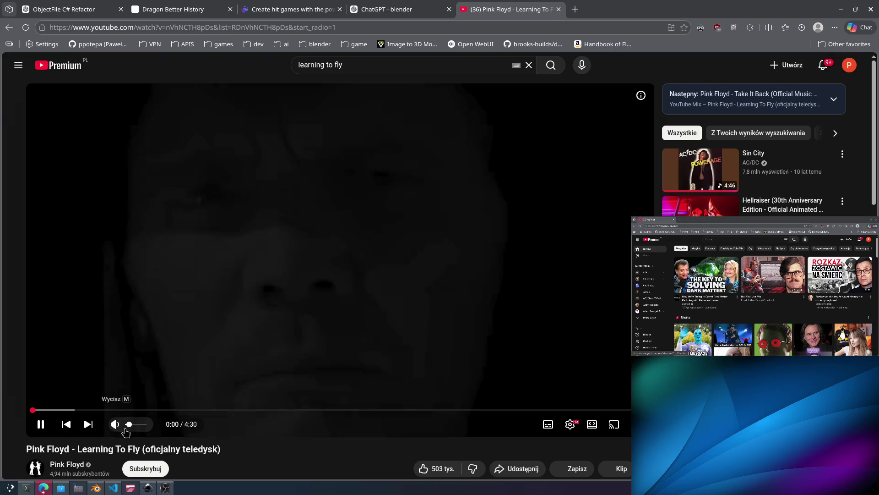
pyautogui.click(58, 410)
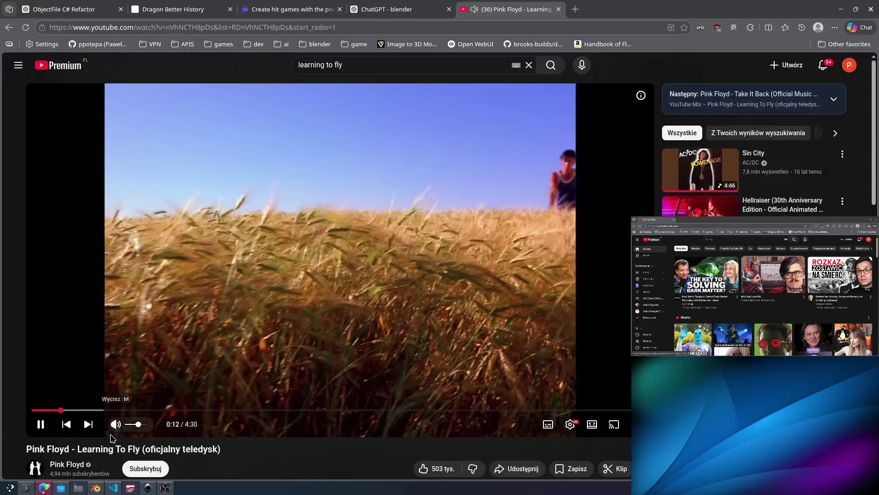
pyautogui.click(132, 424)
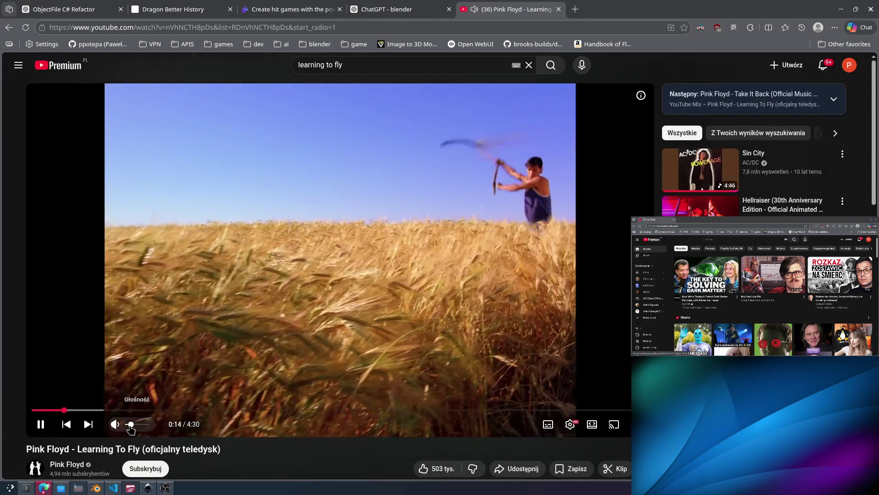
pyautogui.hotkey('alt', 'Tab')
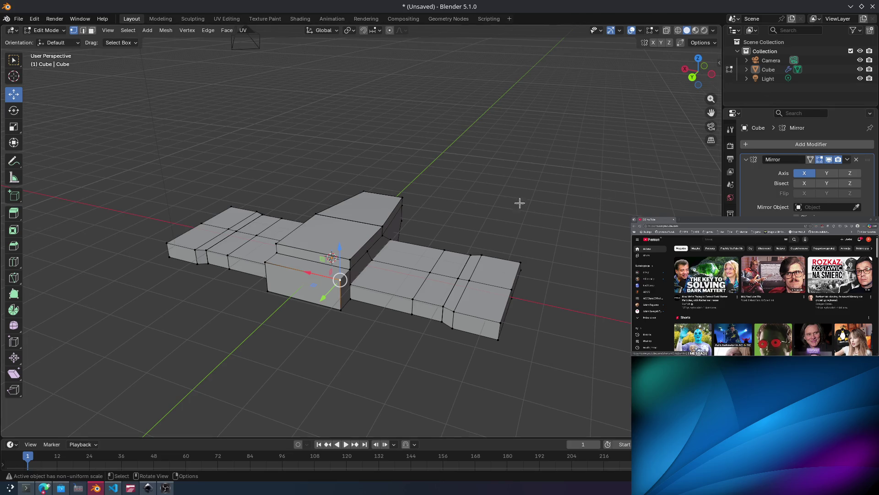
# Start a new General file without saving the hull, then select all default objects.
pyautogui.press('a')
pyautogui.click(18, 19)
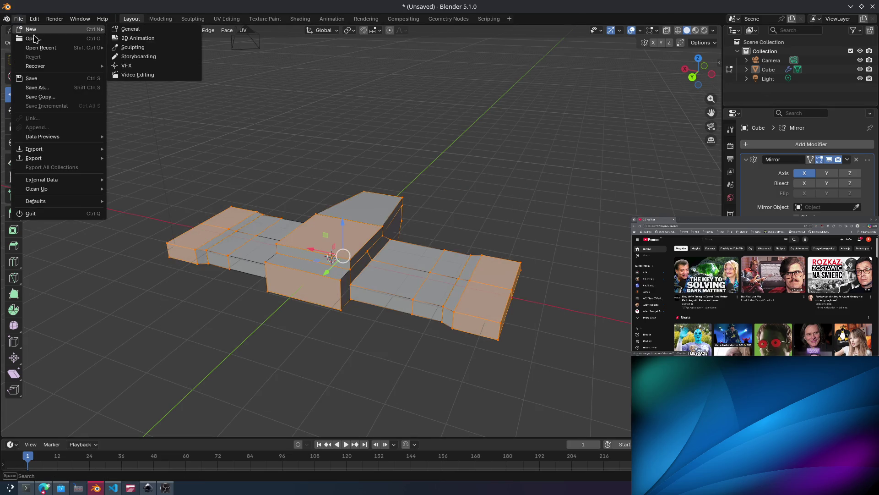
pyautogui.moveTo(31, 29)
pyautogui.click(153, 38)
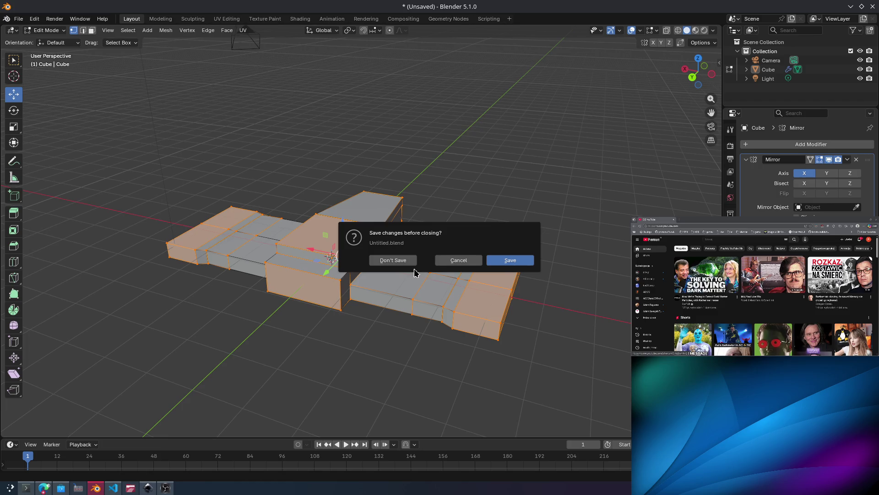
pyautogui.click(403, 260)
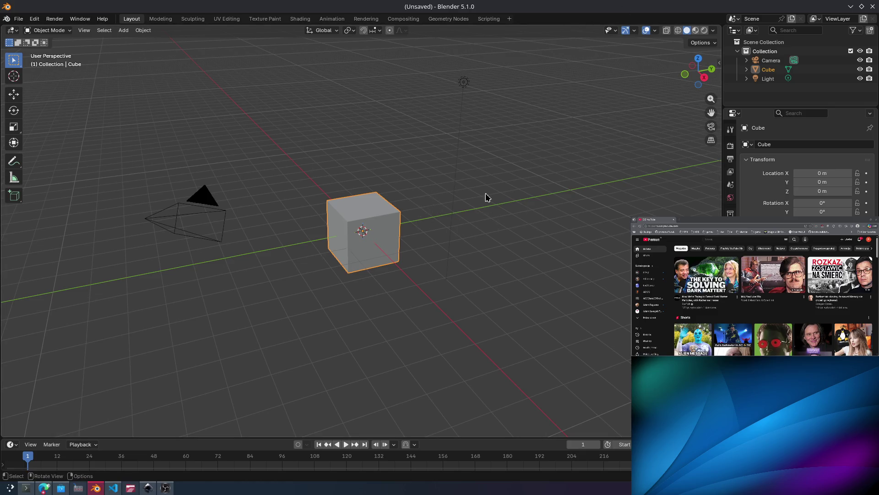
pyautogui.press('a')
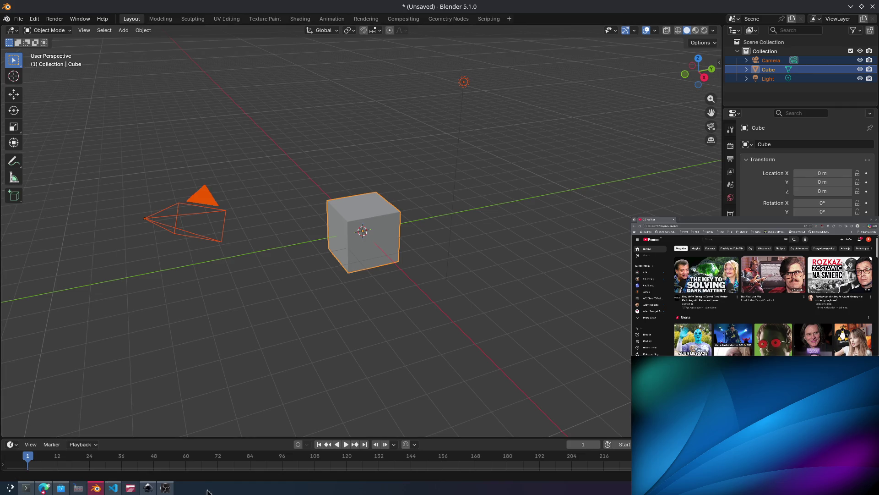
pyautogui.click(165, 488)
# Orbit the default scene, box-select the camera and light, then select only the camera.
pyautogui.click(108, 277)
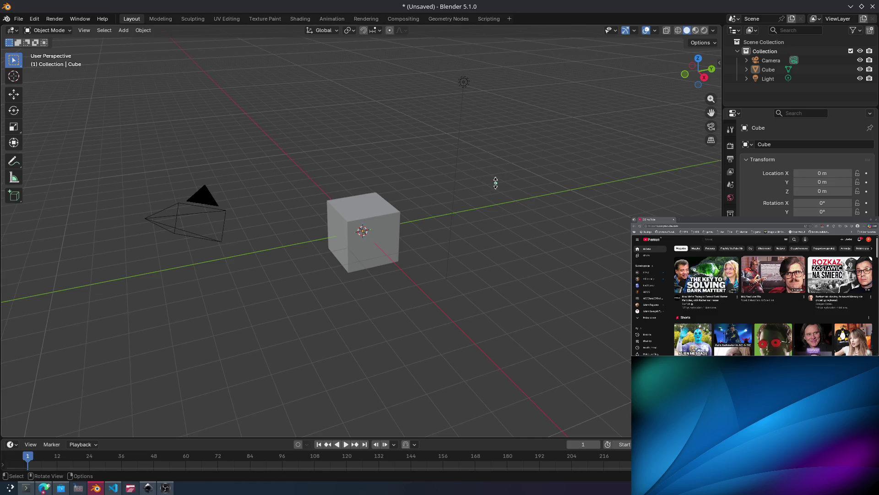
pyautogui.moveTo(442, 172); pyautogui.dragTo(499, 149, button='middle')
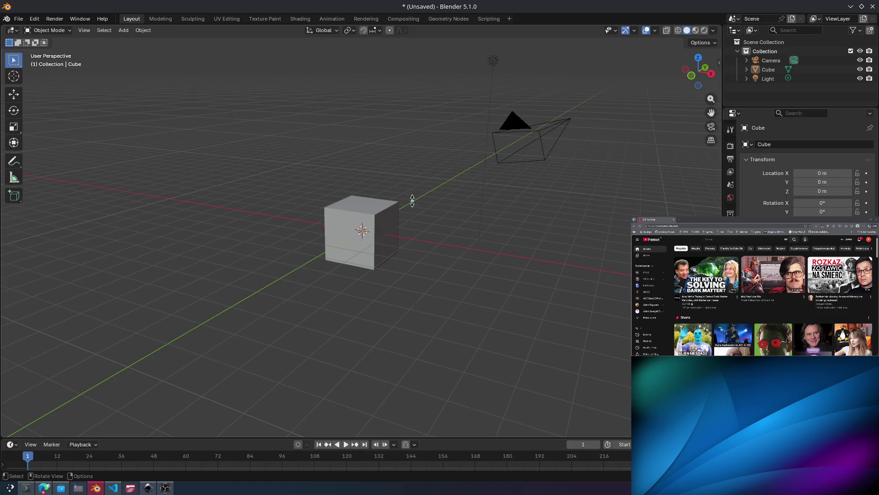
pyautogui.moveTo(412, 200)
pyautogui.mouseDown(button='middle')
pyautogui.moveTo(485, 229)
pyautogui.moveTo(447, 192)
pyautogui.moveTo(497, 175)
pyautogui.moveTo(384, 113)
pyautogui.mouseUp(button='middle')
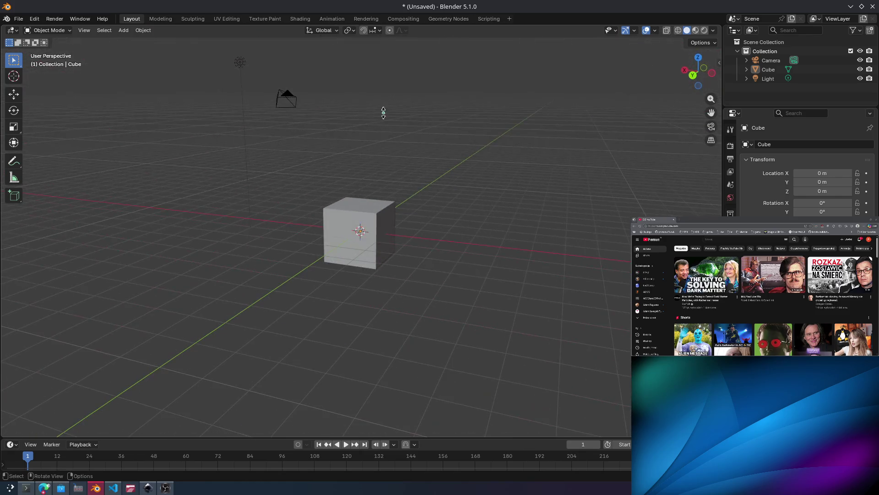
pyautogui.moveTo(340, 125); pyautogui.dragTo(227, 50)
pyautogui.moveTo(522, 311)
pyautogui.mouseDown(button='middle')
pyautogui.moveTo(463, 284)
pyautogui.moveTo(518, 273)
pyautogui.moveTo(577, 320)
pyautogui.mouseUp(button='middle')
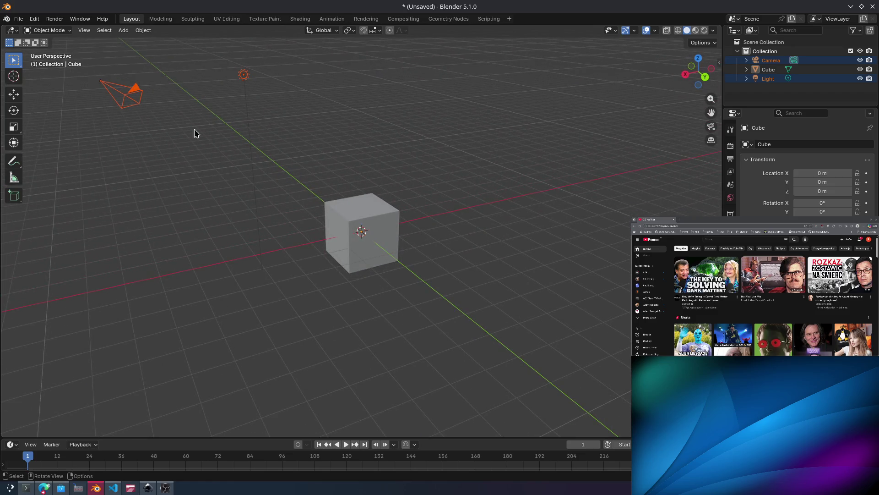
pyautogui.click(120, 102)
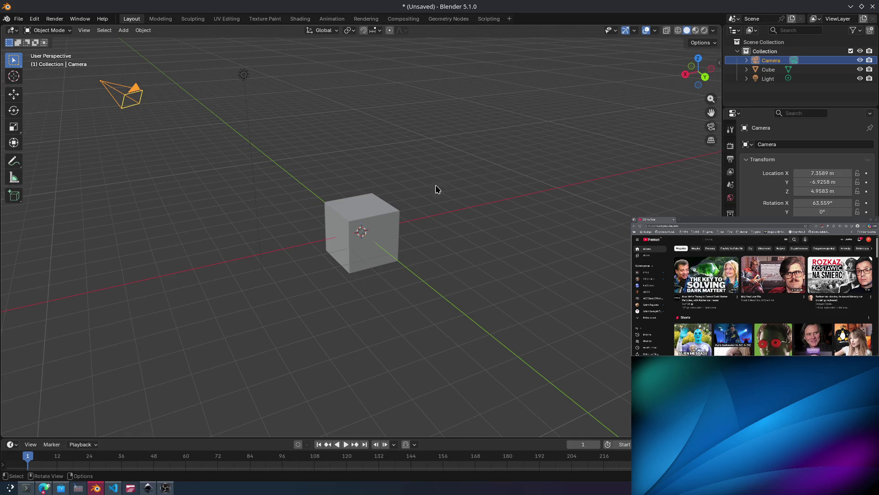
# Choose the Move tool and box-select the cube, then return to the browser.
pyautogui.moveTo(375, 164); pyautogui.dragTo(373, 212, button='middle')
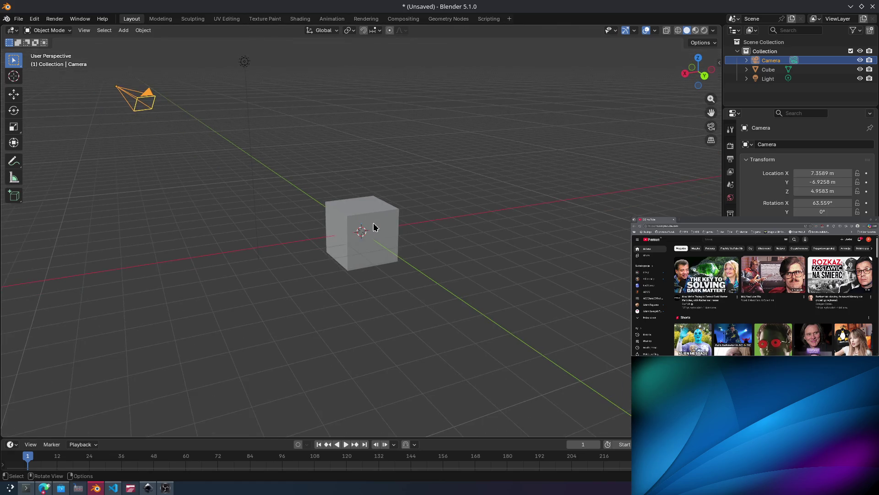
pyautogui.scroll(2, 373, 212)
pyautogui.click(19, 98)
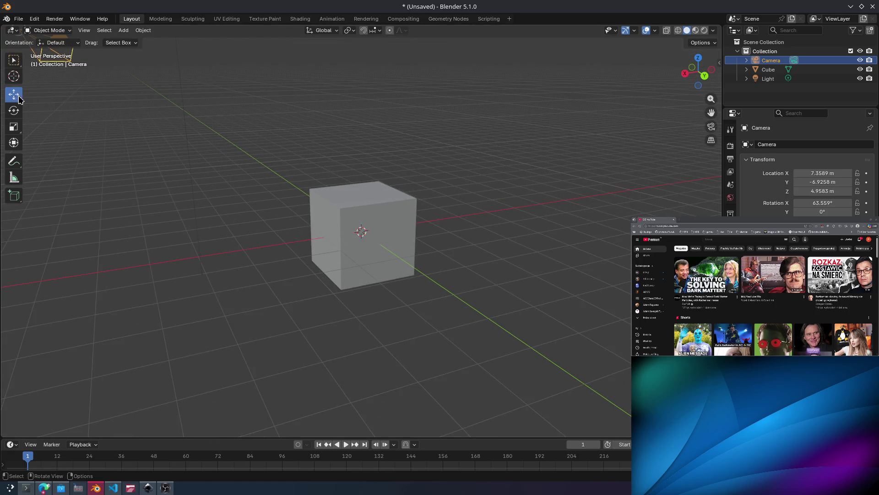
pyautogui.moveTo(259, 168); pyautogui.dragTo(531, 338)
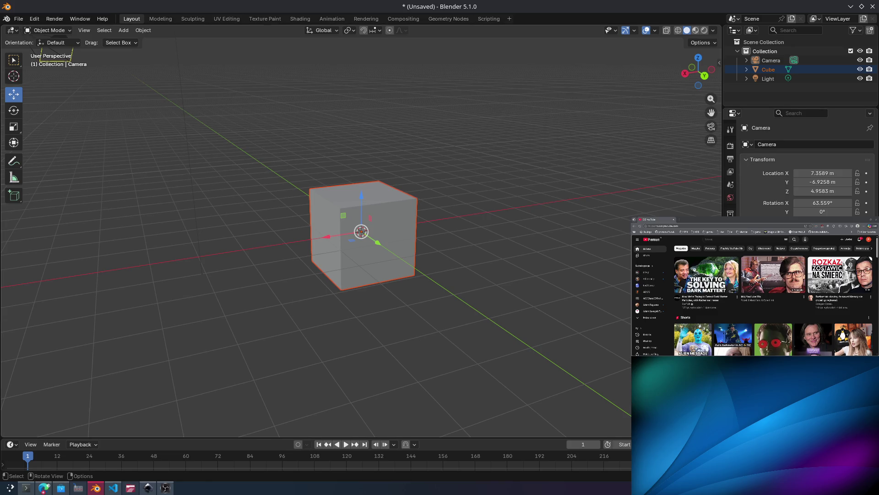
pyautogui.click(43, 487)
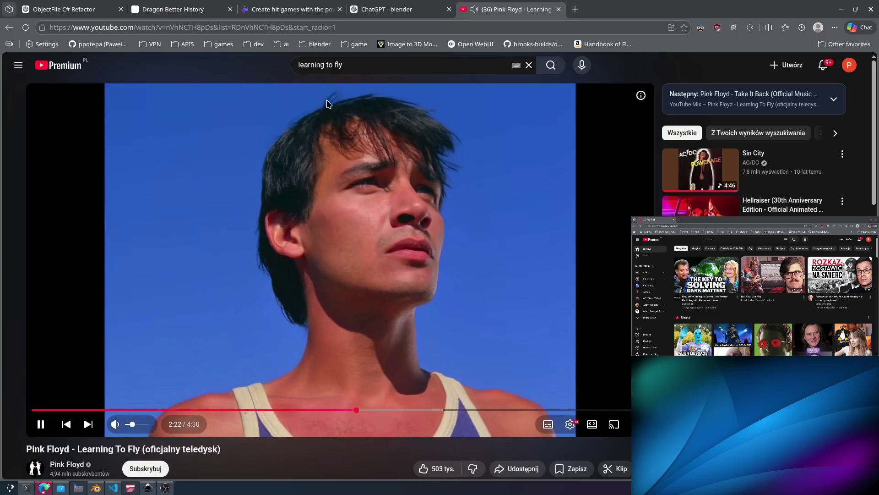
# Replace the YouTube search with 'iron man' and open Black Sabbath's Iron Man (2012 Remaster).
pyautogui.click(372, 63)
pyautogui.tripleClick(372, 63)
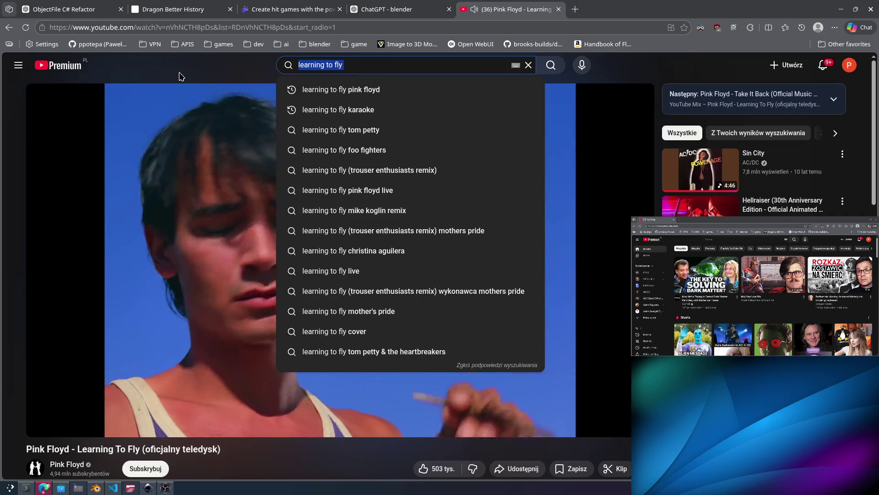
pyautogui.write('iron m')
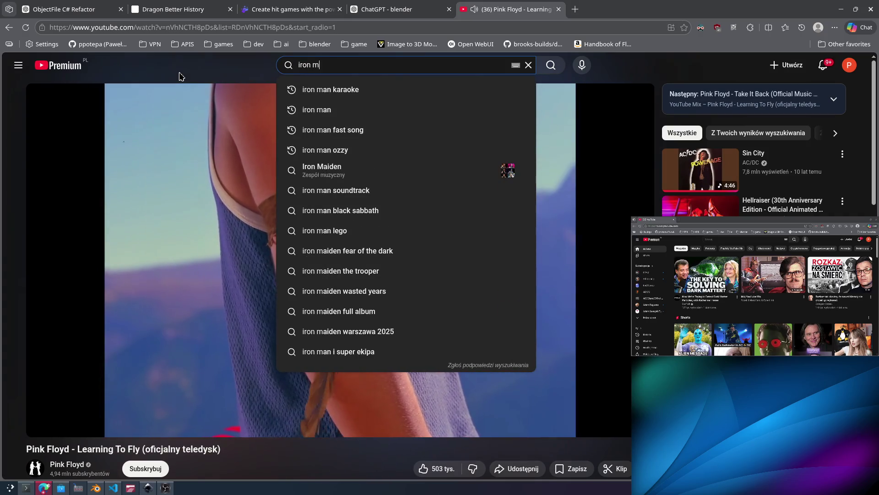
pyautogui.write('an')
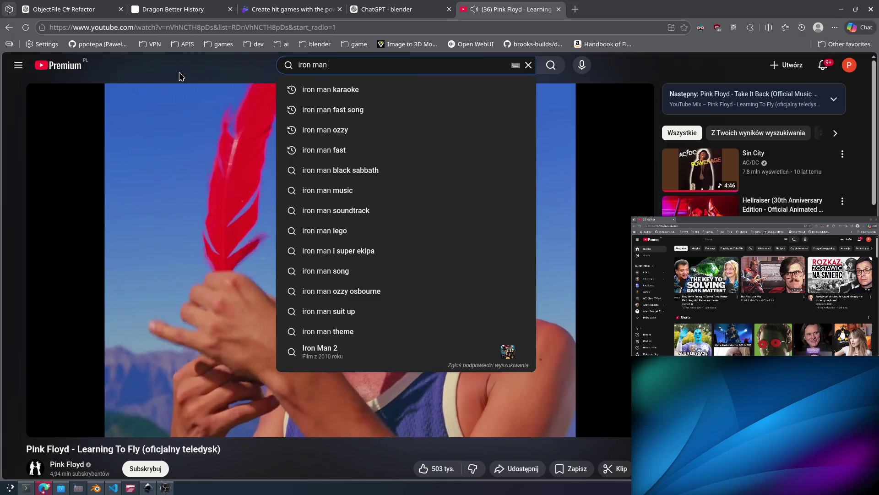
pyautogui.press('Return')
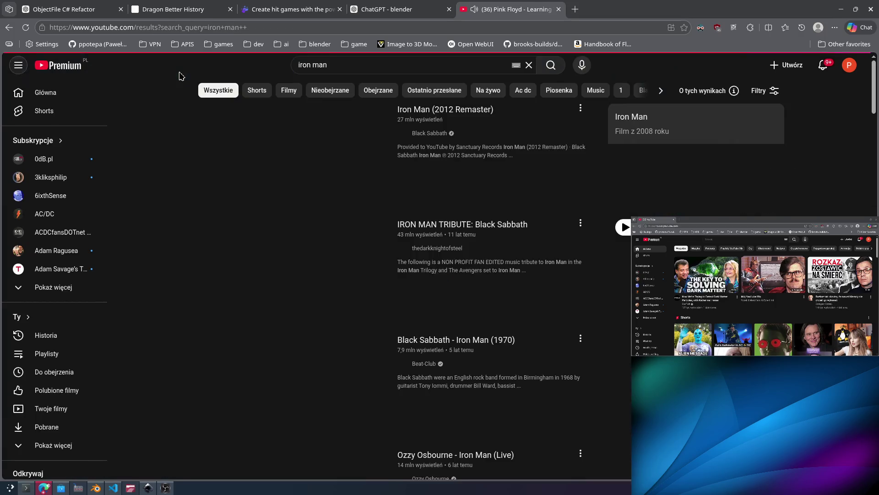
pyautogui.click(443, 161)
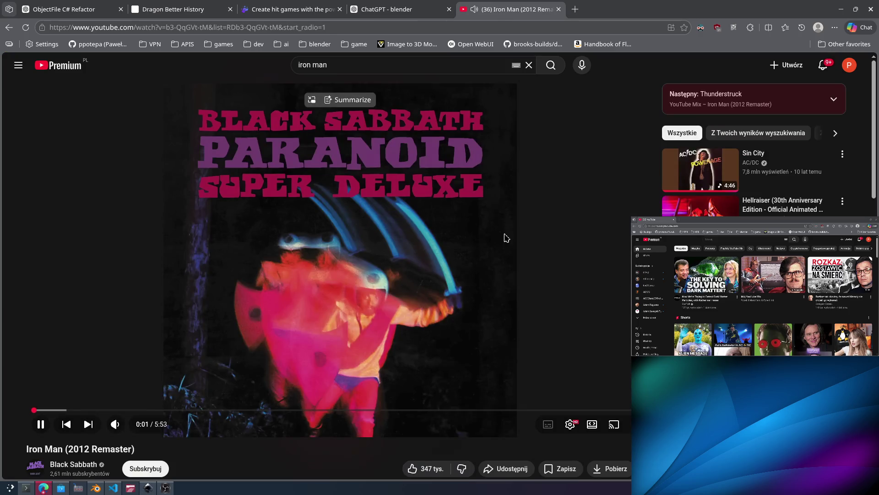
pyautogui.hotkey('alt', 'Tab')
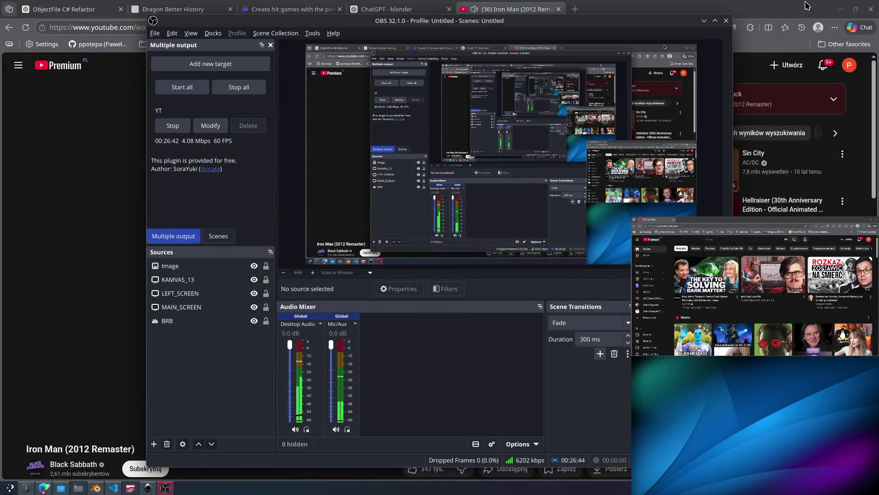
# Resume and then pause the Iron Man video, and dismiss the mistakenly launched htop.
pyautogui.click(165, 488)
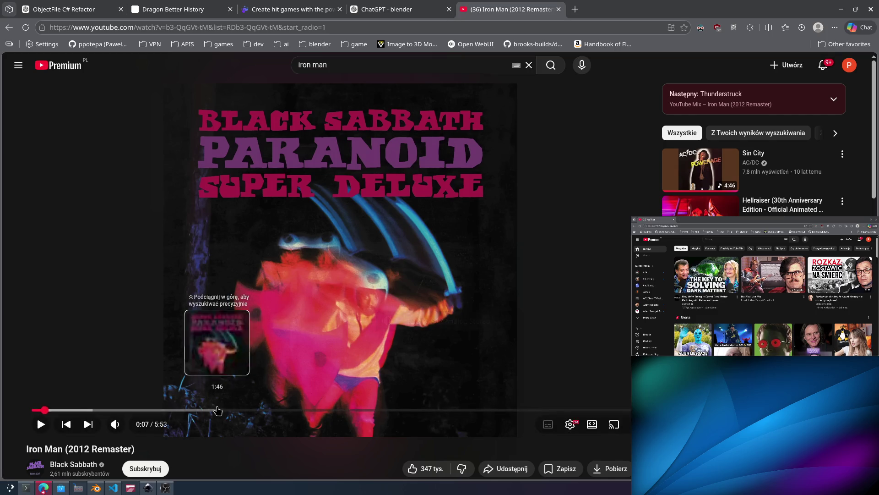
pyautogui.click(322, 304)
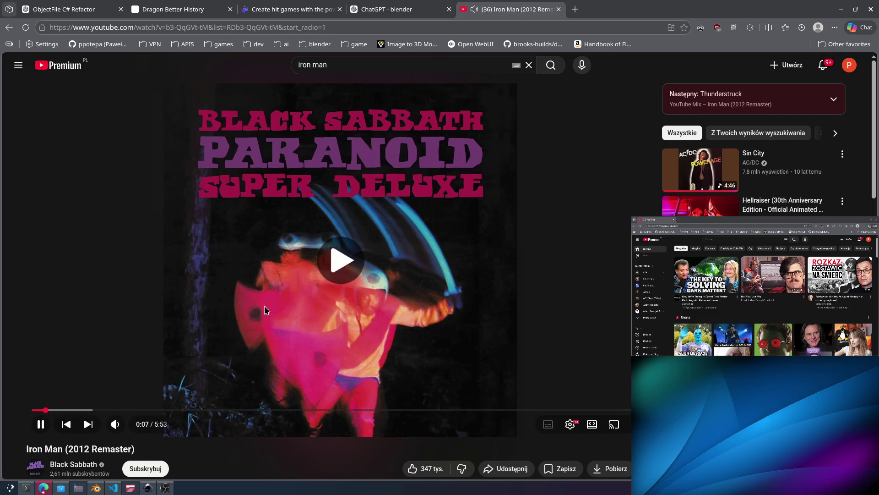
pyautogui.click(263, 264)
pyautogui.press('super')
pyautogui.write('helv')
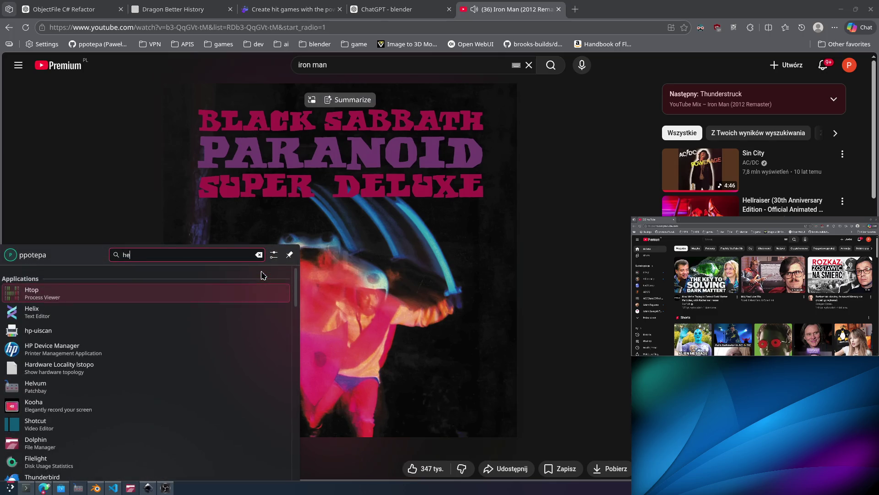
pyautogui.press('Return')
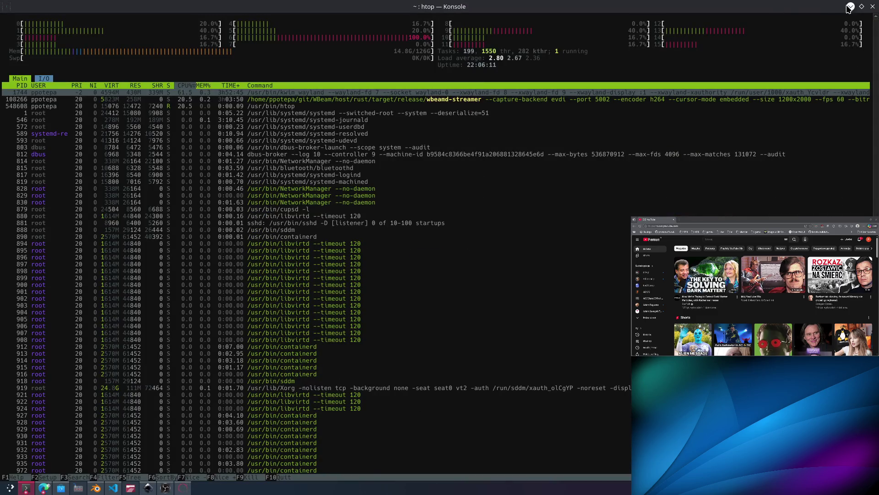
pyautogui.click(841, 9)
# Mute the video and close the application launcher without launching anything.
pyautogui.press('super')
pyautogui.press('Escape')
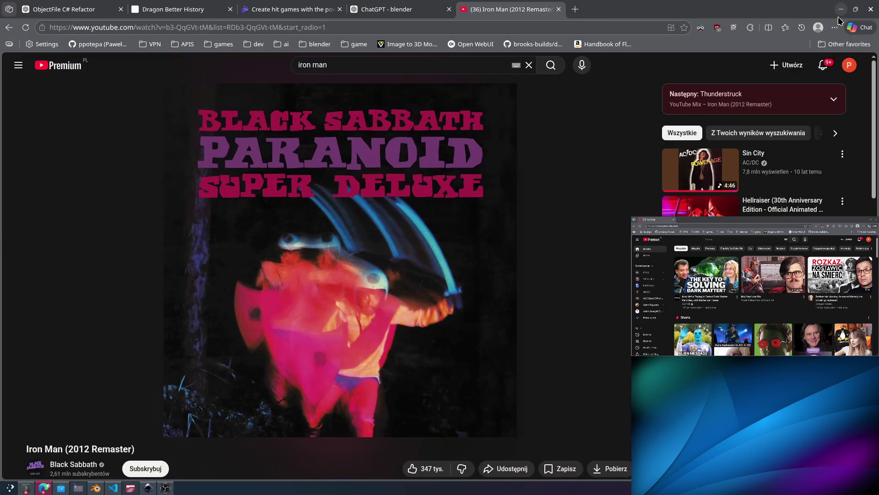
pyautogui.press('m')
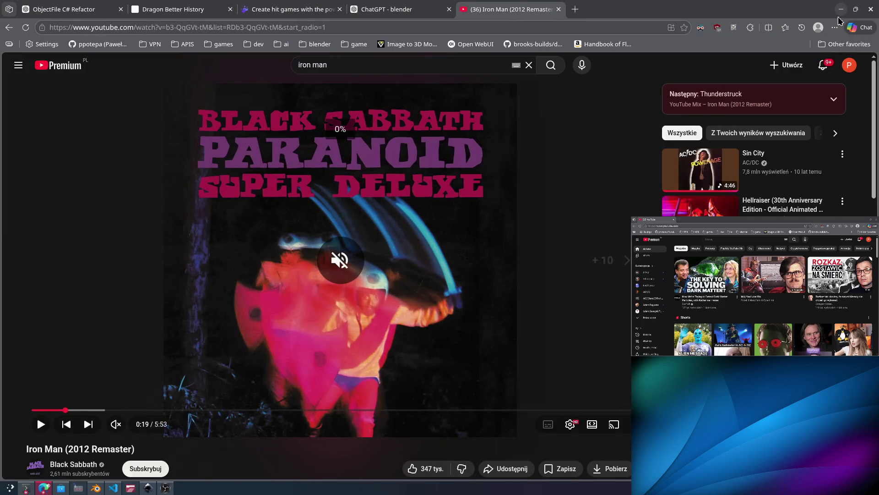
pyautogui.press('super')
pyautogui.write('helv')
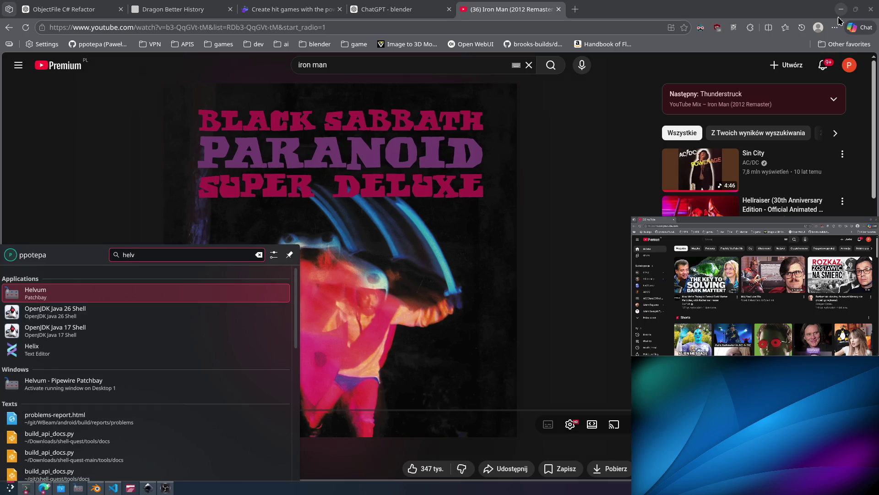
pyautogui.press('Escape')
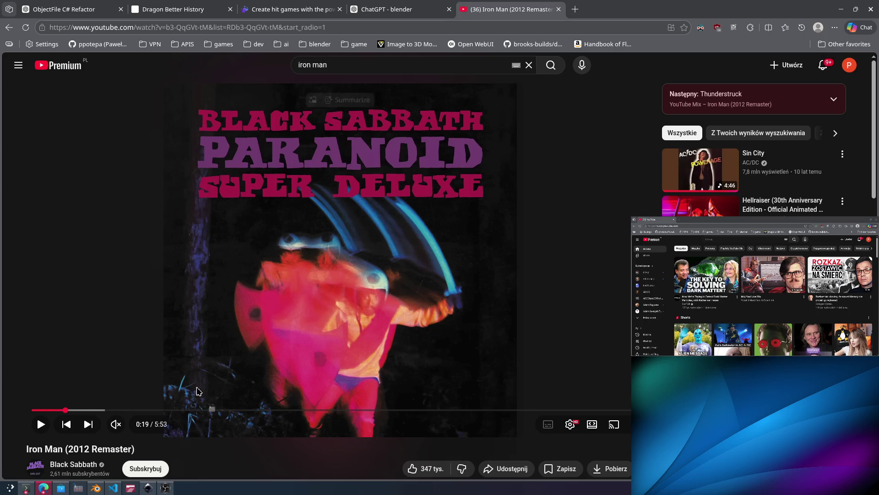
# Dismiss the Inkscape welcome screen and launch Helvum from the launcher with 'helv'.
pyautogui.click(166, 488)
pyautogui.click(148, 487)
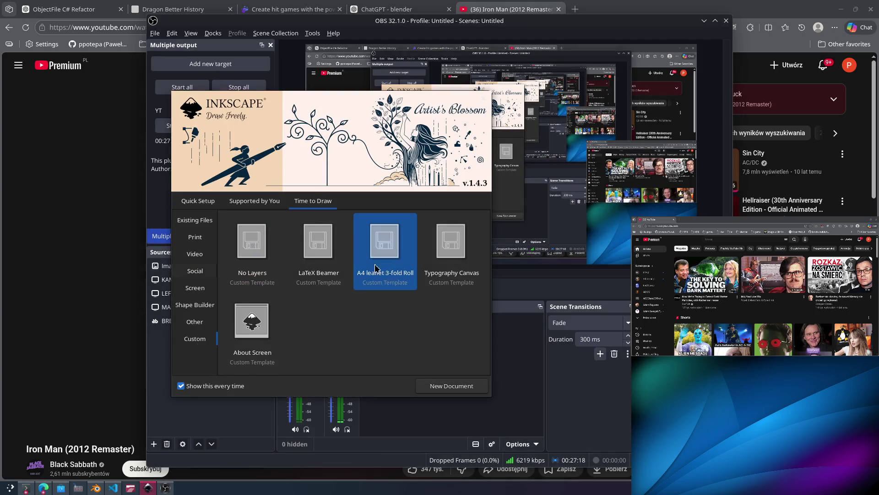
pyautogui.click(483, 98)
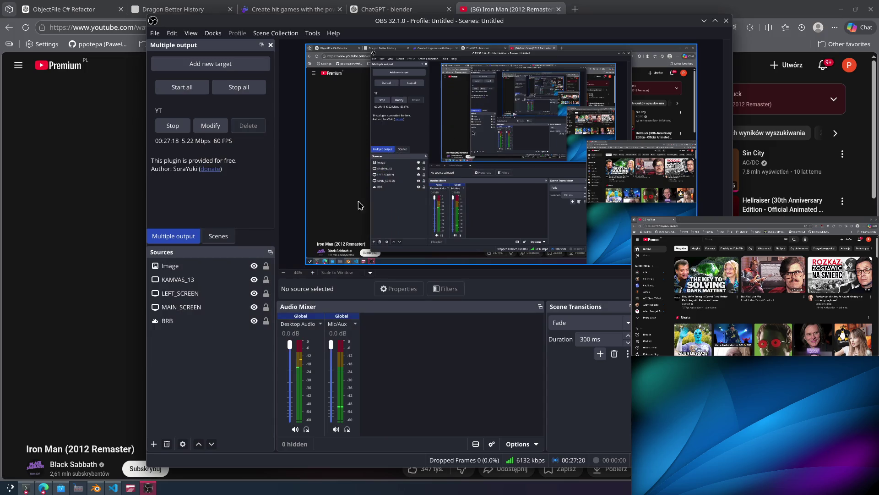
pyautogui.press('super')
pyautogui.write('helv')
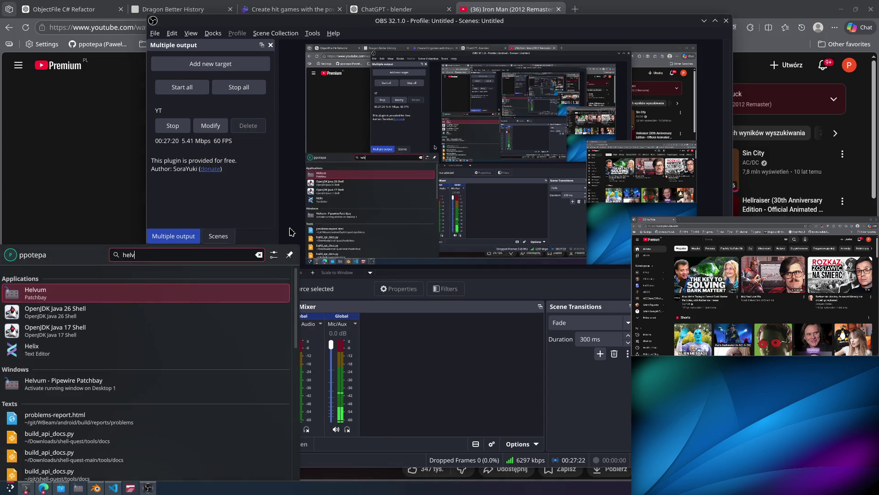
pyautogui.click(108, 292)
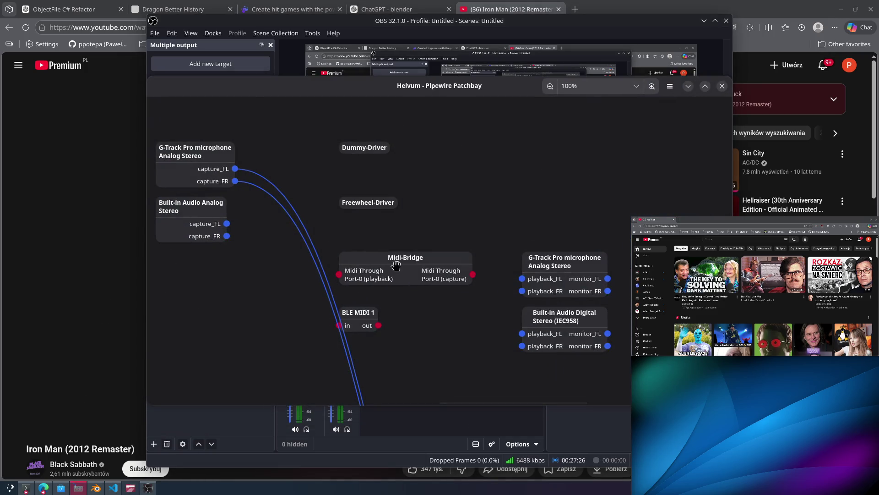
# Maximize the Helvum window and drag the FIIO BTR17 Analog Stereo node upward.
pyautogui.scroll(-5, 414, 255)
pyautogui.scroll(-3, 415, 254)
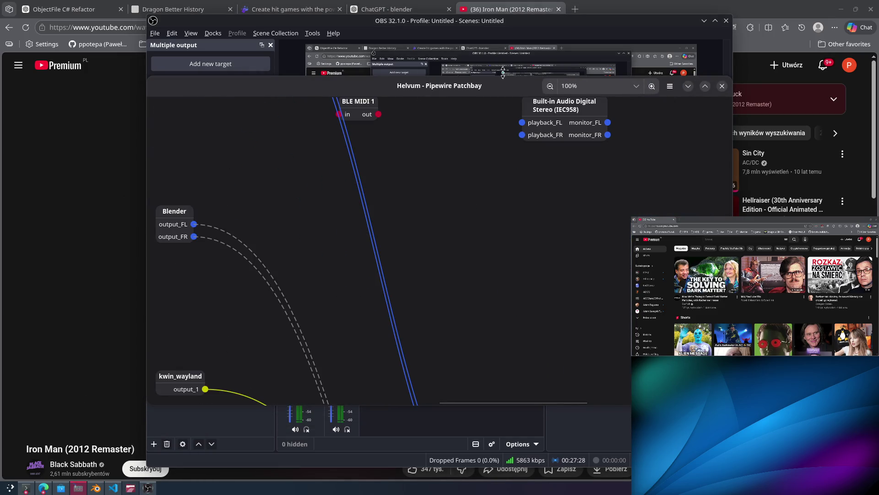
pyautogui.moveTo(504, 86); pyautogui.dragTo(496, 46)
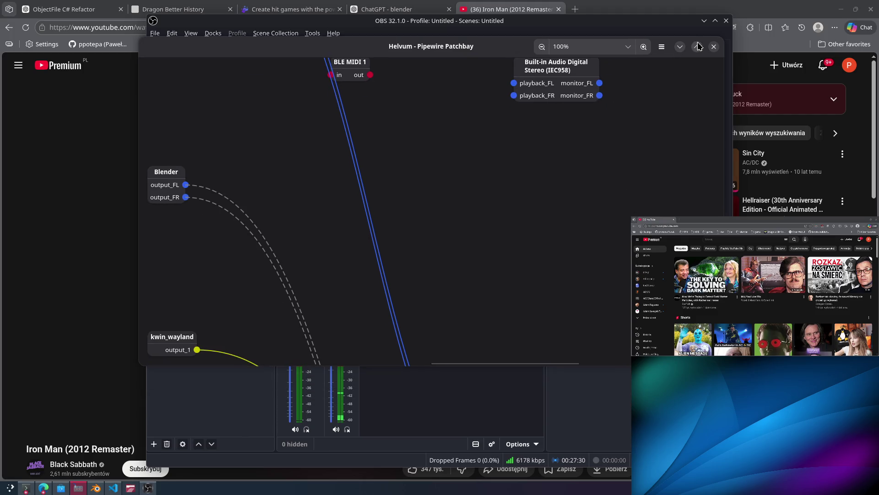
pyautogui.click(698, 47)
pyautogui.scroll(-4, 478, 190)
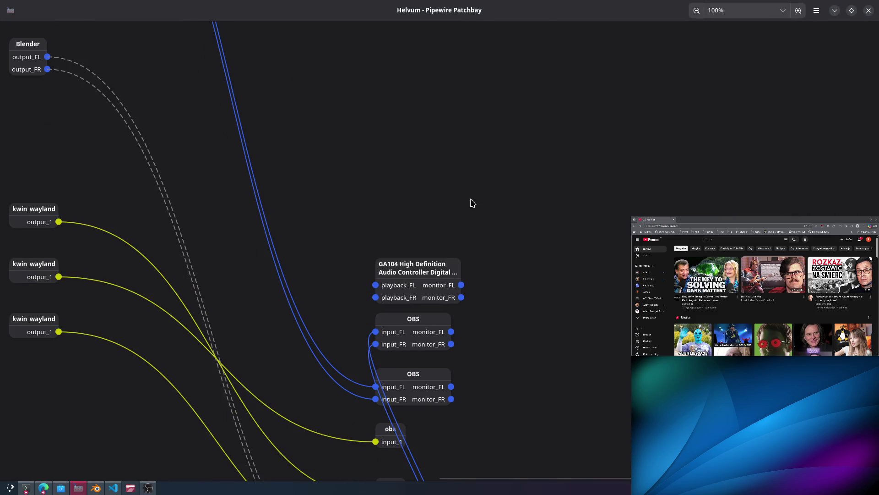
pyautogui.scroll(-10, 513, 185)
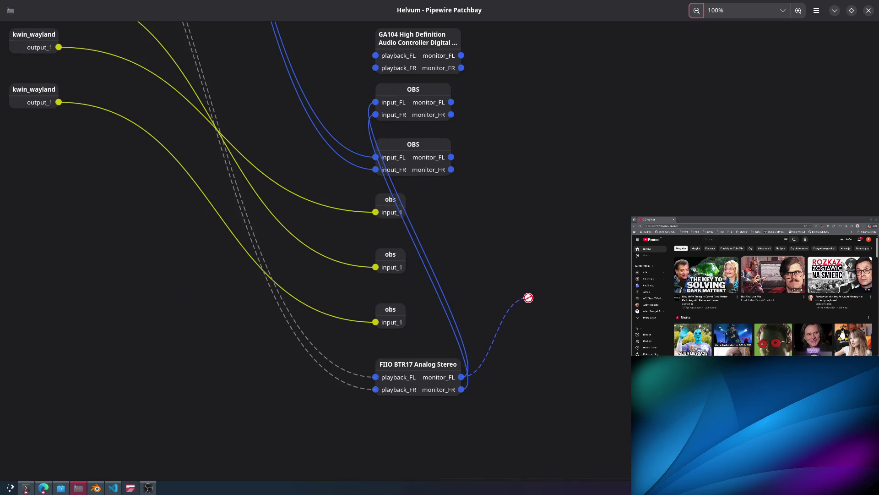
pyautogui.moveTo(433, 362)
pyautogui.mouseDown()
pyautogui.moveTo(311, 6)
pyautogui.moveTo(294, 19)
pyautogui.mouseUp()
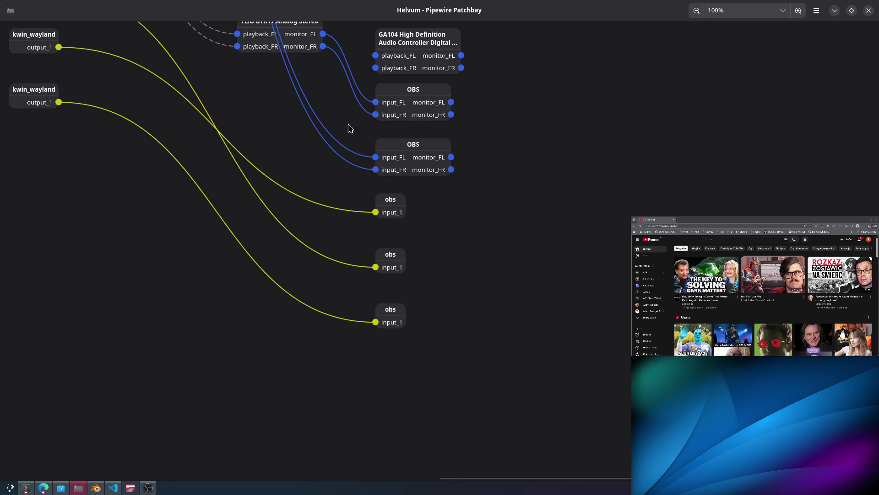
# Position the FIIO BTR17 node beside Freewheel-Driver, near the G-Track node.
pyautogui.scroll(8, 484, 178)
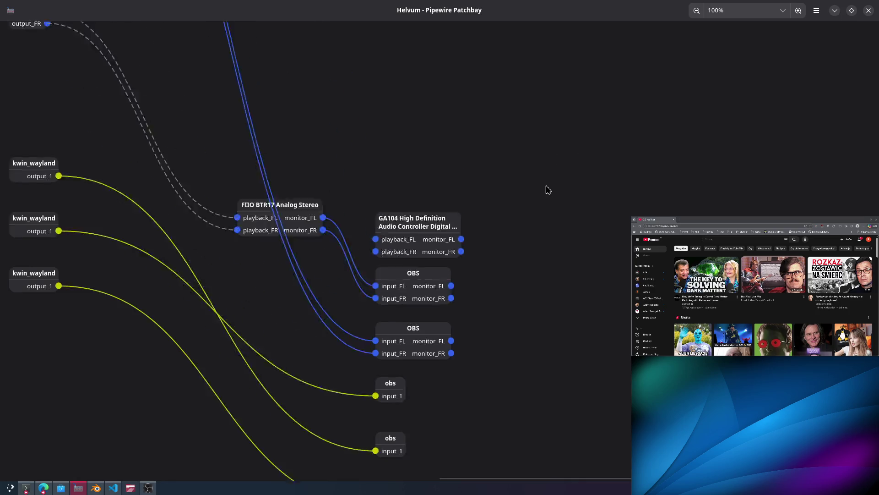
pyautogui.hscroll(-6, 510, 196)
pyautogui.hscroll(-3, 499, 196)
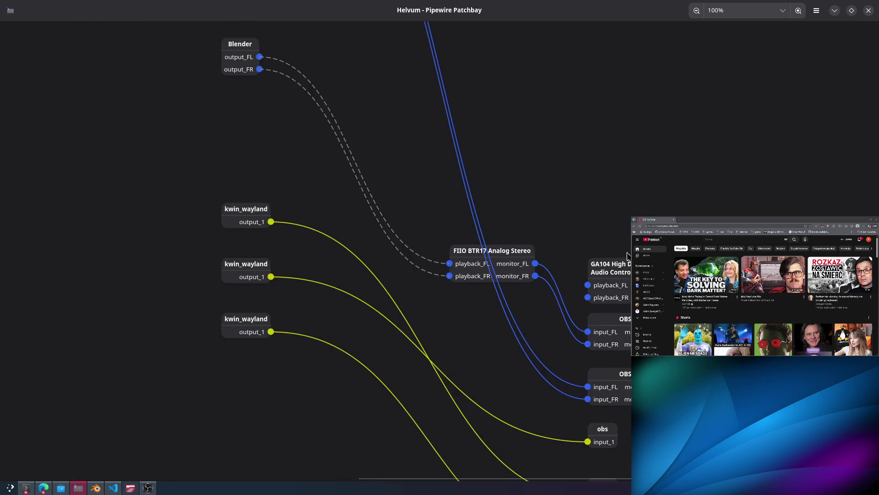
pyautogui.moveTo(506, 251)
pyautogui.mouseDown()
pyautogui.moveTo(614, 115)
pyautogui.moveTo(580, 132)
pyautogui.moveTo(559, 165)
pyautogui.moveTo(534, 151)
pyautogui.moveTo(554, 146)
pyautogui.mouseUp()
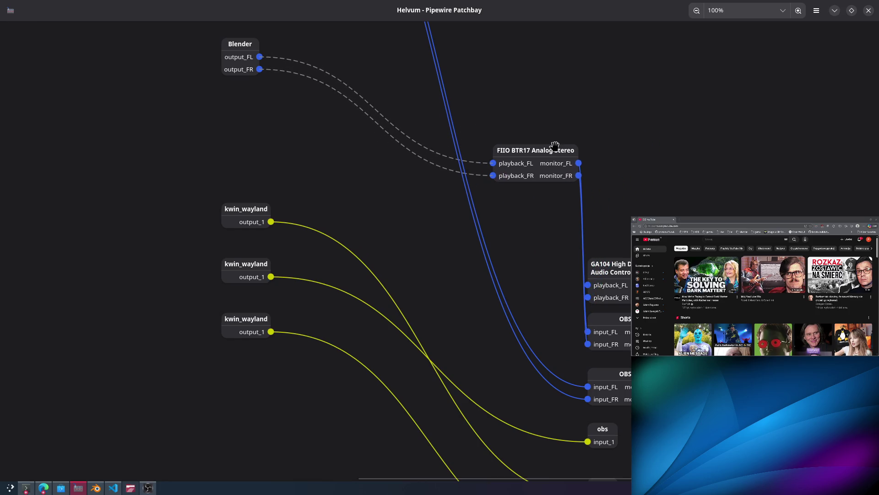
pyautogui.scroll(-5, 426, 252)
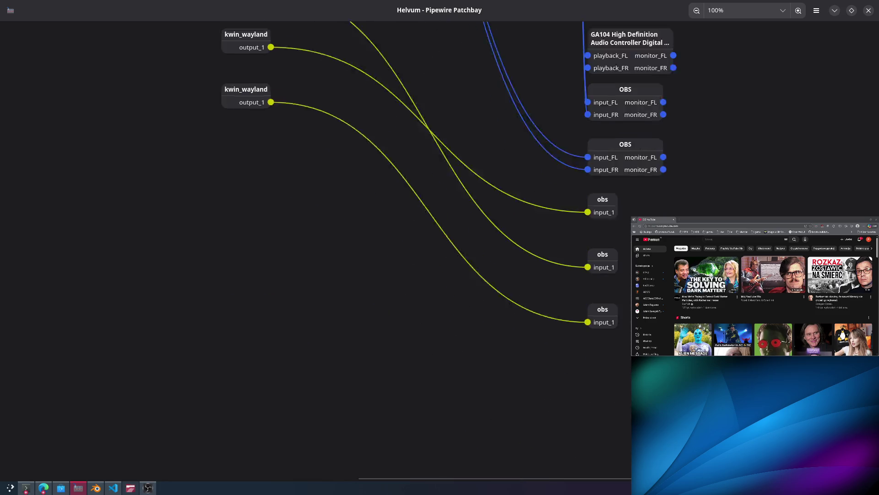
pyautogui.scroll(10, 426, 252)
pyautogui.moveTo(549, 383)
pyautogui.mouseDown()
pyautogui.moveTo(534, 334)
pyautogui.moveTo(545, 207)
pyautogui.mouseUp()
pyautogui.scroll(2, 565, 200)
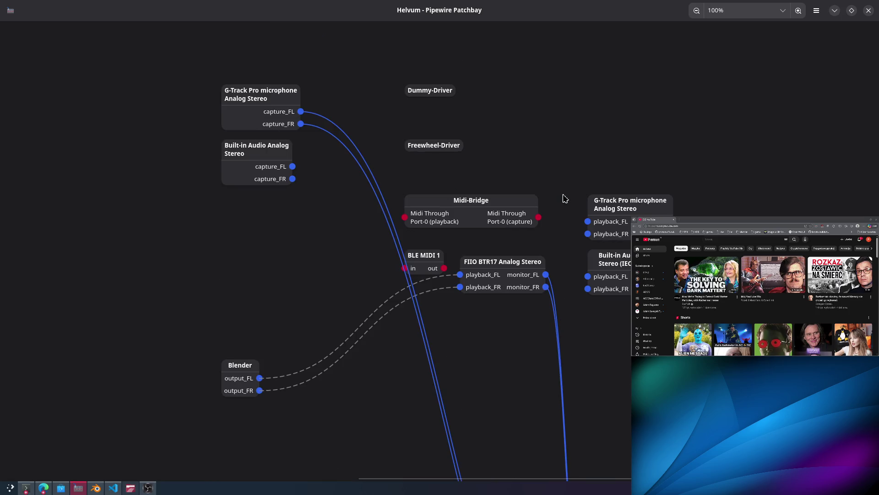
pyautogui.moveTo(540, 262)
pyautogui.mouseDown()
pyautogui.moveTo(535, 138)
pyautogui.moveTo(504, 103)
pyautogui.moveTo(456, 104)
pyautogui.mouseUp()
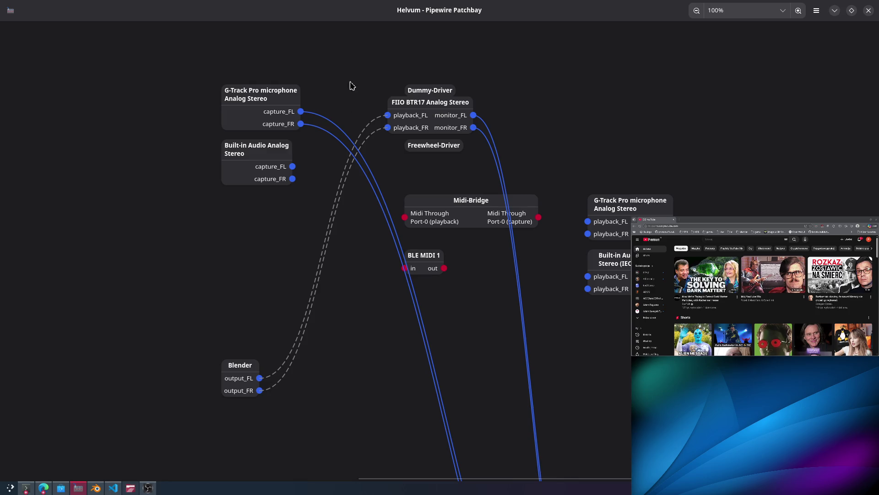
# Link G-Track capture_FL to FIIO playback_FL and capture_FR to playback_FR.
pyautogui.moveTo(301, 111); pyautogui.dragTo(388, 116)
pyautogui.moveTo(301, 124); pyautogui.dragTo(387, 128)
pyautogui.moveTo(417, 92)
pyautogui.mouseDown()
pyautogui.moveTo(374, 141)
pyautogui.moveTo(385, 140)
pyautogui.moveTo(418, 110)
pyautogui.moveTo(258, 208)
pyautogui.mouseUp()
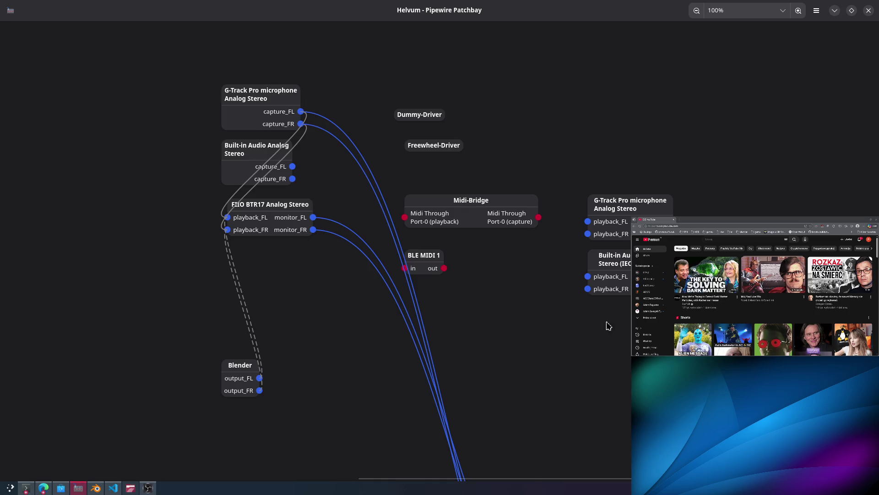
# Move the GA104 and both OBS nodes up to the top right of the graph.
pyautogui.scroll(-6, 545, 294)
pyautogui.moveTo(616, 315); pyautogui.dragTo(611, 64)
pyautogui.moveTo(625, 366)
pyautogui.mouseDown()
pyautogui.moveTo(593, 120)
pyautogui.moveTo(600, 106)
pyautogui.mouseUp()
pyautogui.moveTo(625, 418); pyautogui.dragTo(615, 174)
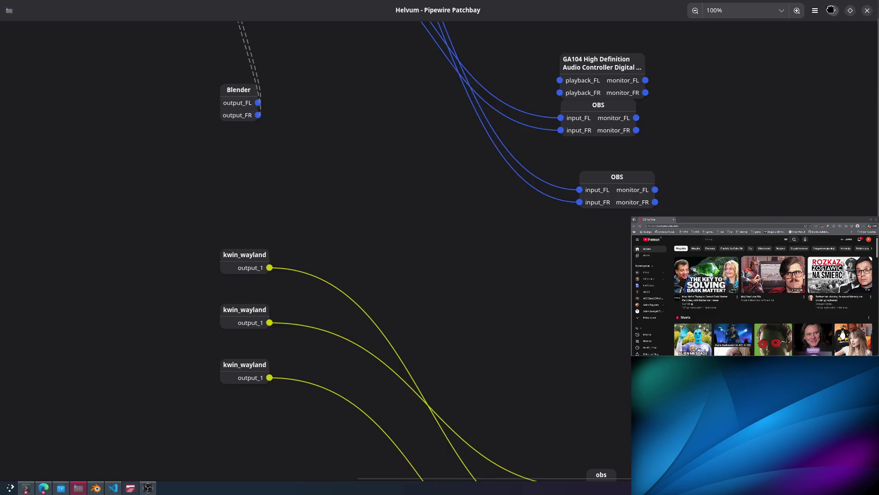
pyautogui.click(91, 275)
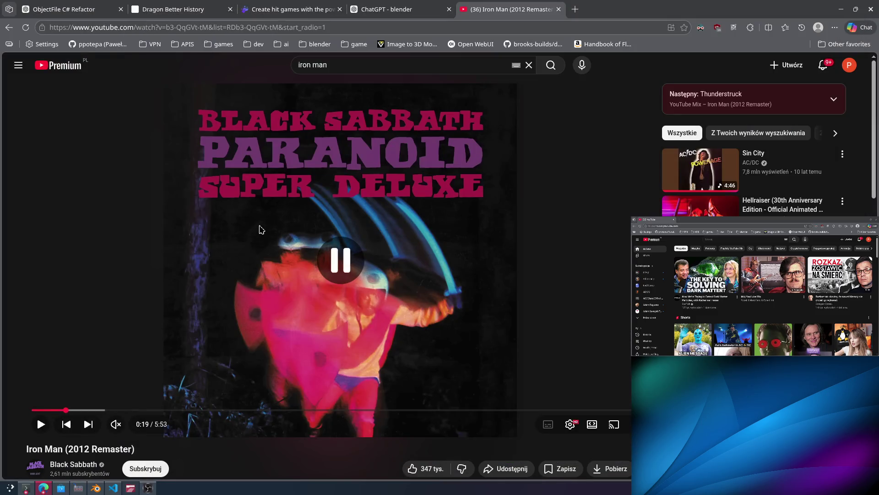
# Resume Iron Man, skip to 0:37, reload and adjust the volume, then go to the Ludo.ai tab.
pyautogui.click(200, 328)
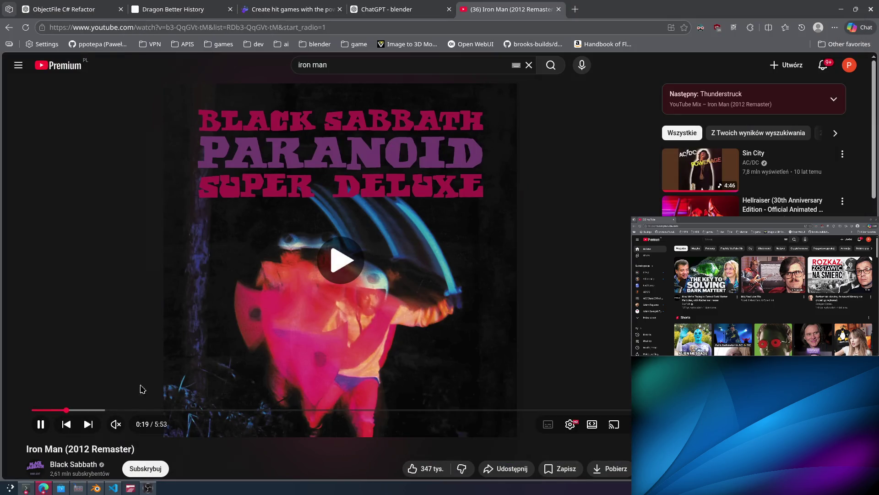
pyautogui.click(96, 409)
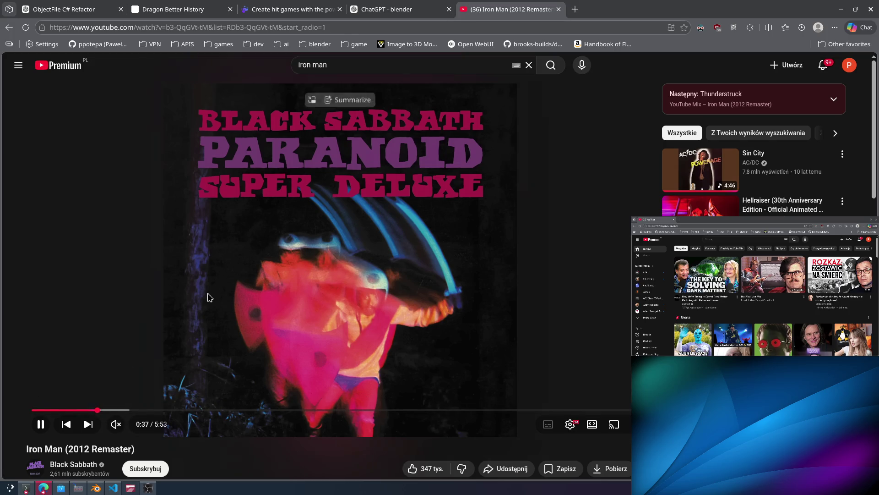
pyautogui.press('F5')
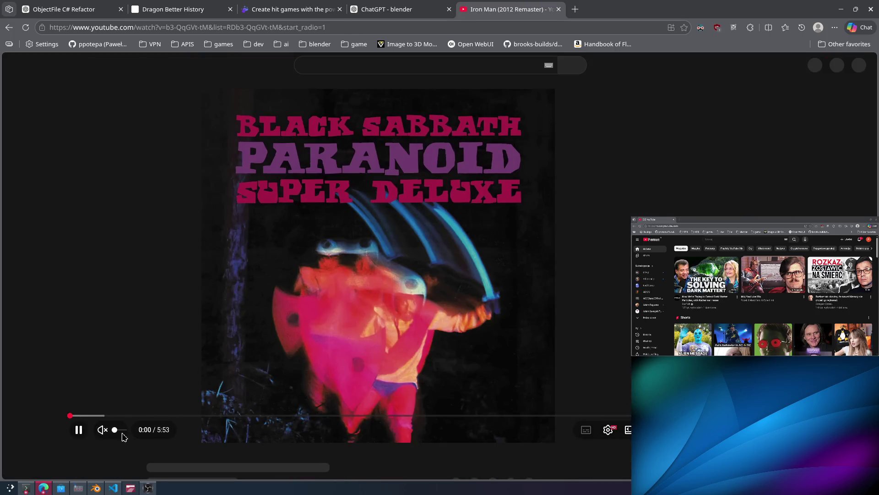
pyautogui.moveTo(136, 433); pyautogui.dragTo(133, 433)
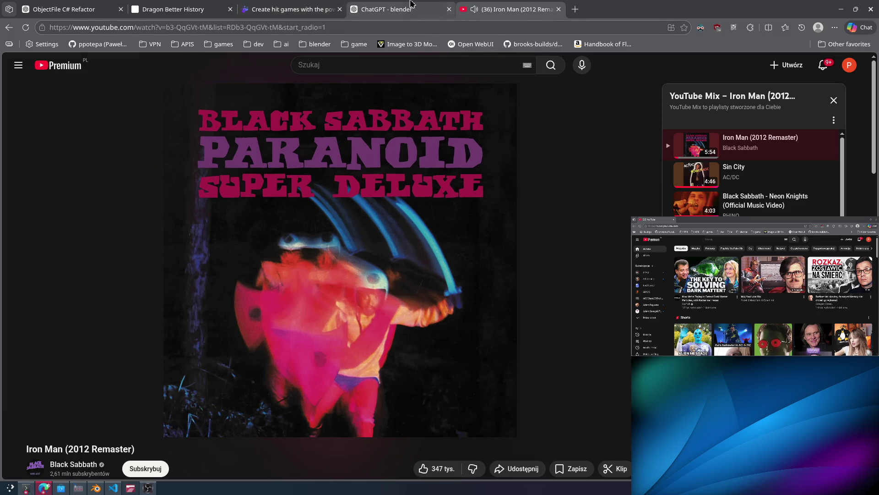
pyautogui.click(403, 4)
pyautogui.click(293, 9)
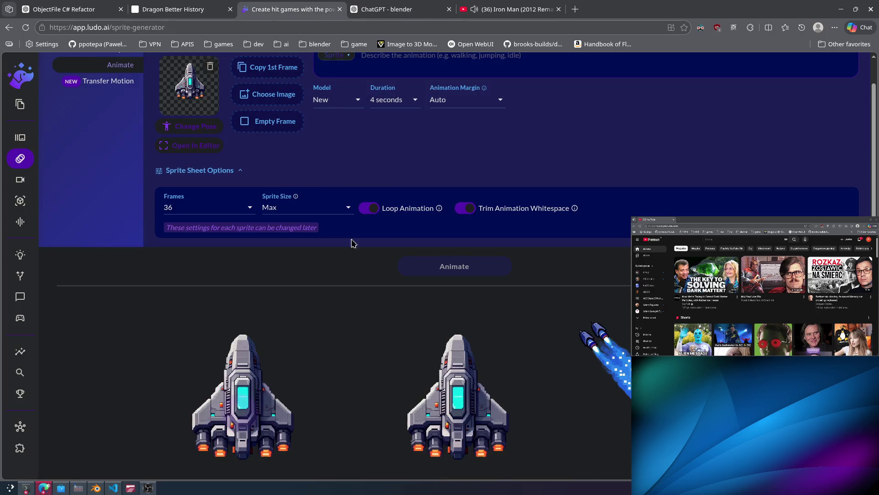
# Scroll through the Ludo.ai spaceship sprites, then switch to the SHELLQUEST folder in Dolphin.
pyautogui.scroll(1, 372, 203)
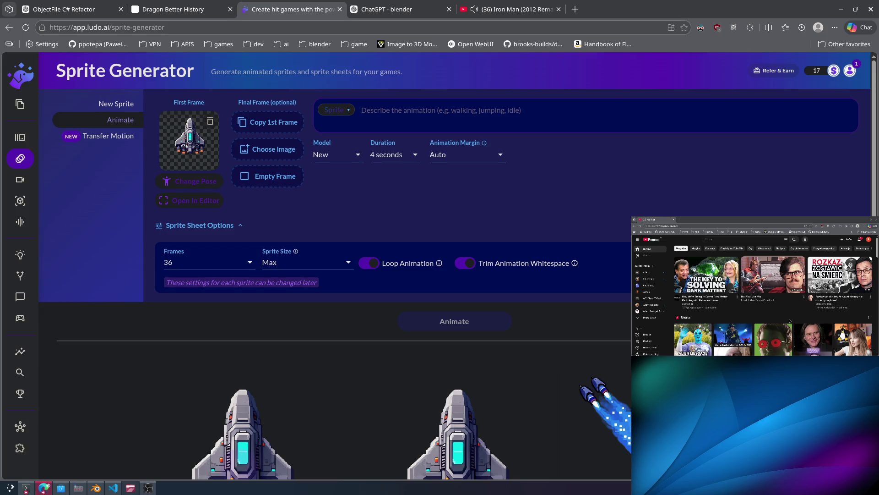
pyautogui.moveTo(840, 278)
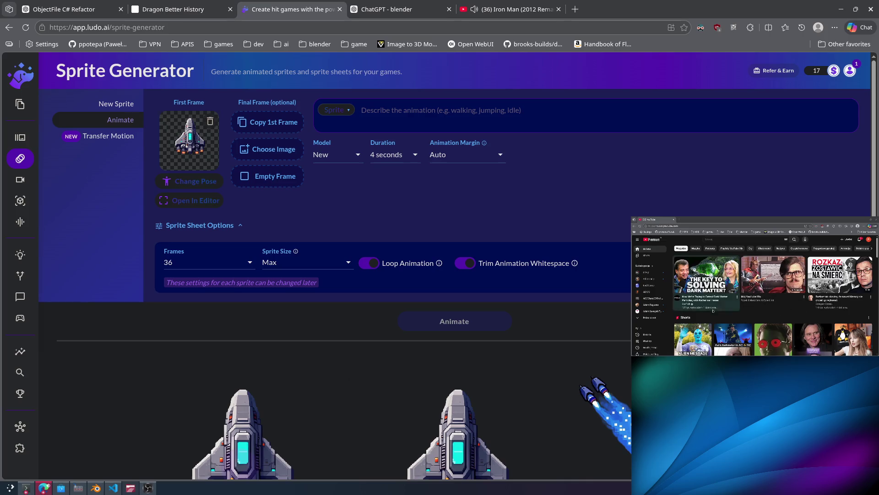
pyautogui.moveTo(713, 311)
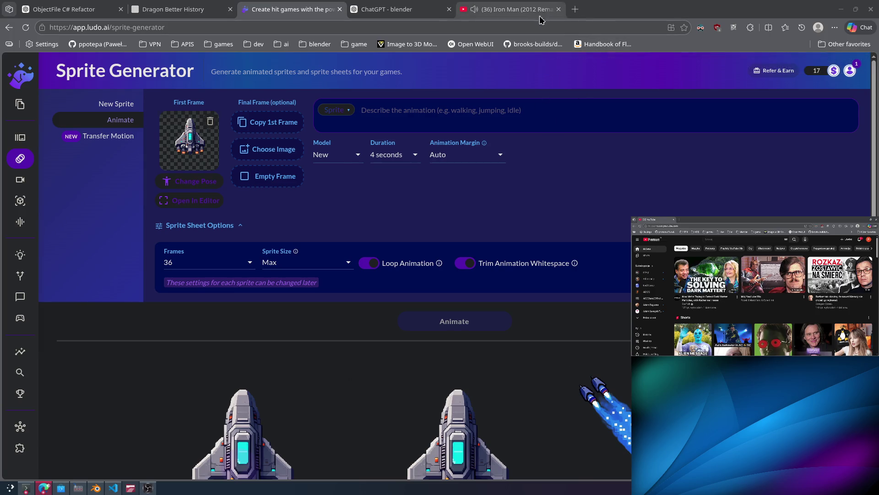
pyautogui.scroll(-2, 135, 349)
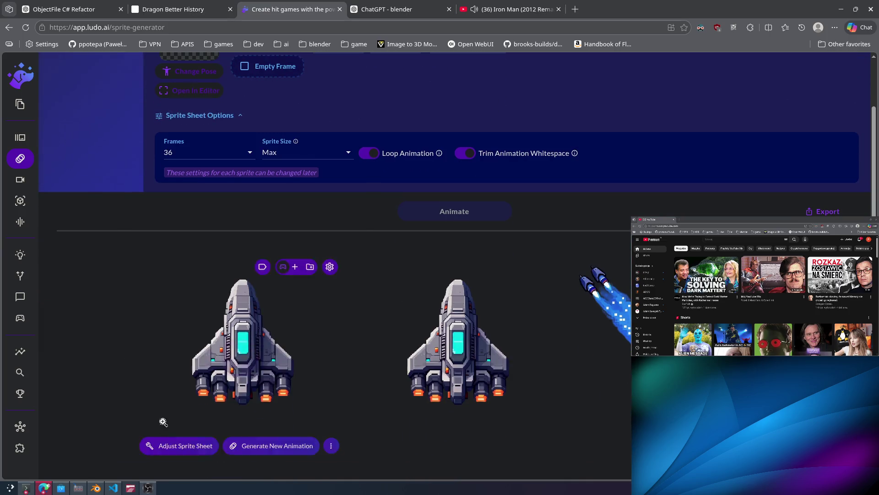
pyautogui.click(130, 488)
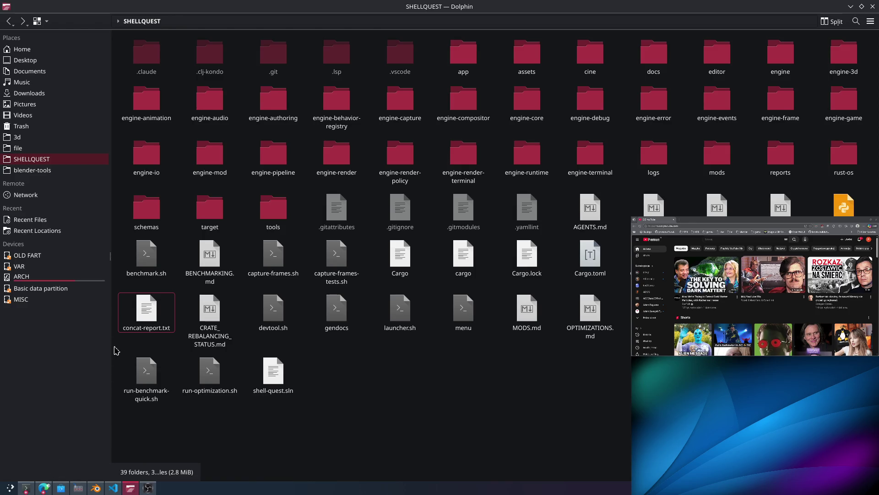
# Bring Blender forward and orbit around the default cube, then return to the Ludo.ai page.
pyautogui.moveTo(43, 489)
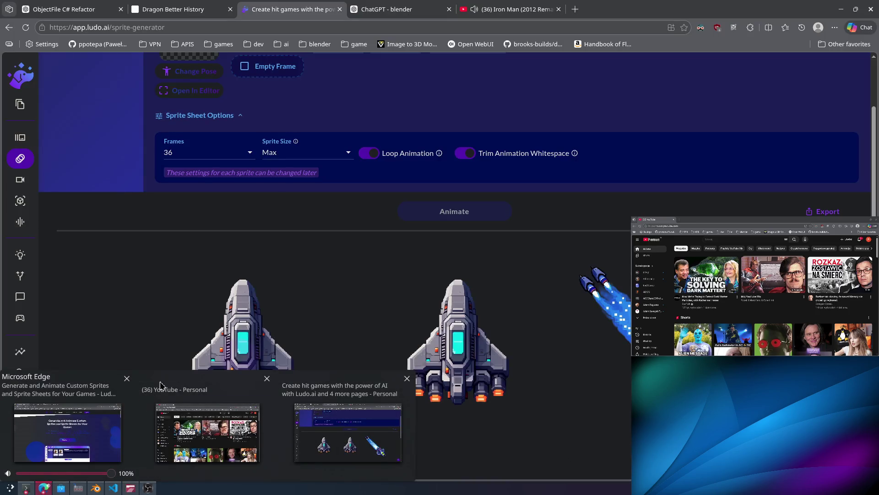
pyautogui.click(99, 440)
pyautogui.click(105, 492)
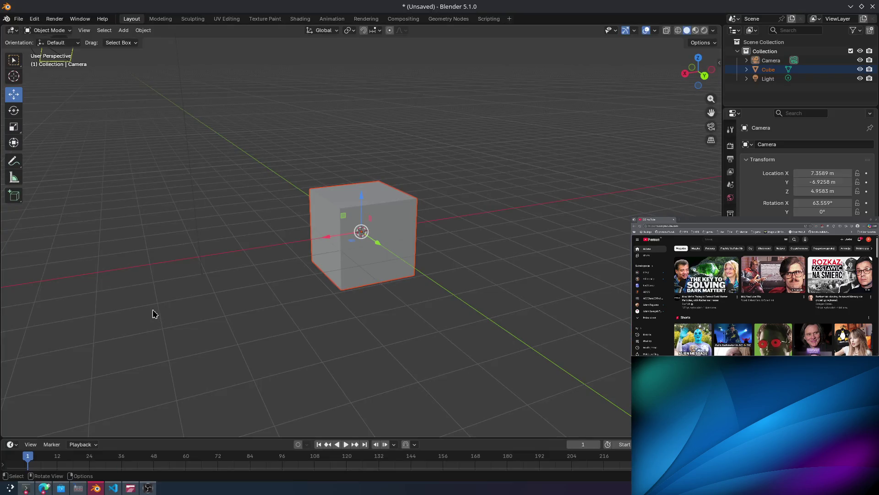
pyautogui.moveTo(255, 198); pyautogui.dragTo(237, 201, button='middle')
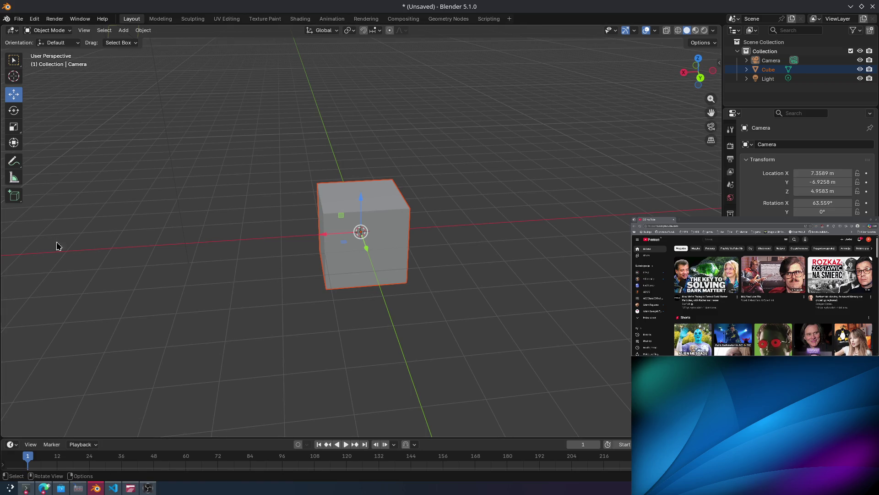
pyautogui.click(48, 488)
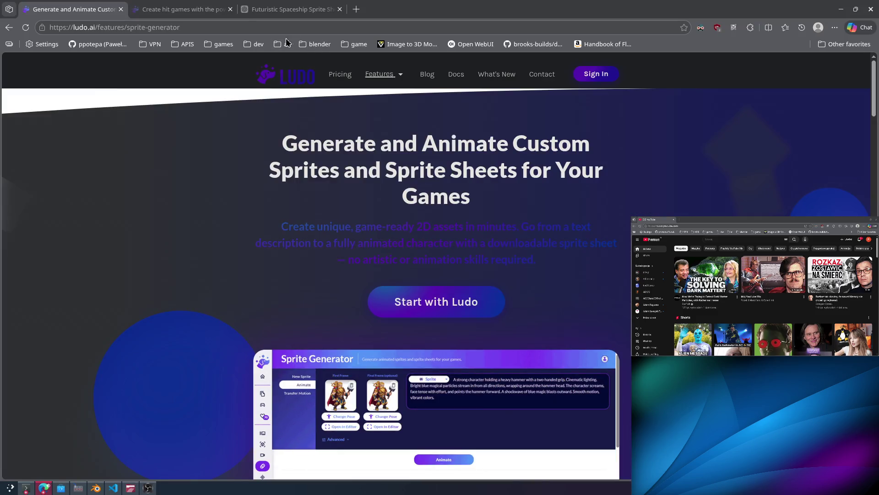
# After glancing at htop and OBS, close the sprite-generator tab in Edge.
pyautogui.click(26, 488)
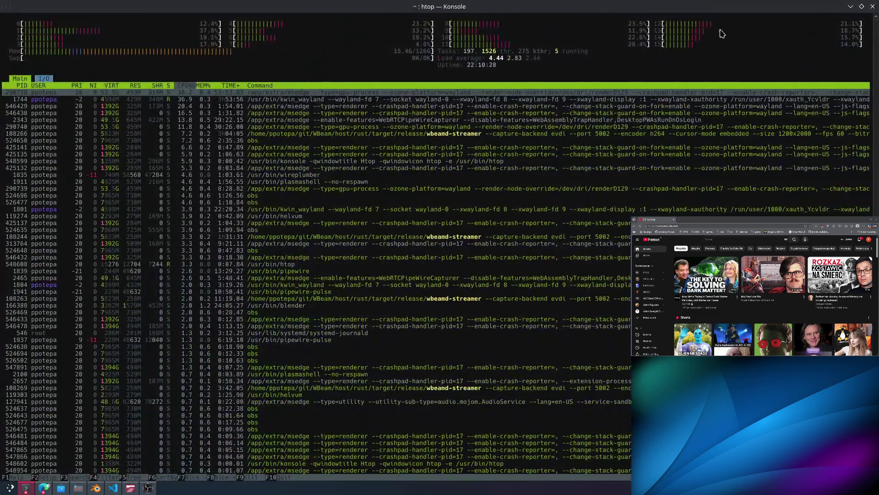
pyautogui.hotkey('alt', 'Tab')
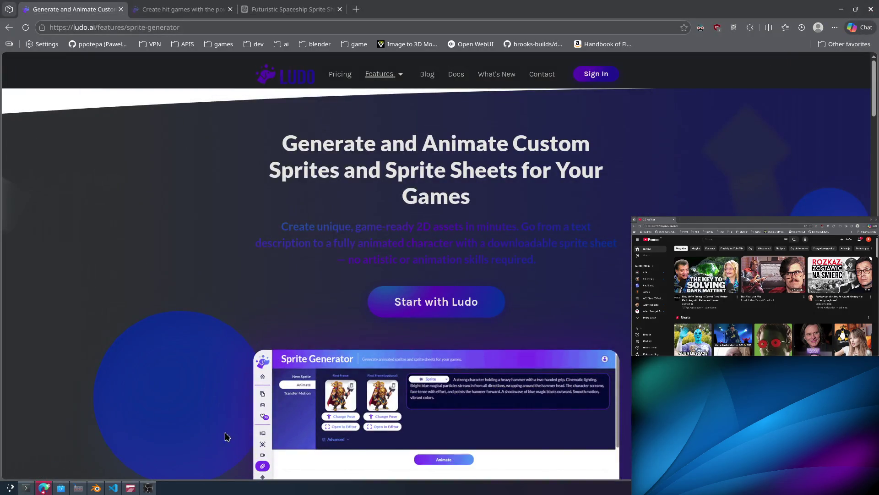
pyautogui.click(148, 487)
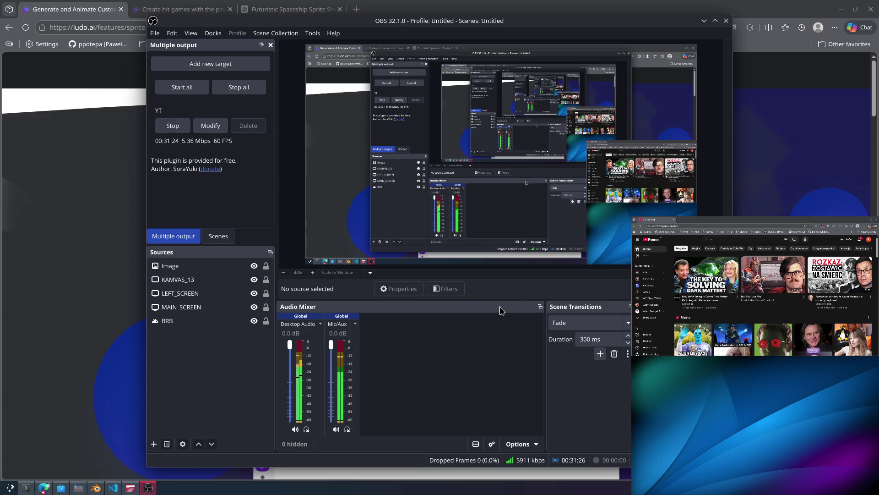
pyautogui.click(89, 90)
pyautogui.click(183, 9)
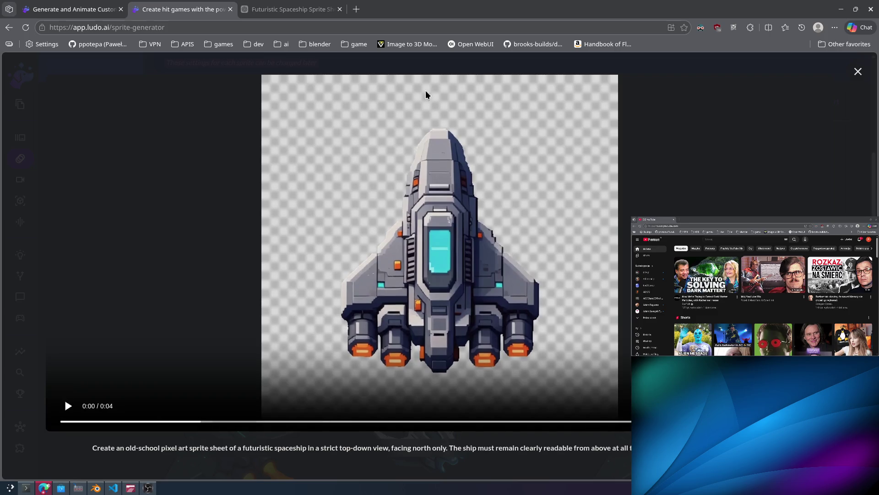
pyautogui.middleClick(195, 9)
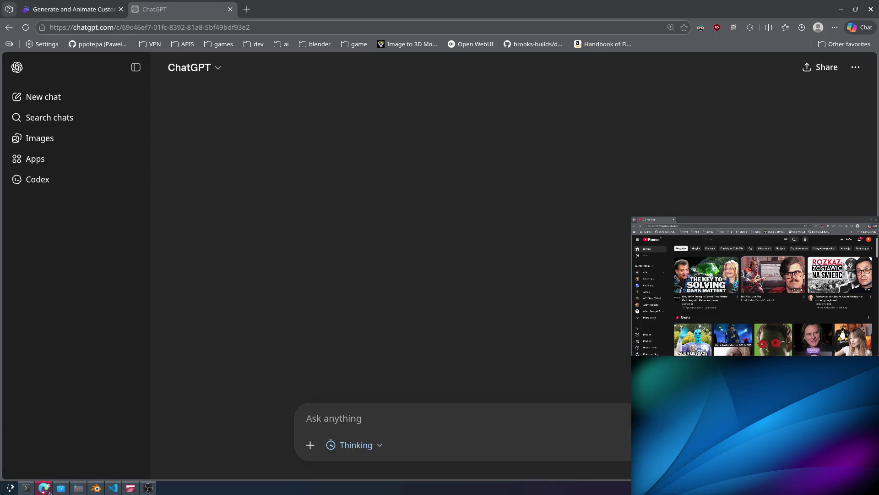
# Go back to the Google search results, then bring up the Copilot terminal session in Konsole.
pyautogui.click(26, 488)
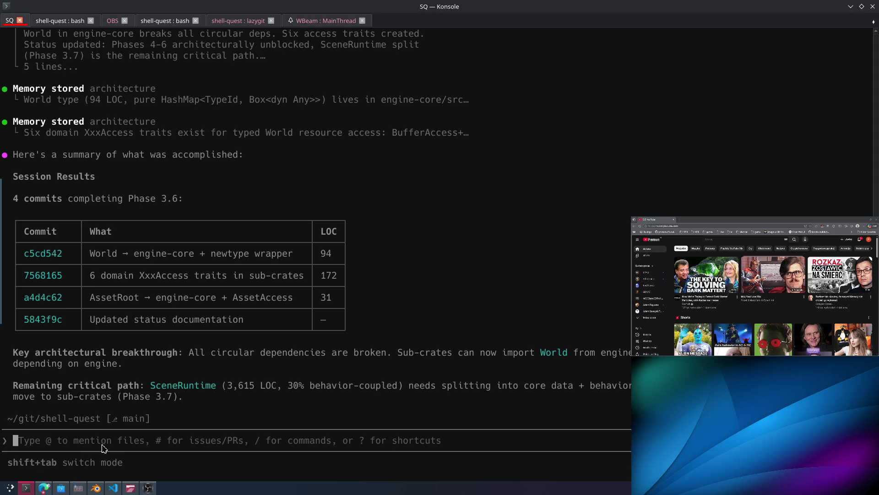
pyautogui.click(45, 488)
pyautogui.click(94, 6)
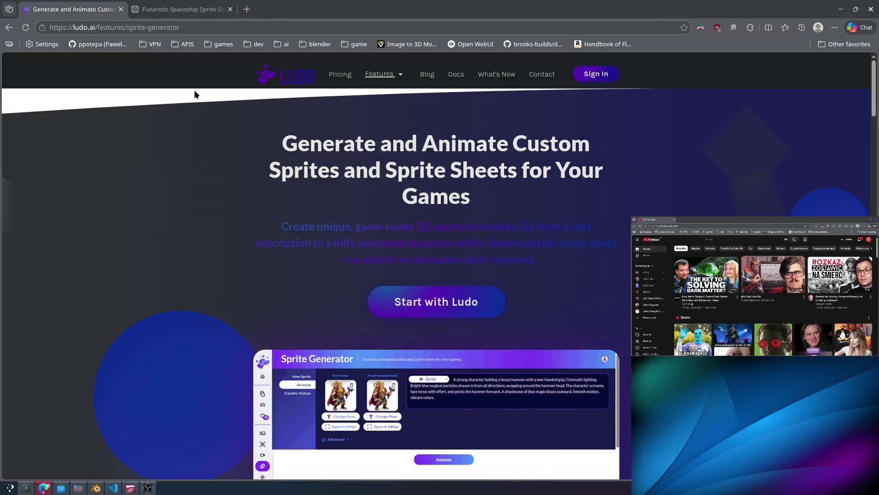
pyautogui.hotkey('alt', 'Left')
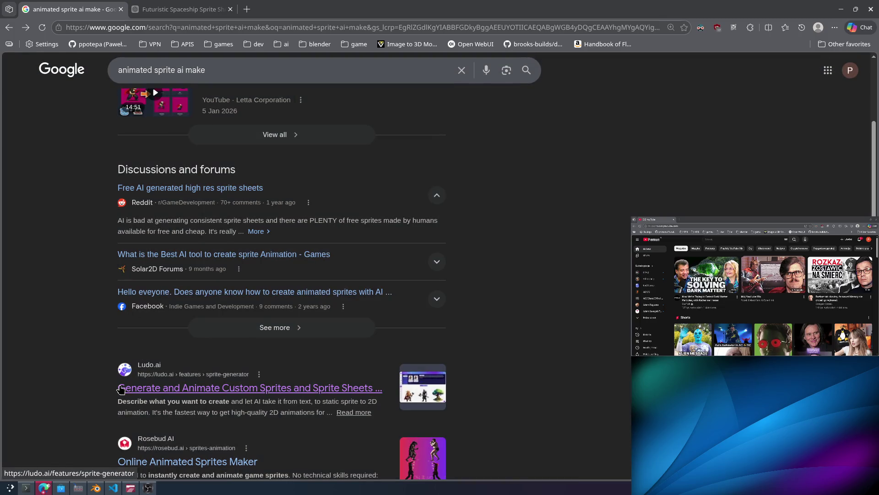
pyautogui.hotkey('alt', 'Tab')
pyautogui.hotkey('alt', 'Tab')
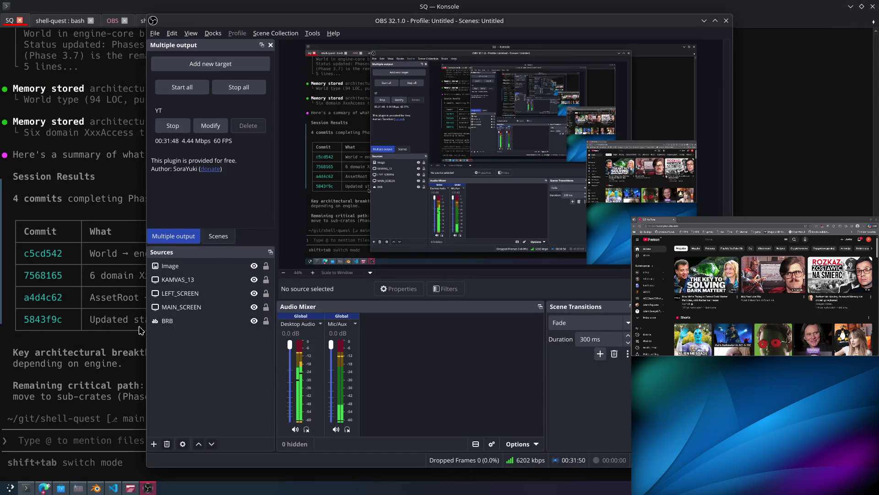
pyautogui.click(118, 347)
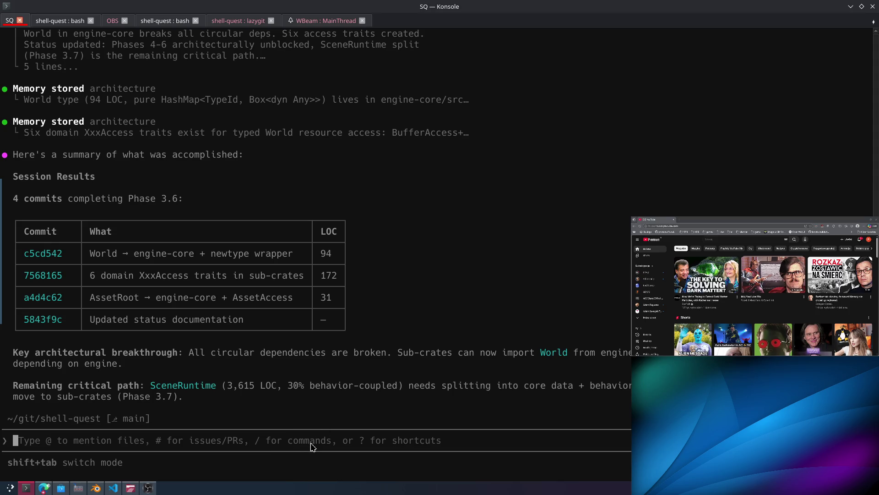
# Enable all permissions in the Copilot CLI with /allow-all.
pyautogui.write('/')
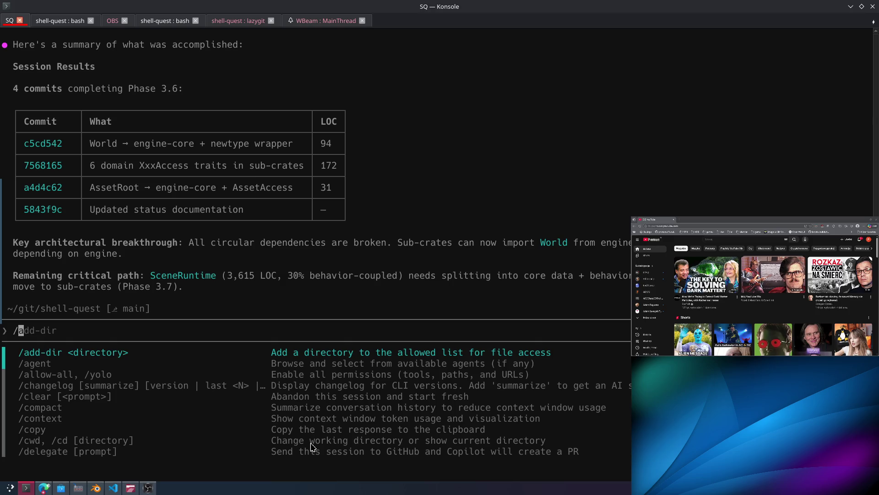
pyautogui.press('Down')
pyautogui.press('Down')
pyautogui.press('Return')
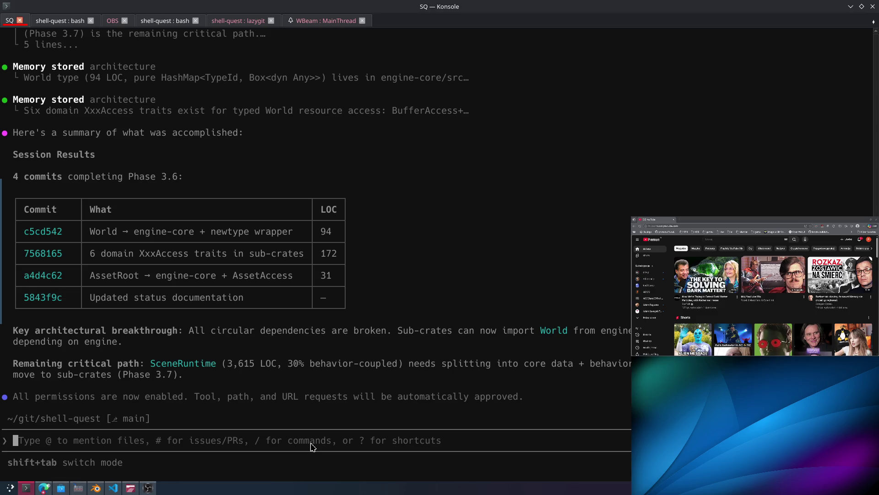
# Switch the Copilot model to Claude Opus 4.6 with high effort.
pyautogui.write('/')
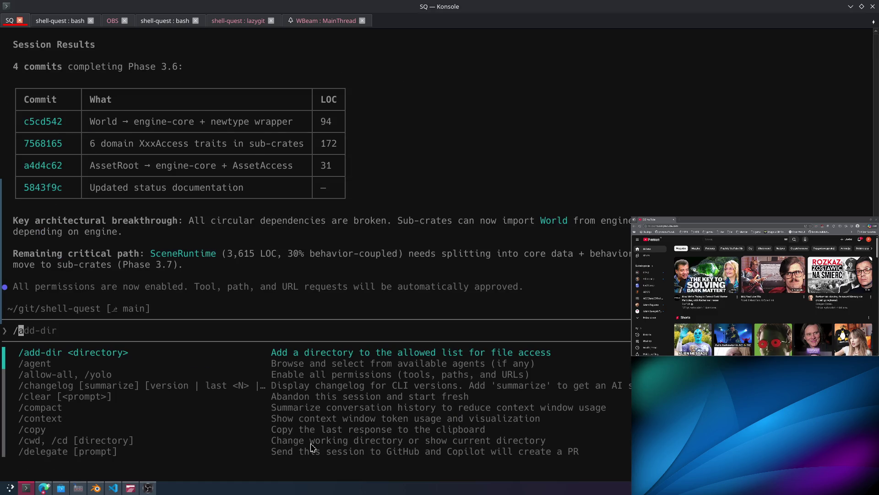
pyautogui.write('mode')
pyautogui.press('BackSpace')
pyautogui.press('BackSpace')
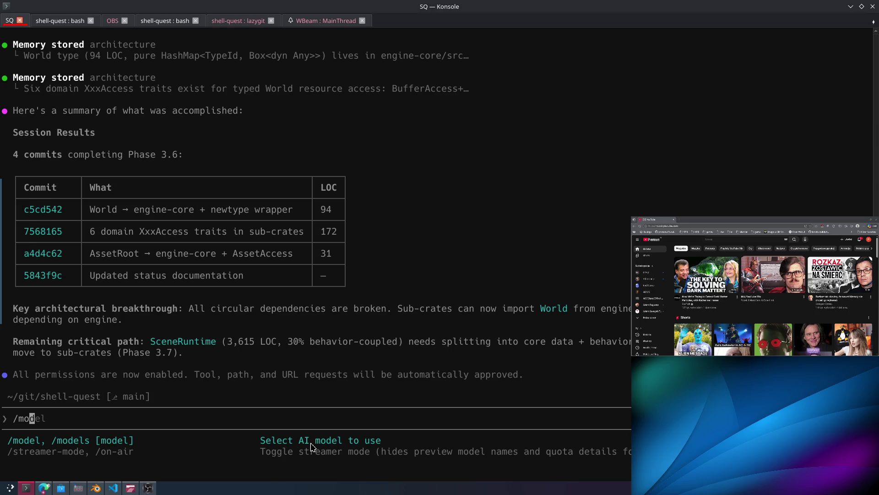
pyautogui.press('BackSpace')
pyautogui.write('mod')
pyautogui.press('Return')
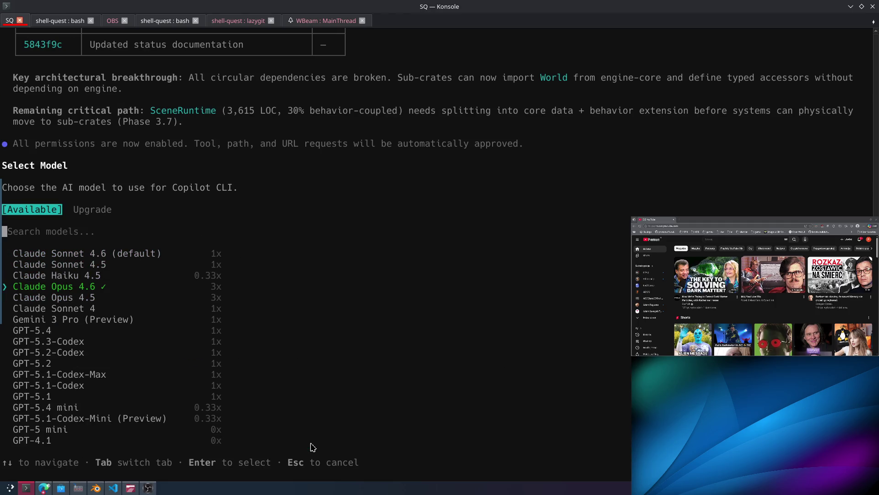
pyautogui.press('Return')
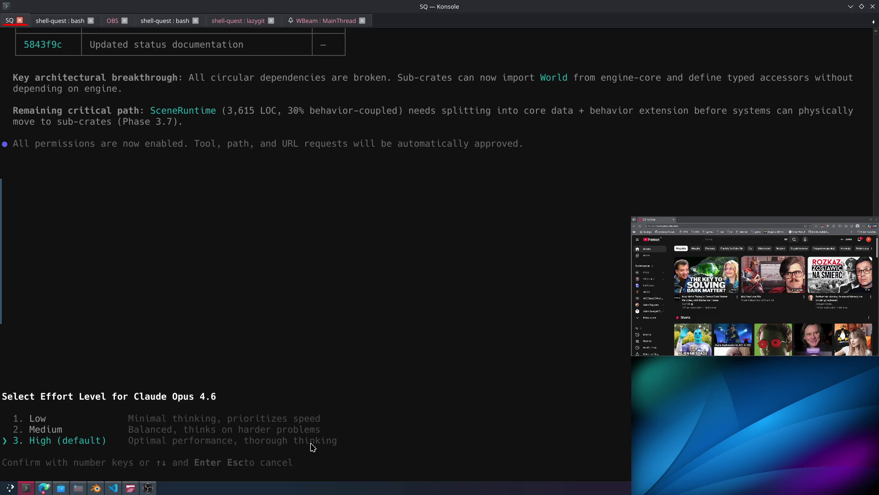
pyautogui.press('Return')
# Switch the model again to Claude Haiku 4.5, then bring the Ludo.ai page back.
pyautogui.press('Up')
pyautogui.press('BackSpace')
pyautogui.press('BackSpace')
pyautogui.press('BackSpace')
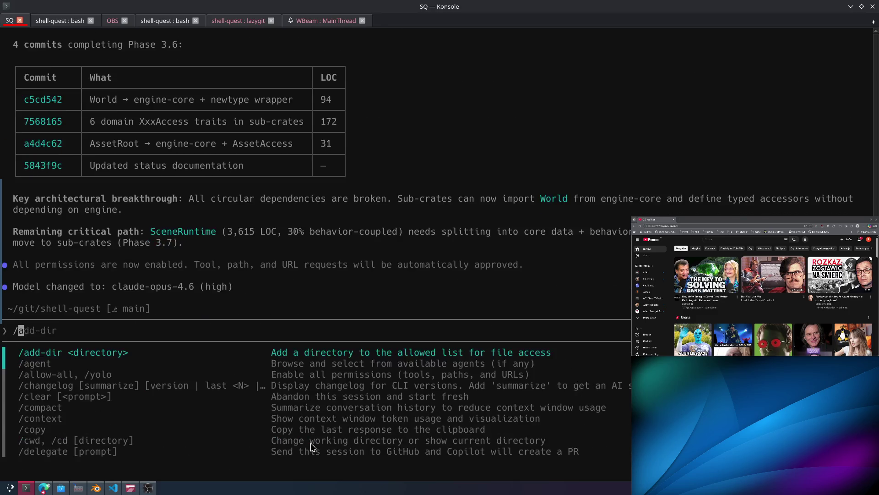
pyautogui.press('BackSpace')
pyautogui.write('.')
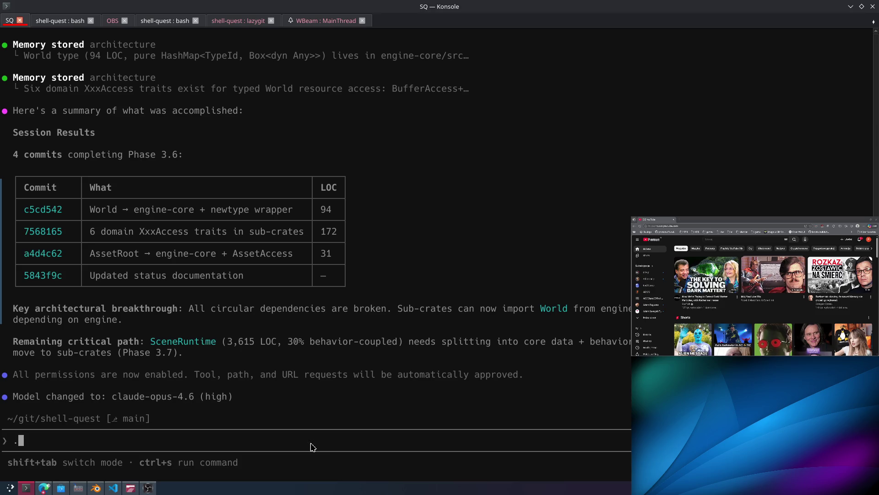
pyautogui.press('BackSpace')
pyautogui.write('/')
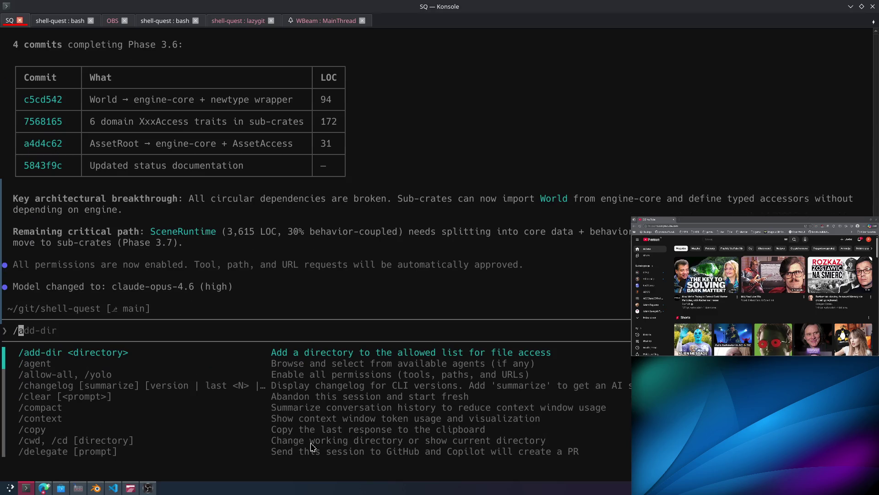
pyautogui.write('model')
pyautogui.press('Tab')
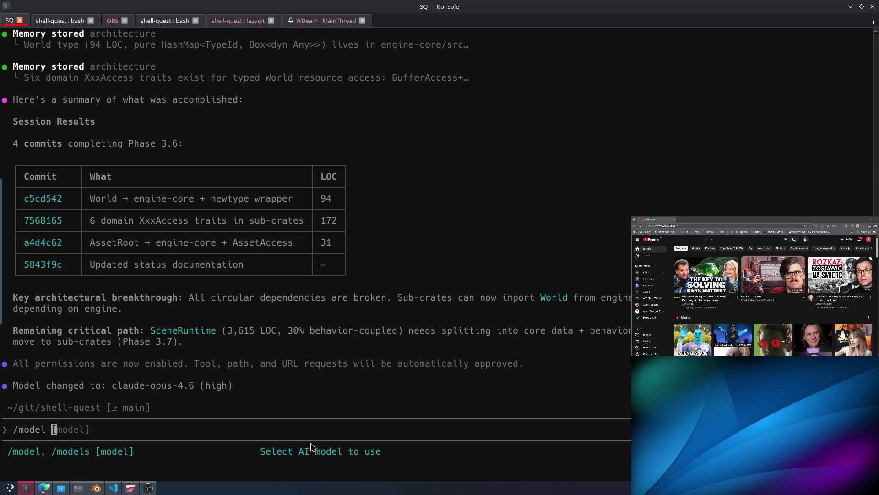
pyautogui.press('Return')
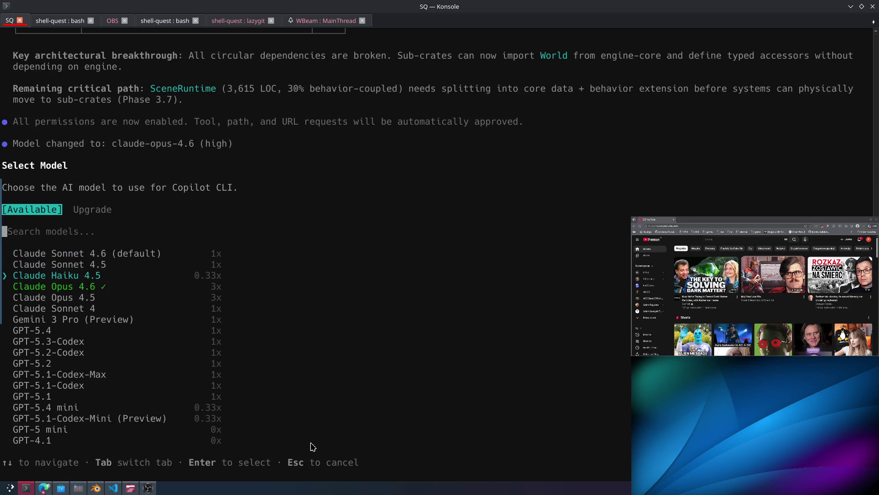
pyautogui.press('Return')
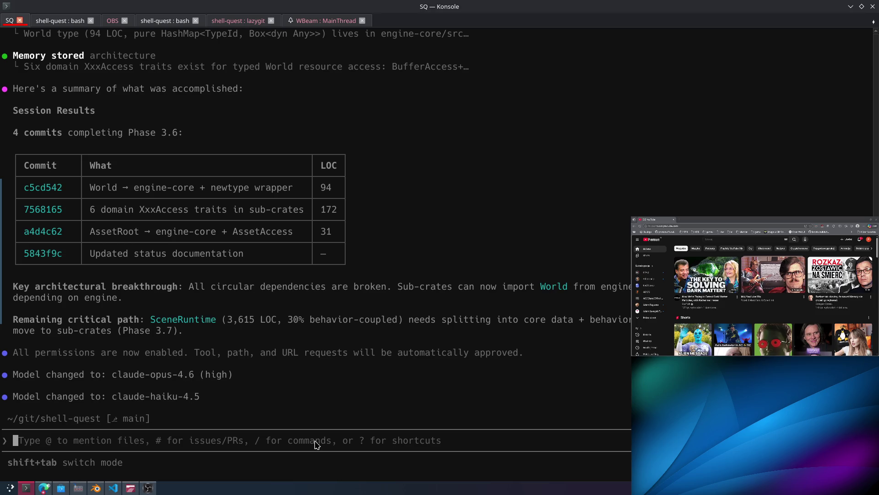
pyautogui.click(44, 490)
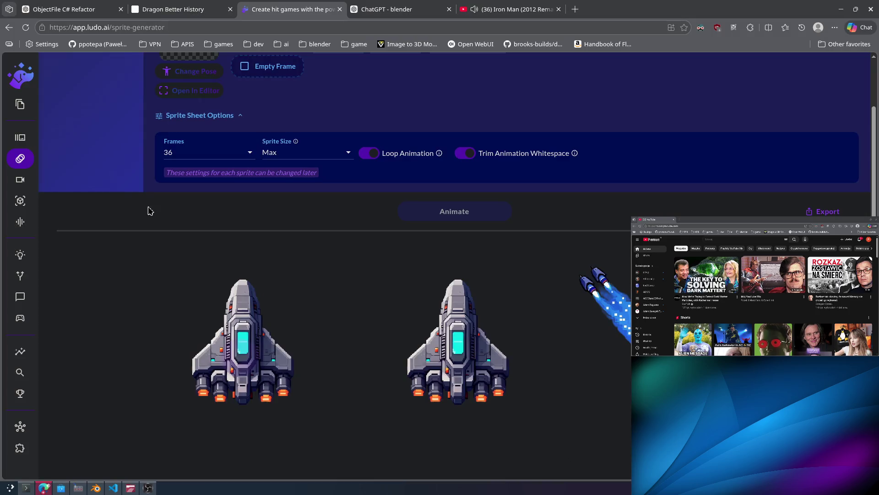
# Search YouTube for 'black sabbatrh wizard', play Black Sabbath's The Wizard, and lower the volume.
pyautogui.click(543, 3)
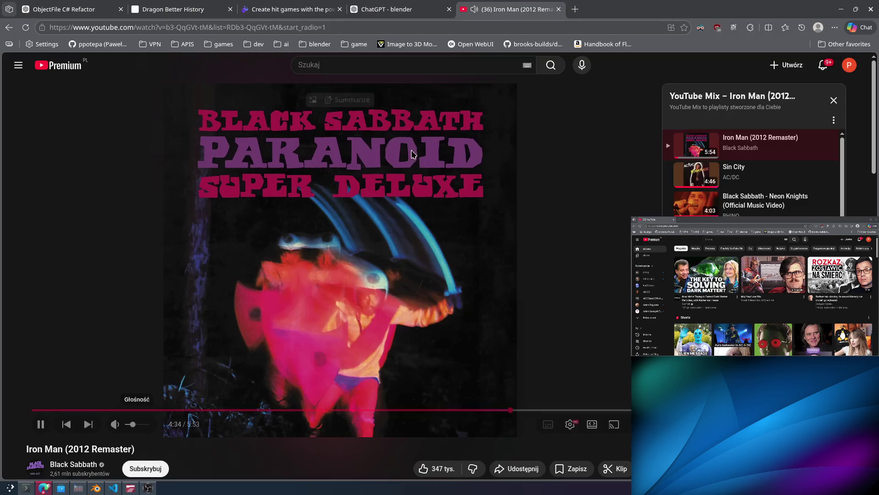
pyautogui.click(345, 64)
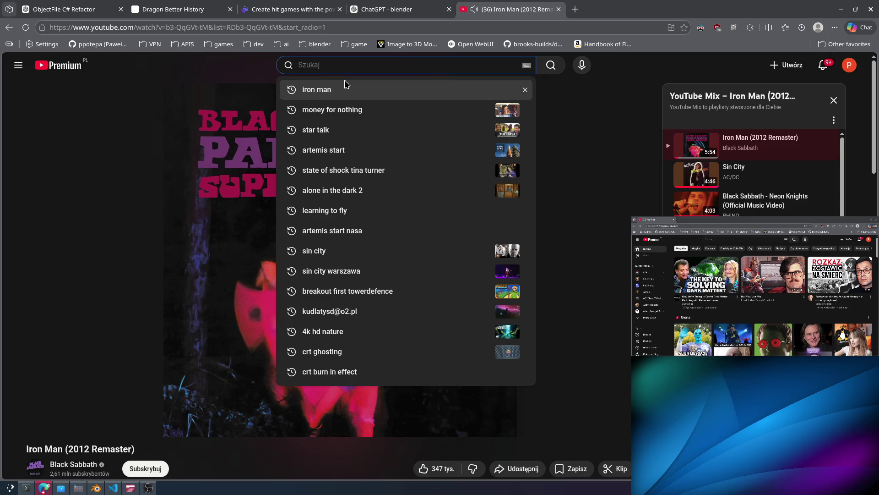
pyautogui.write('black sabbatr')
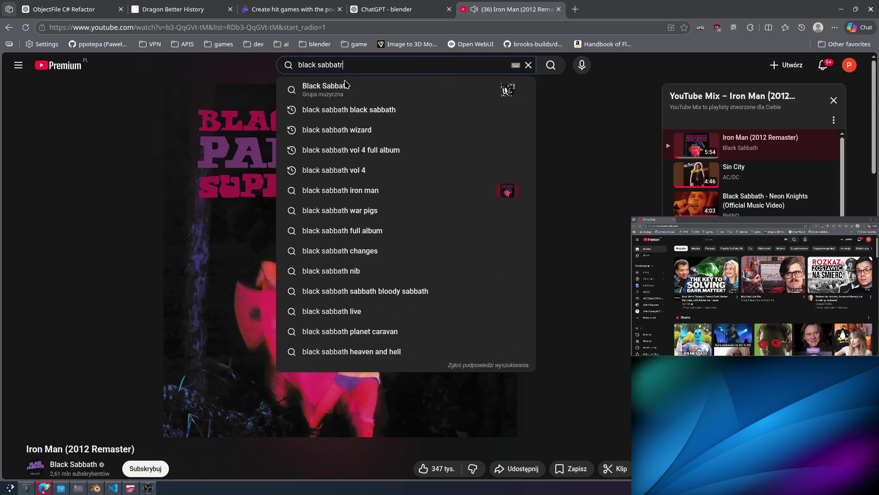
pyautogui.write('h wizard')
pyautogui.press('Return')
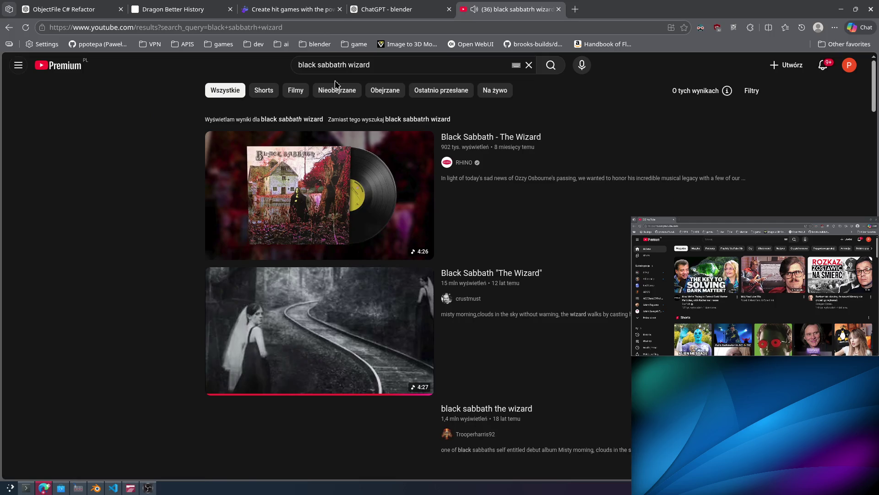
pyautogui.click(529, 143)
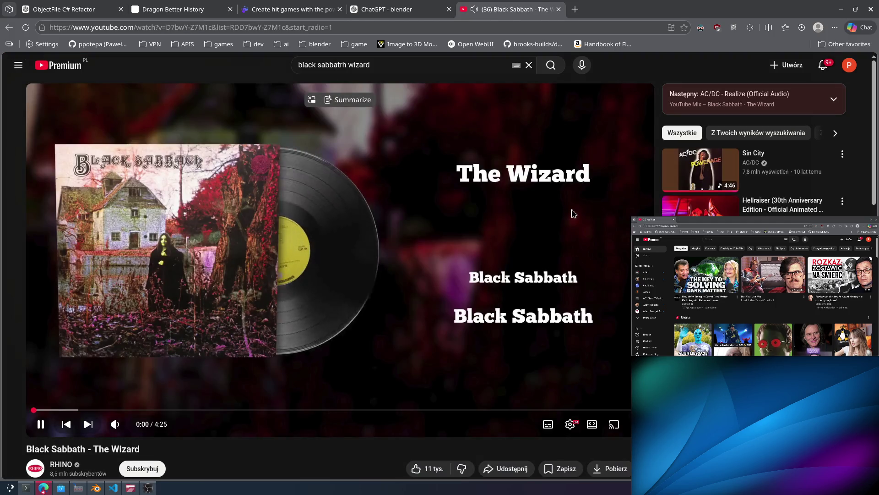
pyautogui.moveTo(132, 425)
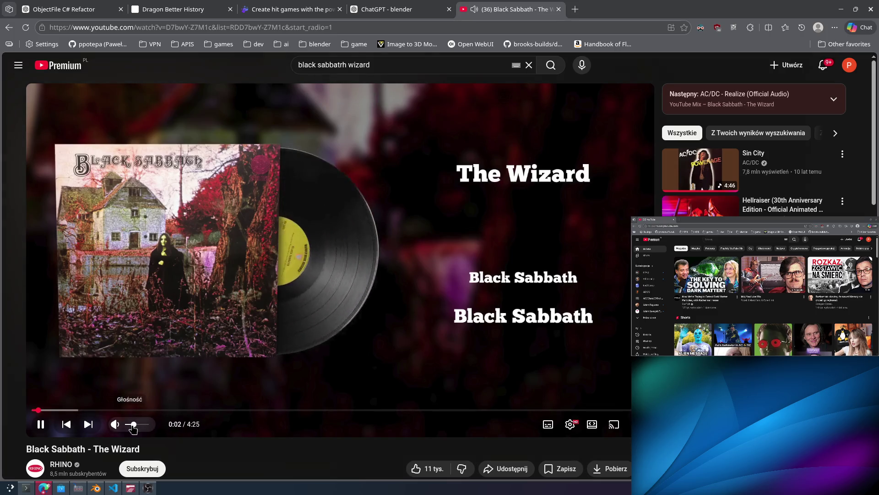
pyautogui.scroll(-1, 140, 425)
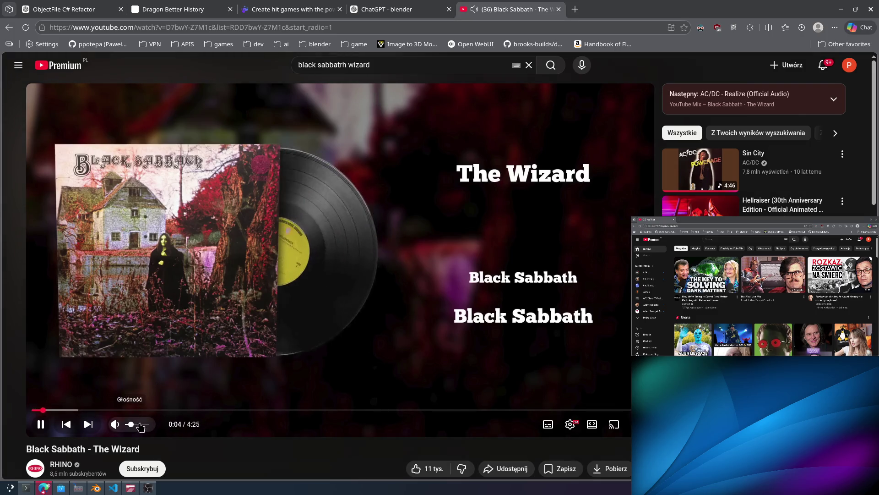
pyautogui.hotkey('alt', 'Tab')
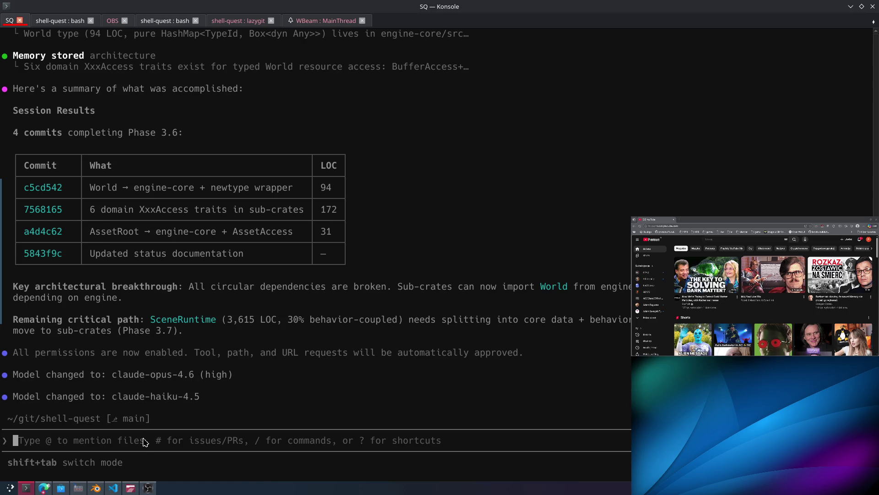
# Send 'please carry on' to the shell-quest Copilot session.
pyautogui.moveTo(142, 439); pyautogui.dragTo(138, 442)
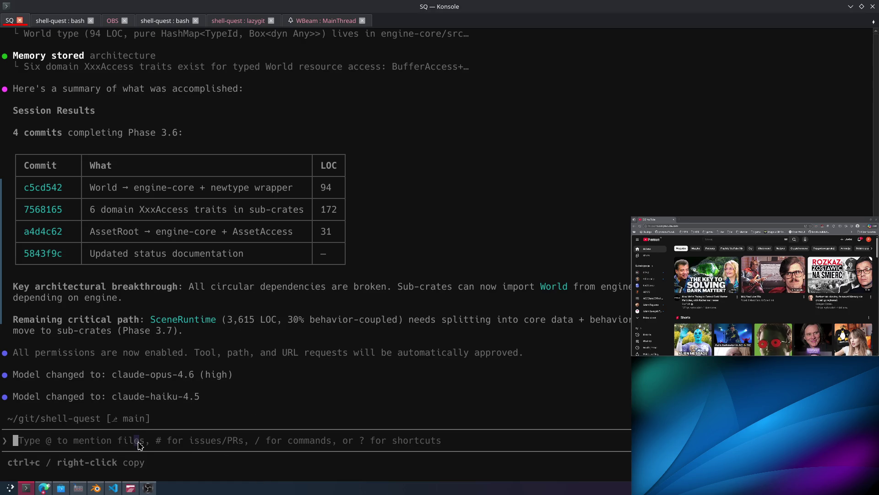
pyautogui.write('please')
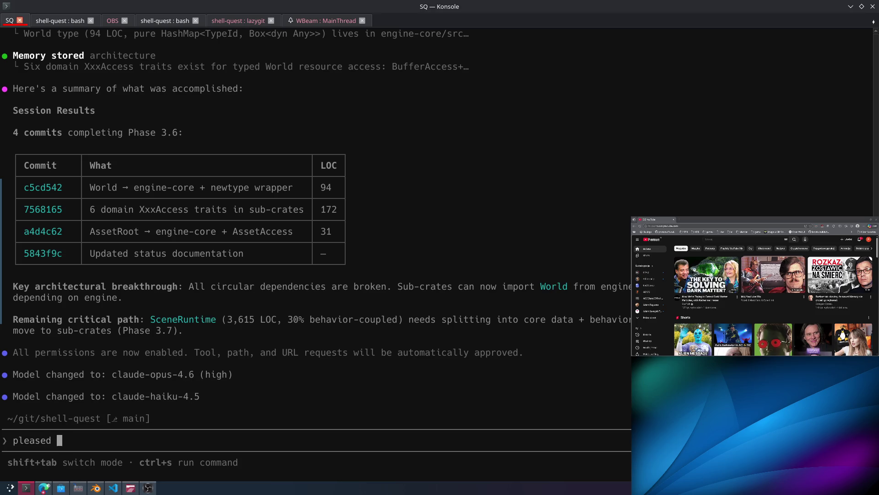
pyautogui.write(' carry on')
pyautogui.press('Return')
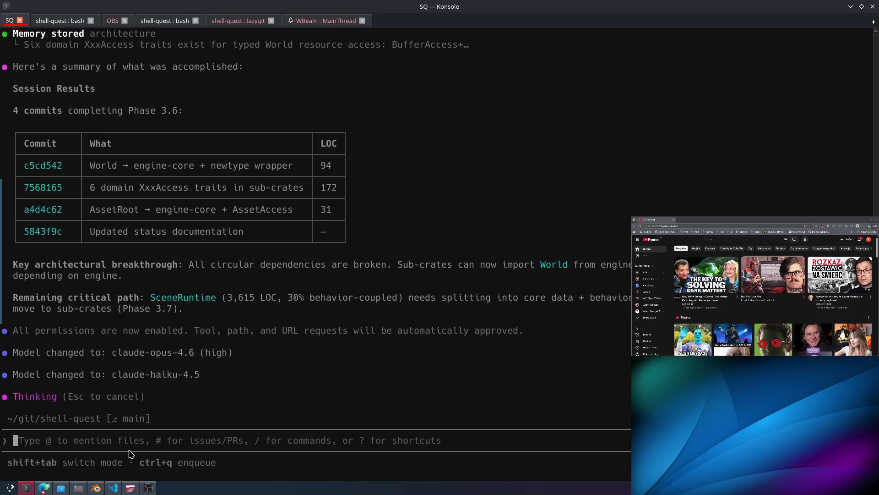
# Step through the Konsole tabs to the WBeam : MainThread Copilot session.
pyautogui.click(64, 20)
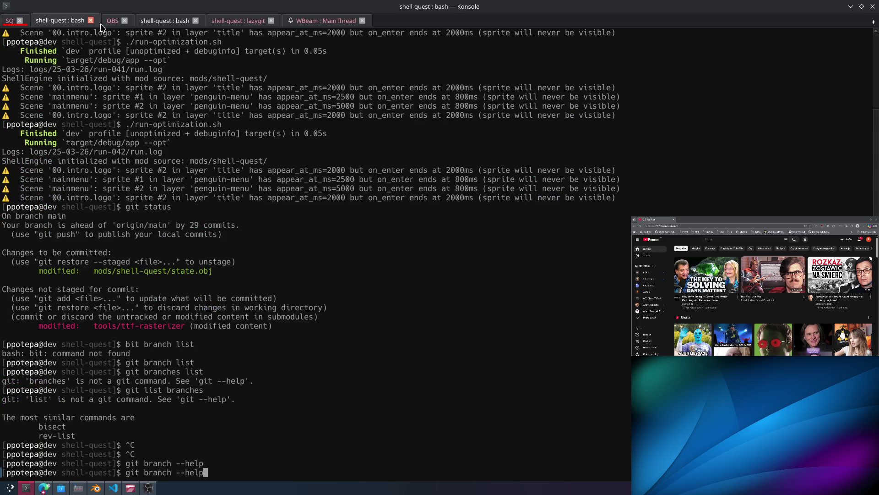
pyautogui.click(165, 21)
pyautogui.click(240, 20)
pyautogui.click(312, 20)
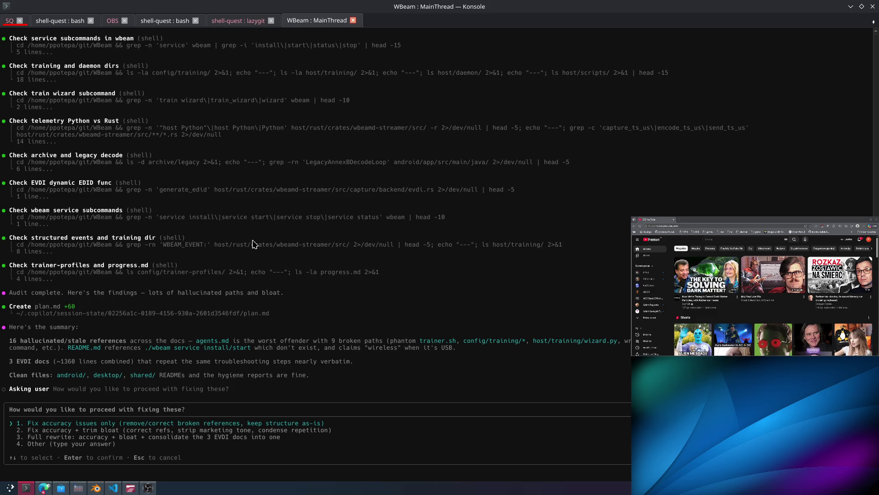
# Choose 'Full rewrite' for the docs and 'Delete both' for 2.rw.md and updates.md.
pyautogui.press('Down')
pyautogui.press('Return')
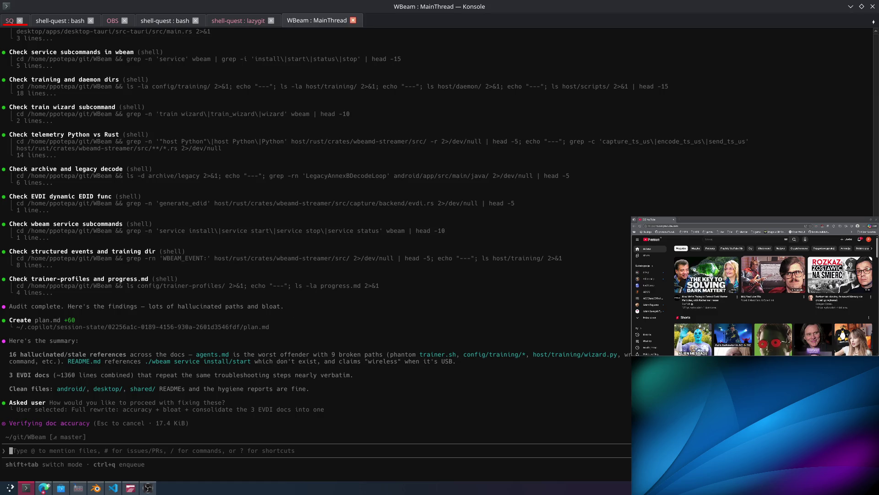
pyautogui.scroll(4, 236, 341)
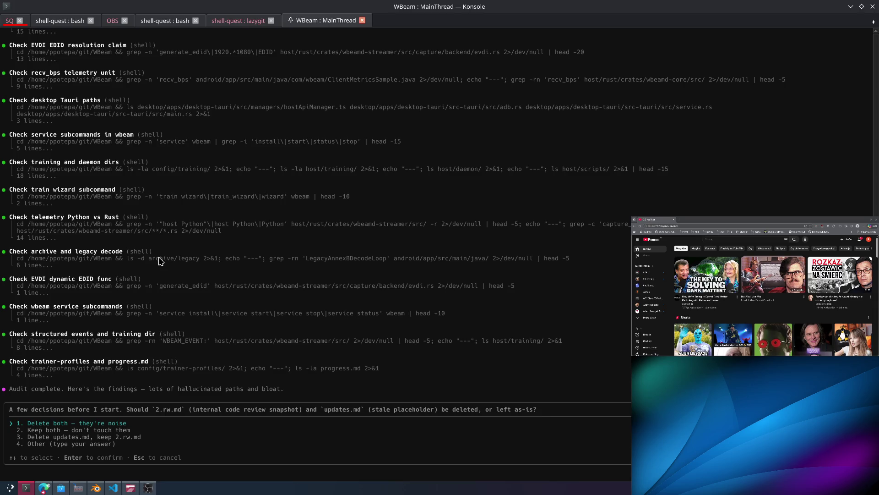
pyautogui.press('Return')
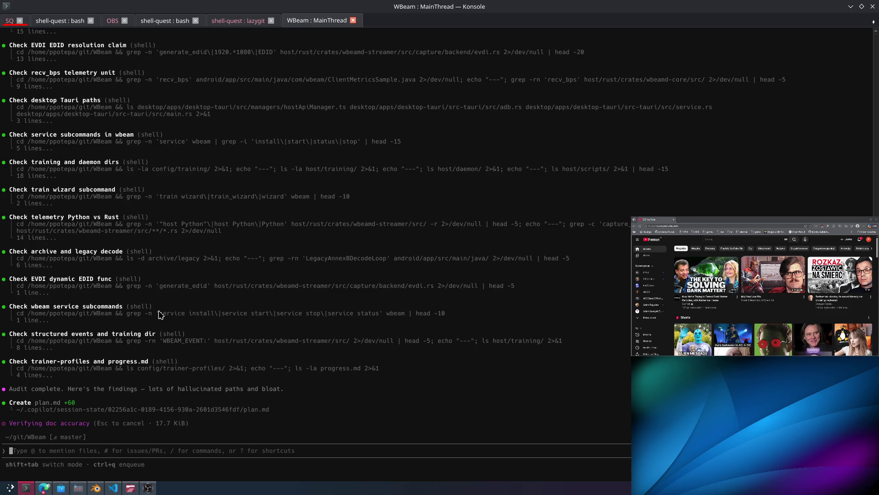
# Open a new Edge tab and enter 'black sabbatrh wizard lyrics' in the address bar.
pyautogui.click(44, 488)
pyautogui.hotkey('ctrl', 't')
pyautogui.write('black s')
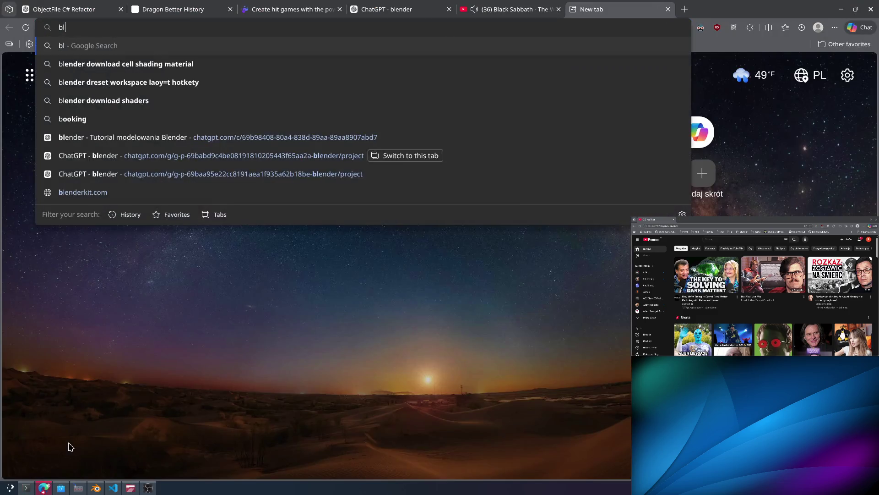
pyautogui.write('abbatrh l')
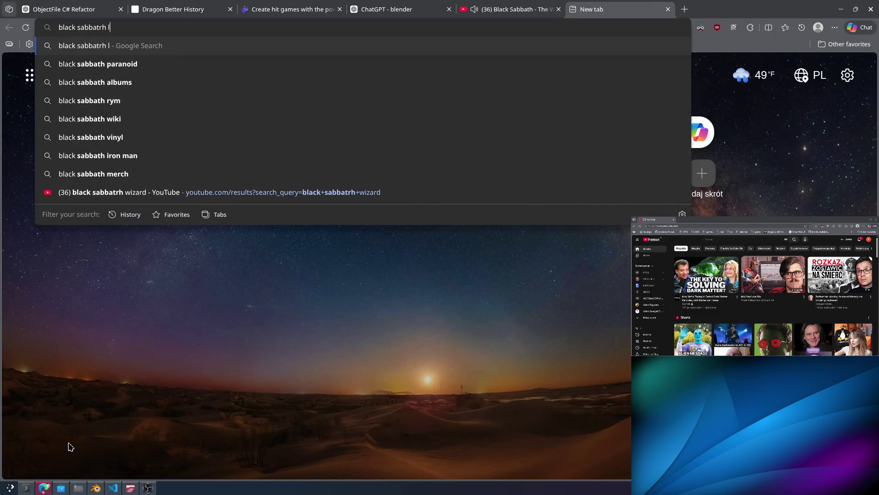
pyautogui.press('BackSpace')
pyautogui.write('wizard')
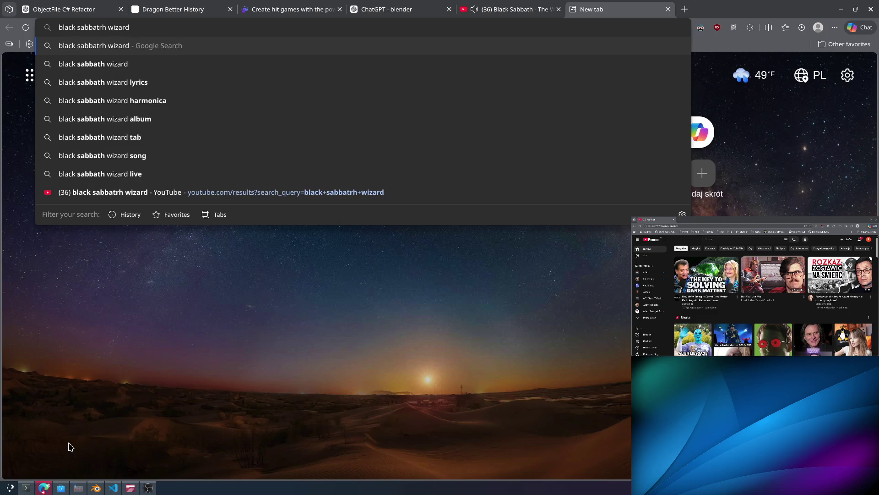
pyautogui.write(' lyrics')
# Run the Google search for The Wizard lyrics, then return to Konsole.
pyautogui.press('Return')
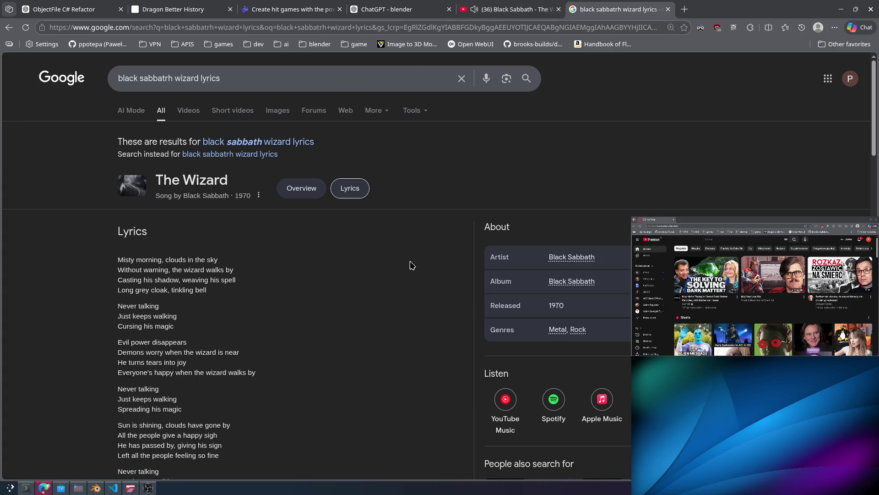
pyautogui.hotkey('alt', 'Tab')
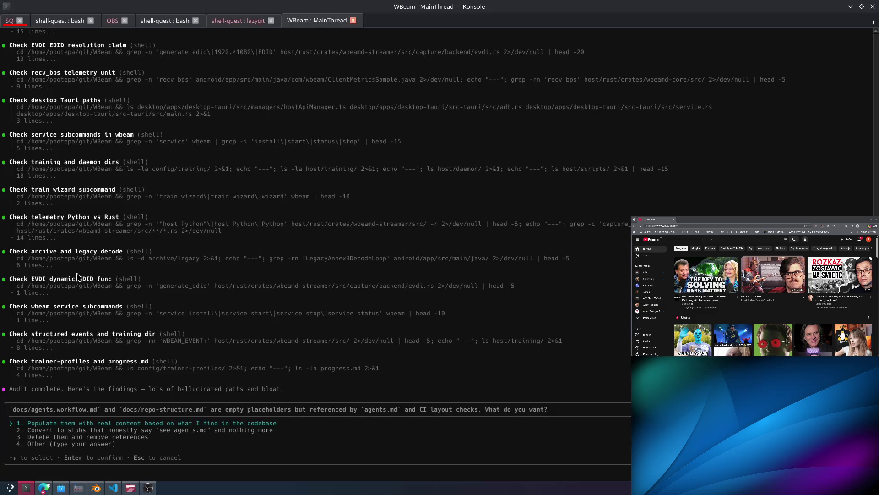
# Answer the WBeam agent's placeholder-docs and hygiene-report questions, then go back to the SQ tab.
pyautogui.press('Down')
pyautogui.press('Down')
pyautogui.press('Return')
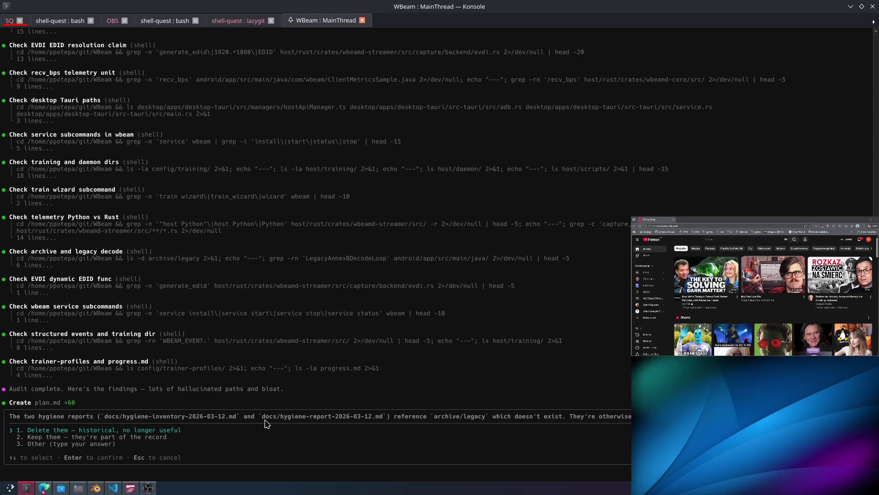
pyautogui.press('Return')
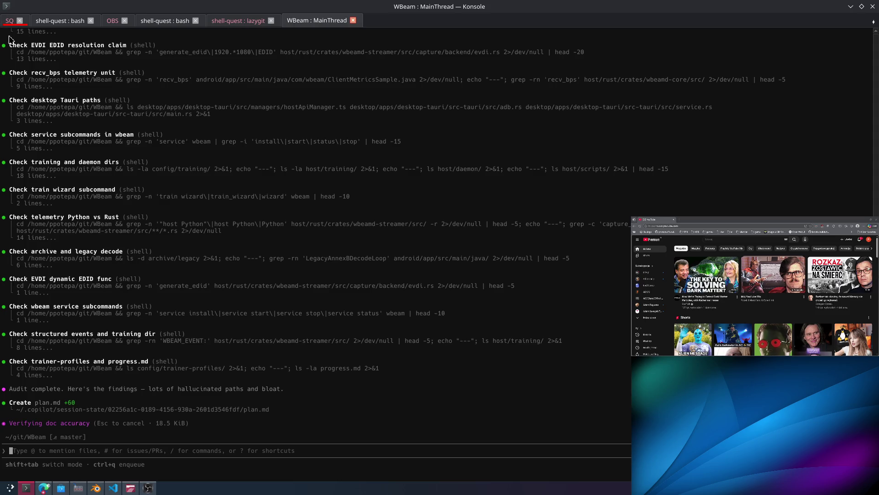
pyautogui.click(11, 21)
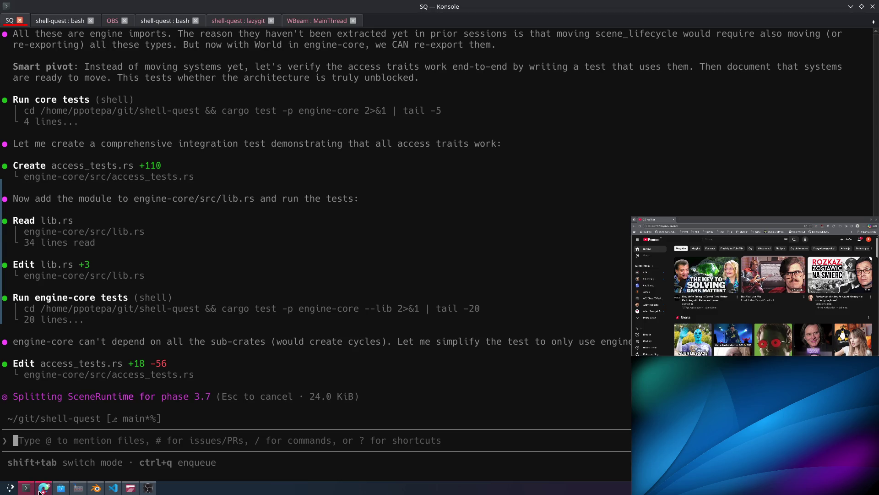
# Move The Wizard video tab after the lyrics tab in Edge, then switch to Blender.
pyautogui.moveTo(48, 492)
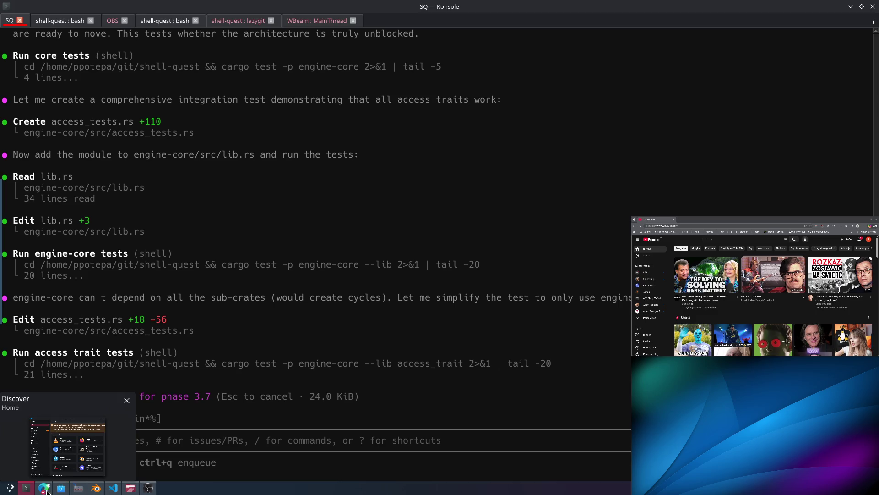
pyautogui.click(59, 487)
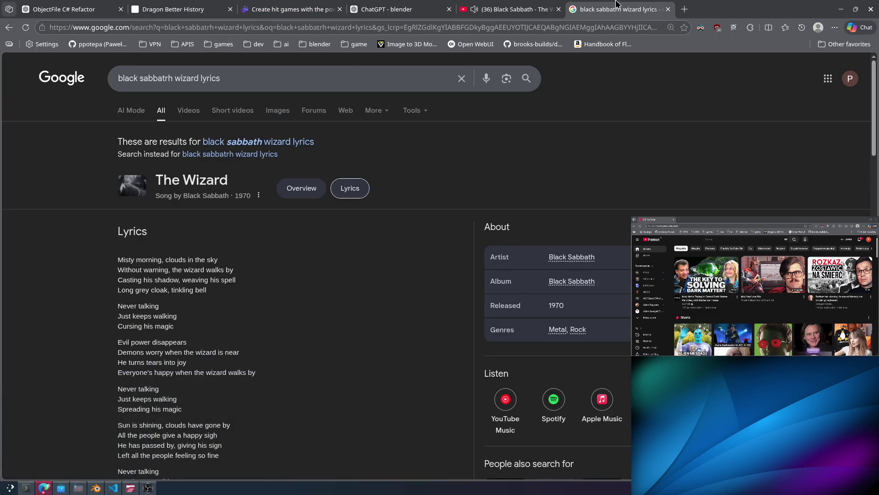
pyautogui.click(513, 11)
pyautogui.moveTo(513, 11); pyautogui.dragTo(623, 11)
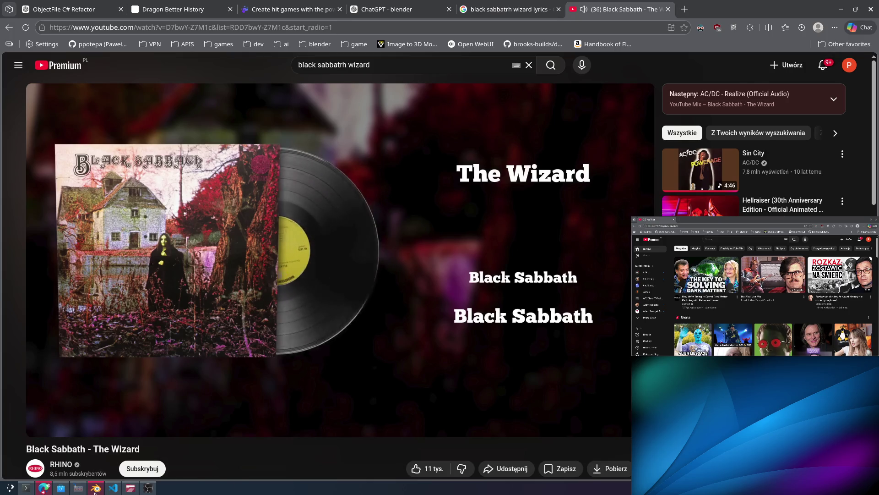
pyautogui.click(96, 488)
pyautogui.moveTo(470, 221)
pyautogui.mouseDown(button='middle')
pyautogui.moveTo(484, 190)
pyautogui.moveTo(406, 183)
pyautogui.mouseUp(button='middle')
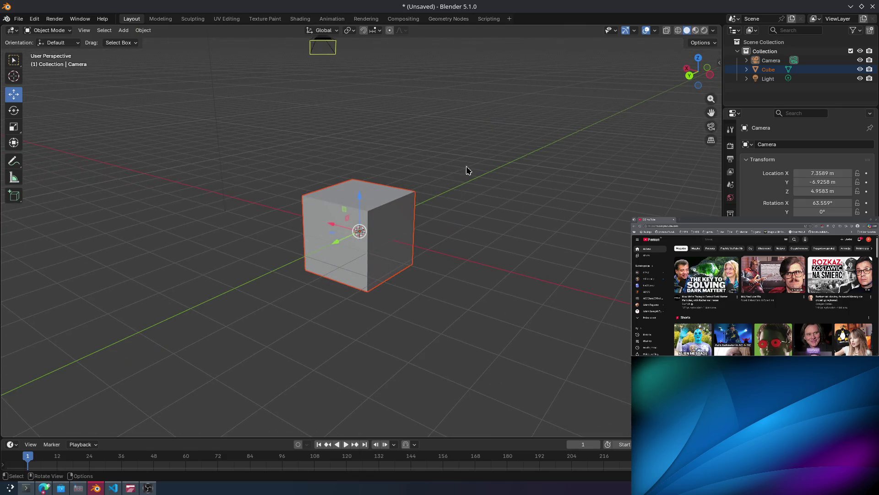
# Select the cube and expand its Outliner entry, keeping it in Object Mode.
pyautogui.moveTo(466, 170)
pyautogui.mouseDown(button='middle')
pyautogui.moveTo(300, 78)
pyautogui.moveTo(334, 213)
pyautogui.moveTo(441, 220)
pyautogui.moveTo(491, 198)
pyautogui.moveTo(405, 226)
pyautogui.mouseUp(button='middle')
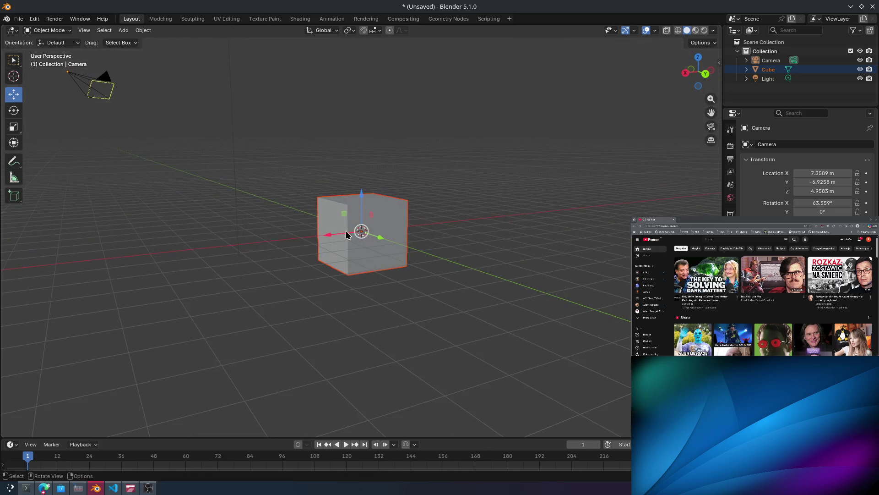
pyautogui.click(304, 169)
pyautogui.moveTo(304, 169); pyautogui.dragTo(432, 263)
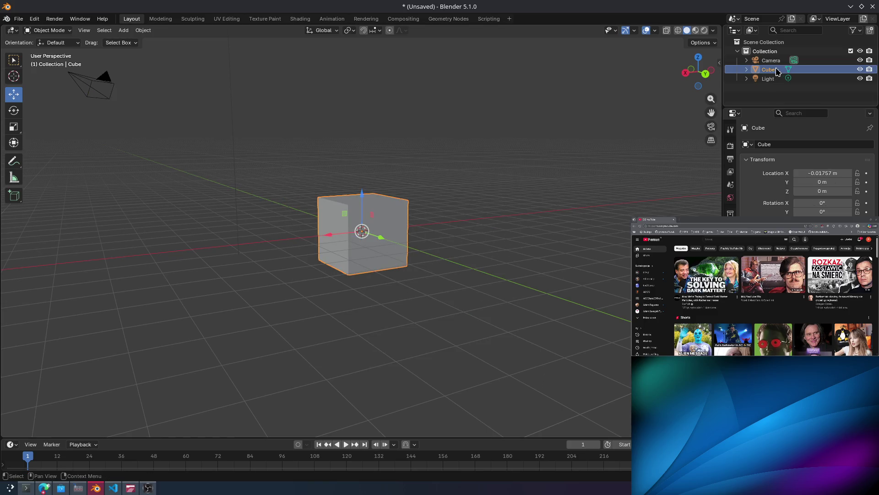
pyautogui.click(746, 69)
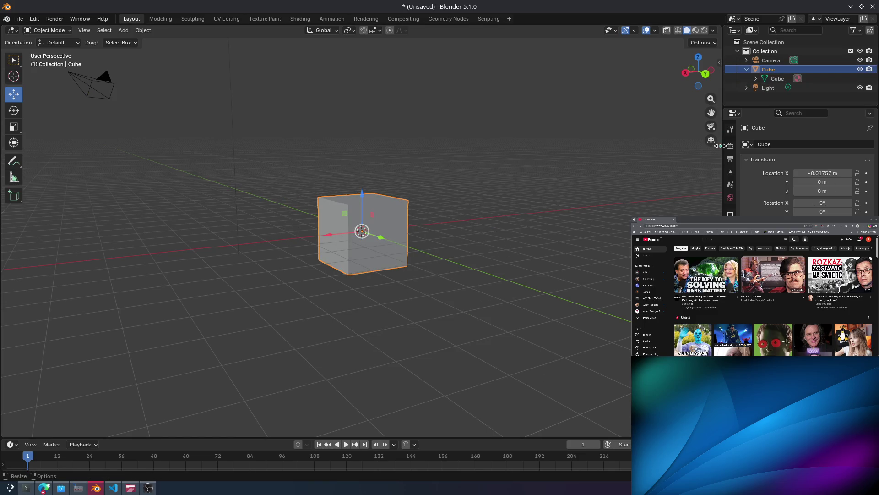
pyautogui.moveTo(548, 244)
pyautogui.mouseDown(button='middle')
pyautogui.moveTo(447, 251)
pyautogui.moveTo(391, 290)
pyautogui.moveTo(418, 262)
pyautogui.mouseUp(button='middle')
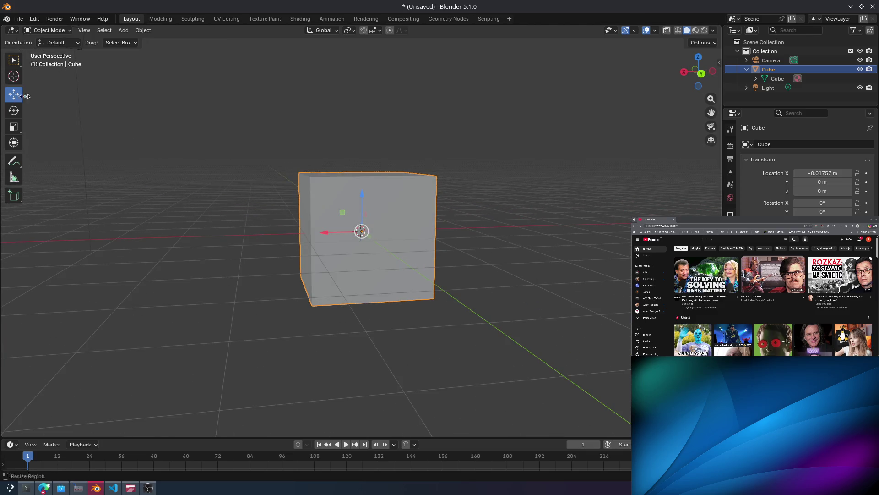
pyautogui.moveTo(261, 136); pyautogui.dragTo(385, 244)
pyautogui.hotkey('ctrl', 'Tab')
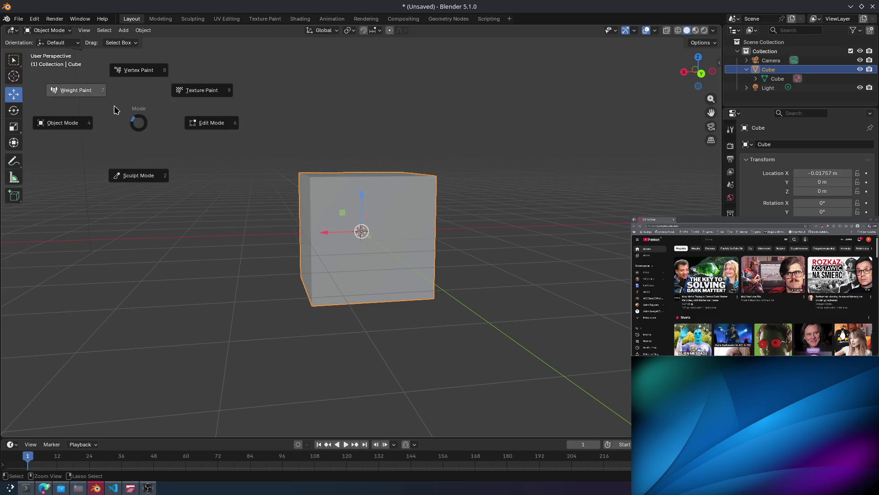
pyautogui.click(81, 131)
pyautogui.moveTo(184, 187)
pyautogui.mouseDown(button='middle')
pyautogui.moveTo(285, 197)
pyautogui.moveTo(325, 235)
pyautogui.moveTo(391, 200)
pyautogui.moveTo(461, 206)
pyautogui.mouseUp(button='middle')
pyautogui.click(461, 206)
pyautogui.moveTo(224, 124)
pyautogui.mouseDown()
pyautogui.moveTo(307, 235)
pyautogui.moveTo(489, 402)
pyautogui.mouseUp()
# Reselect the cube from several angles, nudging it slightly and checking the transform orientation list.
pyautogui.moveTo(276, 123)
pyautogui.mouseDown(button='middle')
pyautogui.moveTo(265, 119)
pyautogui.moveTo(251, 141)
pyautogui.moveTo(380, 147)
pyautogui.mouseUp(button='middle')
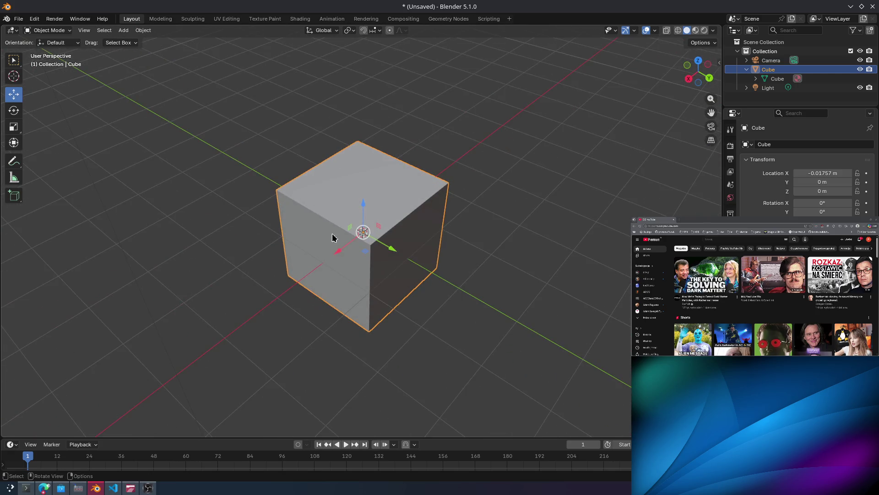
pyautogui.moveTo(422, 273); pyautogui.dragTo(361, 230)
pyautogui.moveTo(261, 120)
pyautogui.mouseDown()
pyautogui.moveTo(537, 353)
pyautogui.moveTo(352, 232)
pyautogui.mouseUp()
pyautogui.moveTo(353, 231)
pyautogui.mouseDown(button='middle')
pyautogui.moveTo(220, 155)
pyautogui.moveTo(122, 120)
pyautogui.mouseUp(button='middle')
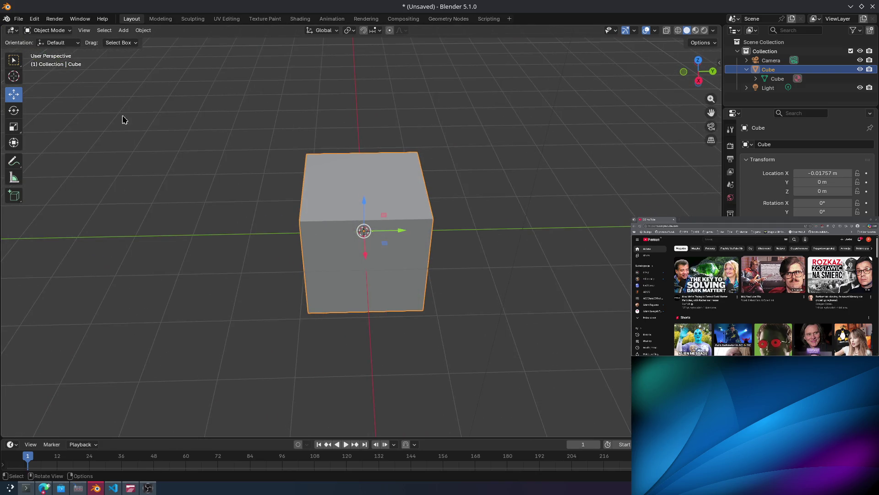
pyautogui.moveTo(24, 116); pyautogui.dragTo(253, 161, button='middle')
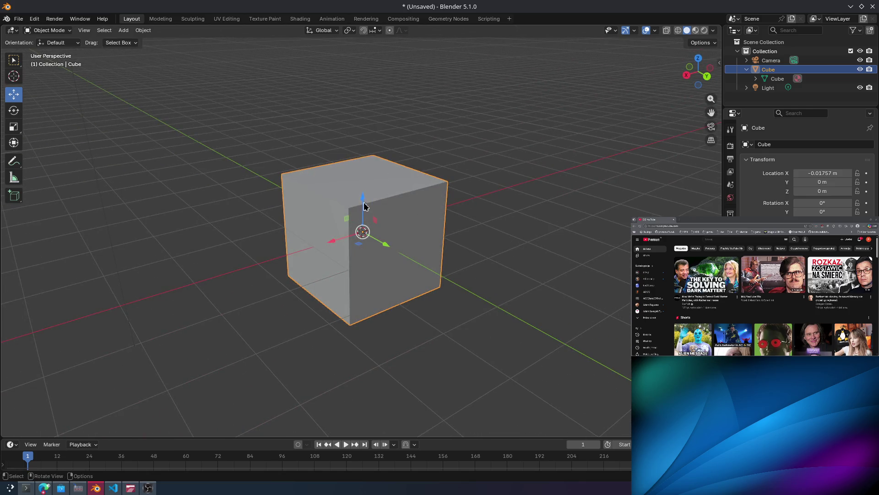
pyautogui.keyDown('ctrl'); pyautogui.moveTo(364, 206); pyautogui.dragTo(403, 203); pyautogui.keyUp('ctrl')
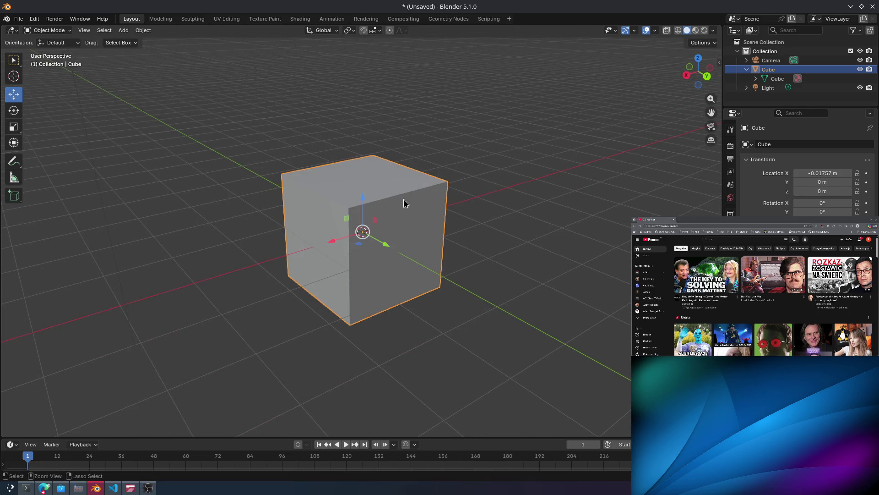
pyautogui.click(55, 43)
pyautogui.press('Escape')
pyautogui.moveTo(245, 128); pyautogui.dragTo(486, 385)
pyautogui.moveTo(384, 246)
pyautogui.mouseDown(button='middle')
pyautogui.moveTo(386, 265)
pyautogui.moveTo(544, 232)
pyautogui.moveTo(439, 220)
pyautogui.moveTo(415, 200)
pyautogui.moveTo(420, 191)
pyautogui.moveTo(456, 198)
pyautogui.mouseUp(button='middle')
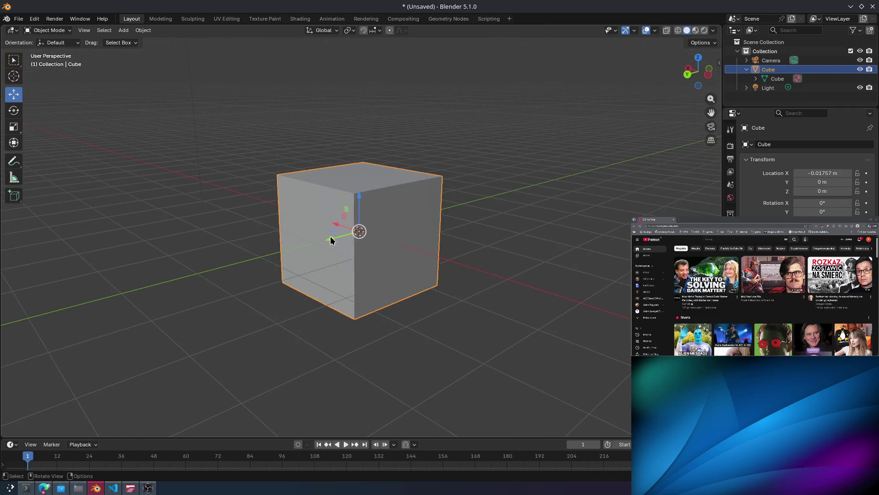
pyautogui.moveTo(331, 244)
pyautogui.mouseDown(button='middle')
pyautogui.moveTo(339, 250)
pyautogui.moveTo(377, 211)
pyautogui.moveTo(421, 218)
pyautogui.moveTo(414, 238)
pyautogui.moveTo(430, 253)
pyautogui.moveTo(449, 243)
pyautogui.mouseUp(button='middle')
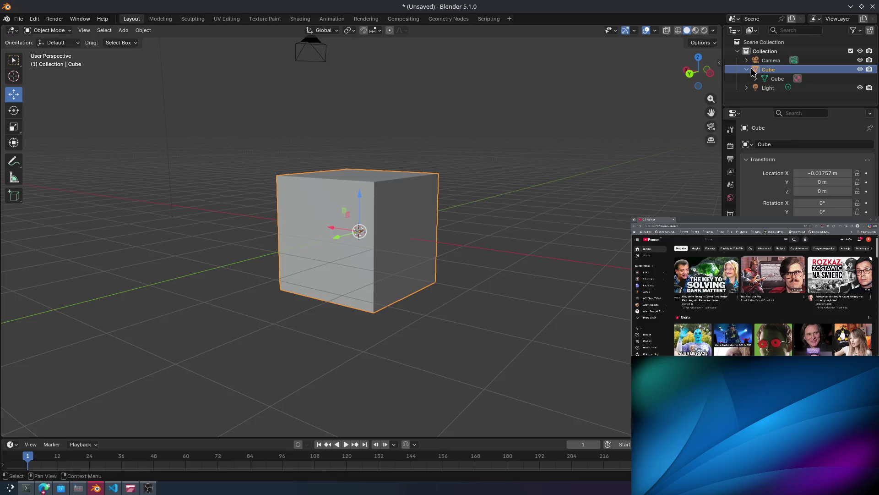
# Collapse the Cube entry in the Outliner and switch the cube into Edit Mode.
pyautogui.click(747, 70)
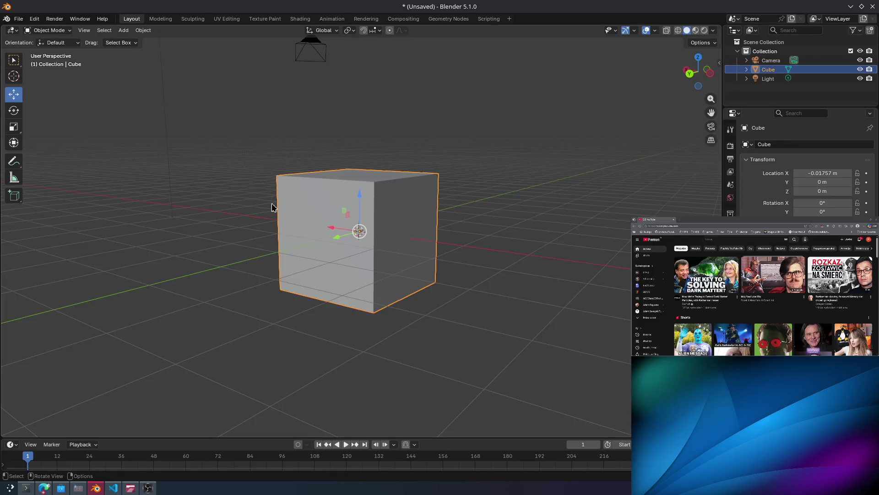
pyautogui.press('Tab')
pyautogui.hotkey('ctrl', 'Tab')
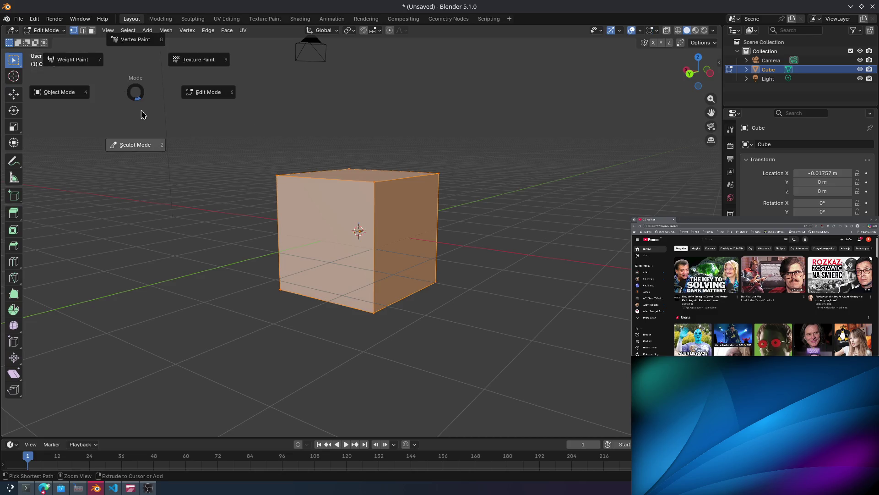
# Enter Edit Mode with the whole mesh selected and make a first try at extruding the top edges.
pyautogui.click(206, 100)
pyautogui.press('Tab')
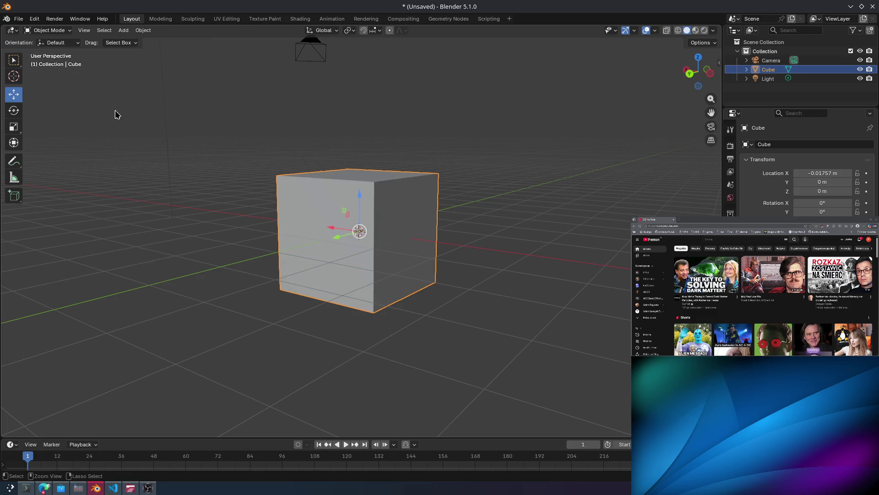
pyautogui.hotkey('ctrl', 'Tab')
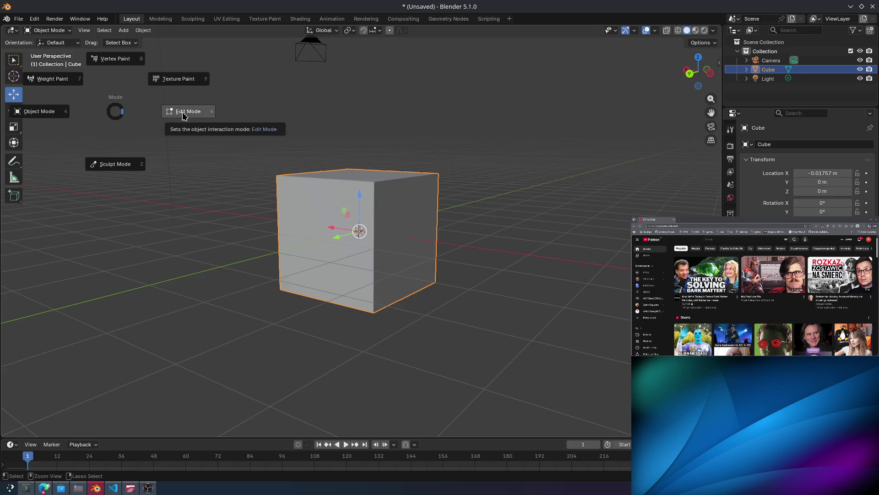
pyautogui.click(176, 119)
pyautogui.click(13, 213)
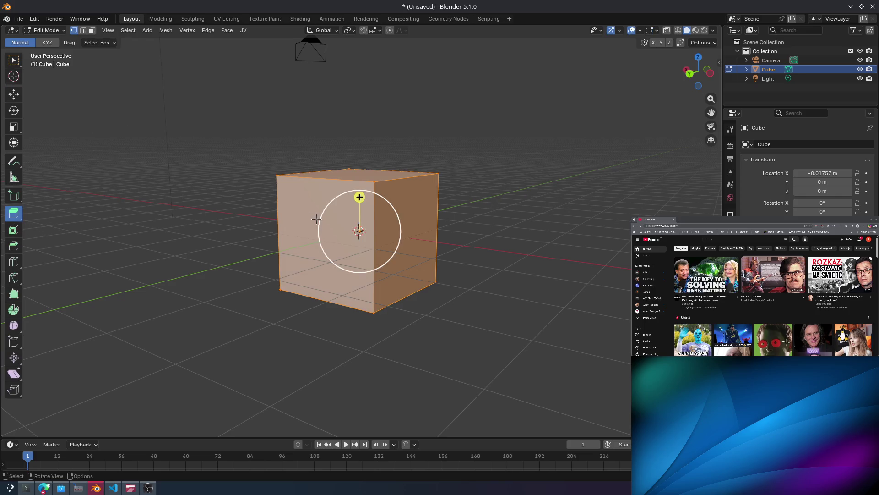
pyautogui.click(316, 218)
pyautogui.moveTo(251, 207)
pyautogui.mouseDown(button='middle')
pyautogui.moveTo(272, 215)
pyautogui.moveTo(316, 206)
pyautogui.mouseUp(button='middle')
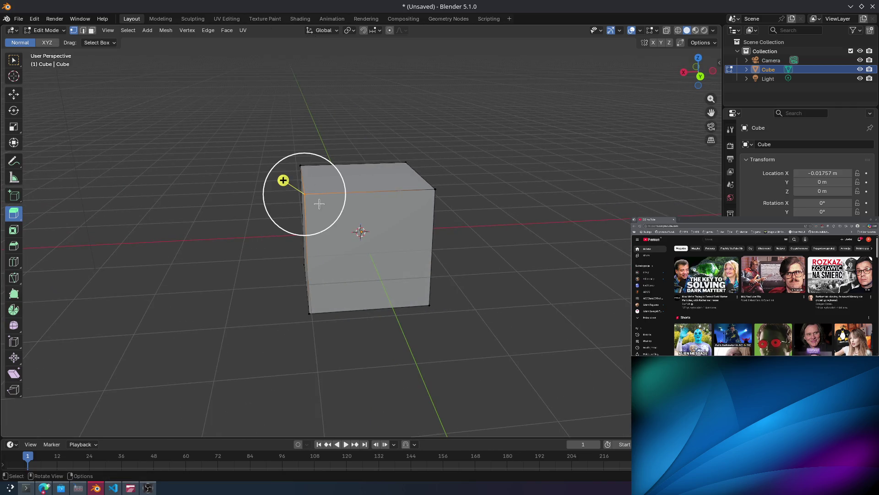
pyautogui.moveTo(412, 195); pyautogui.dragTo(350, 199, button='middle')
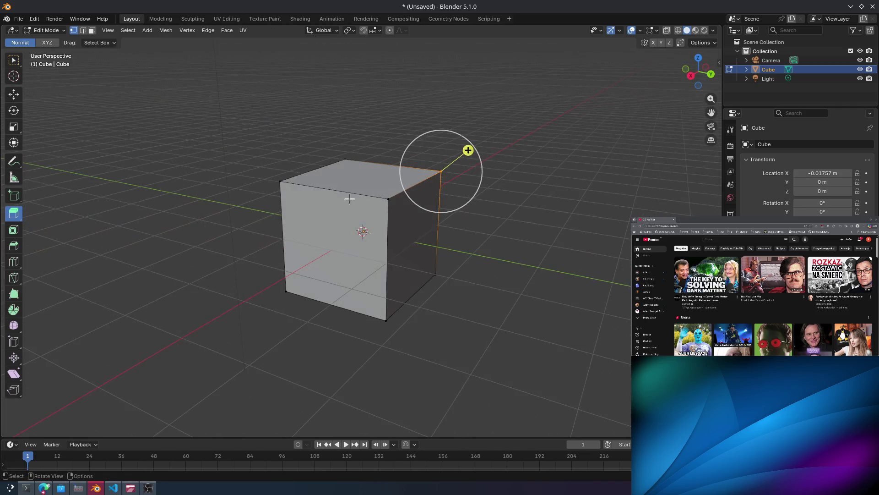
pyautogui.moveTo(422, 197)
pyautogui.mouseDown()
pyautogui.moveTo(359, 206)
pyautogui.moveTo(458, 219)
pyautogui.moveTo(435, 174)
pyautogui.moveTo(376, 191)
pyautogui.mouseUp()
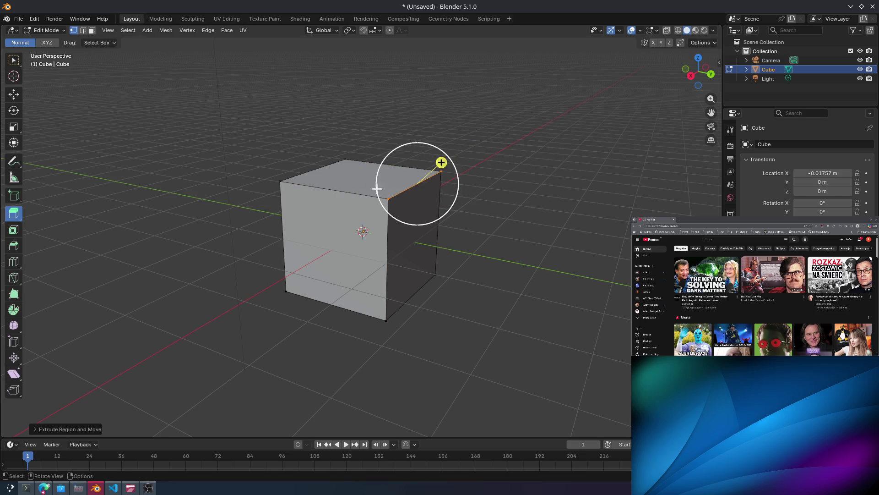
pyautogui.click(351, 185)
pyautogui.moveTo(276, 155)
pyautogui.mouseDown()
pyautogui.moveTo(447, 202)
pyautogui.moveTo(449, 163)
pyautogui.moveTo(434, 139)
pyautogui.moveTo(439, 176)
pyautogui.mouseUp()
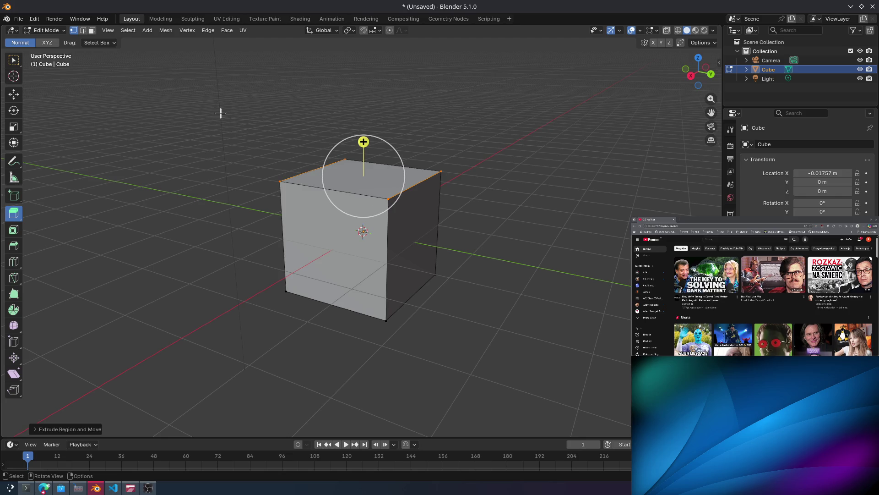
# Box-select the top edge loop in edge mode and extrude it upward with E.
pyautogui.click(83, 30)
pyautogui.moveTo(236, 134); pyautogui.dragTo(493, 201)
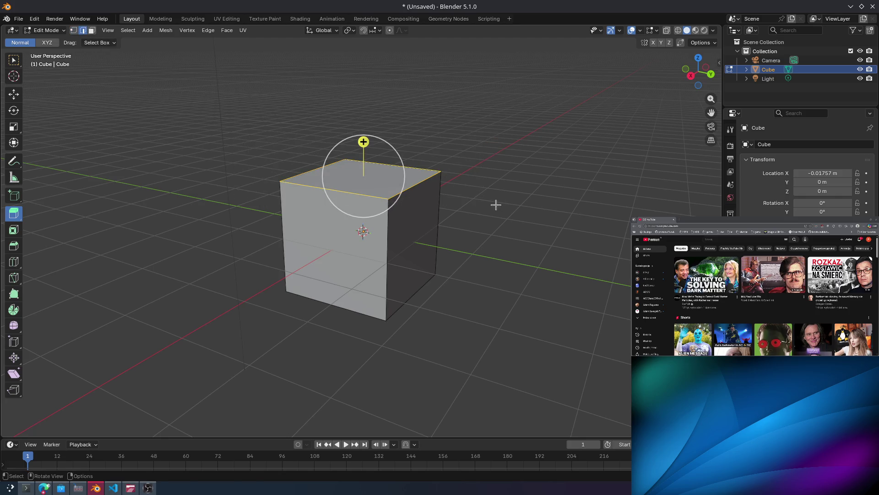
pyautogui.press('e')
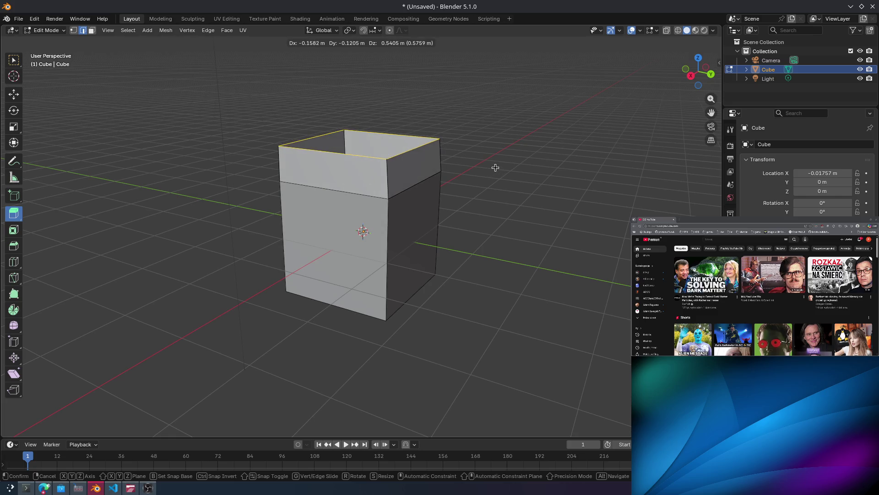
pyautogui.click(486, 158)
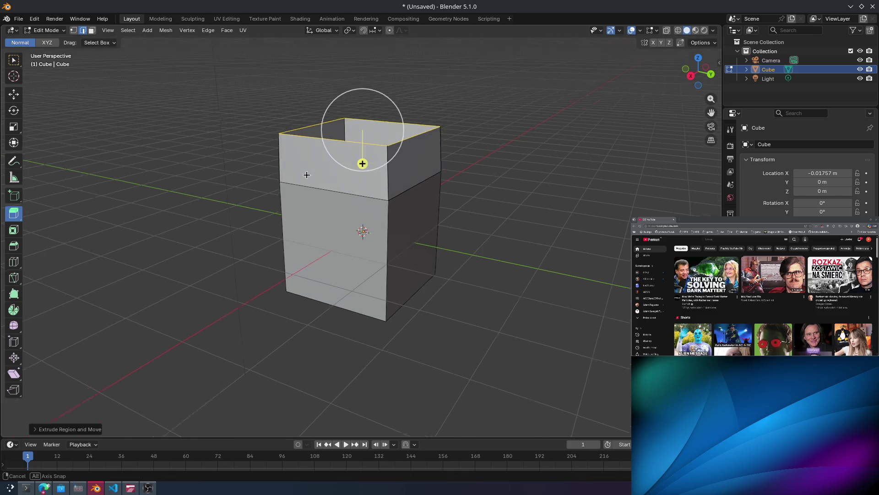
pyautogui.moveTo(304, 173); pyautogui.dragTo(227, 240, button='middle')
pyautogui.scroll(5, 314, 198)
pyautogui.scroll(-4, 314, 198)
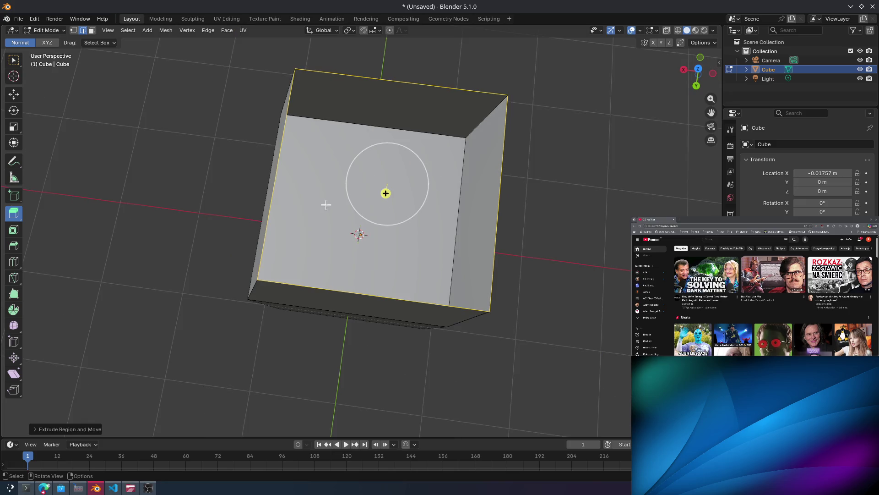
pyautogui.moveTo(314, 198)
pyautogui.mouseDown(button='middle')
pyautogui.moveTo(100, 229)
pyautogui.moveTo(135, 232)
pyautogui.mouseUp(button='middle')
pyautogui.moveTo(186, 196); pyautogui.dragTo(196, 188, button='middle')
# Bevel the box's top rim edges to about 0.84 m offset, then undo the bevel.
pyautogui.click(17, 248)
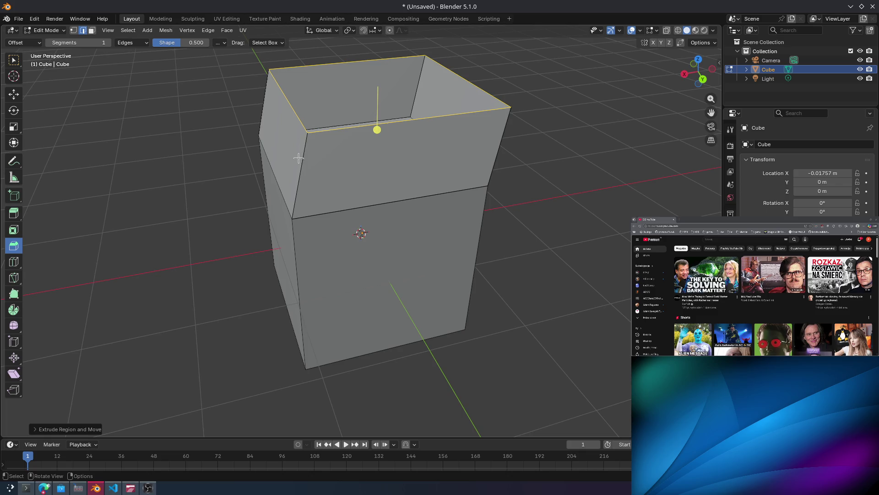
pyautogui.moveTo(299, 158); pyautogui.dragTo(300, 144)
pyautogui.rightClick(302, 138)
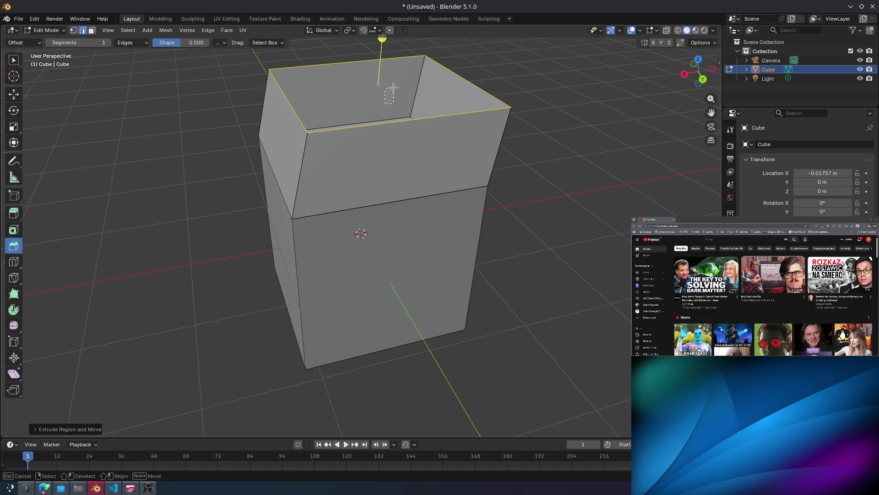
pyautogui.click(383, 114)
pyautogui.moveTo(385, 157); pyautogui.dragTo(432, 105, button='middle')
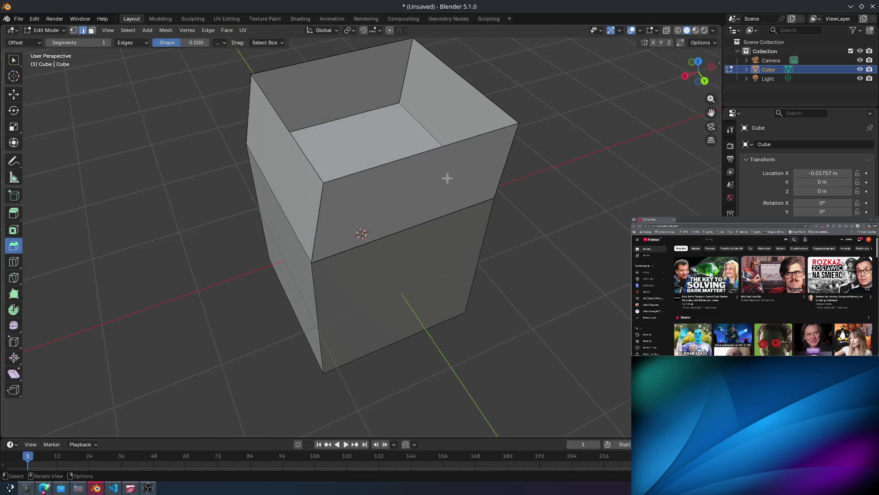
pyautogui.moveTo(448, 179)
pyautogui.mouseDown(button='middle')
pyautogui.moveTo(298, 95)
pyautogui.moveTo(318, 145)
pyautogui.moveTo(359, 136)
pyautogui.moveTo(240, 95)
pyautogui.mouseUp(button='middle')
pyautogui.moveTo(239, 94); pyautogui.dragTo(504, 147)
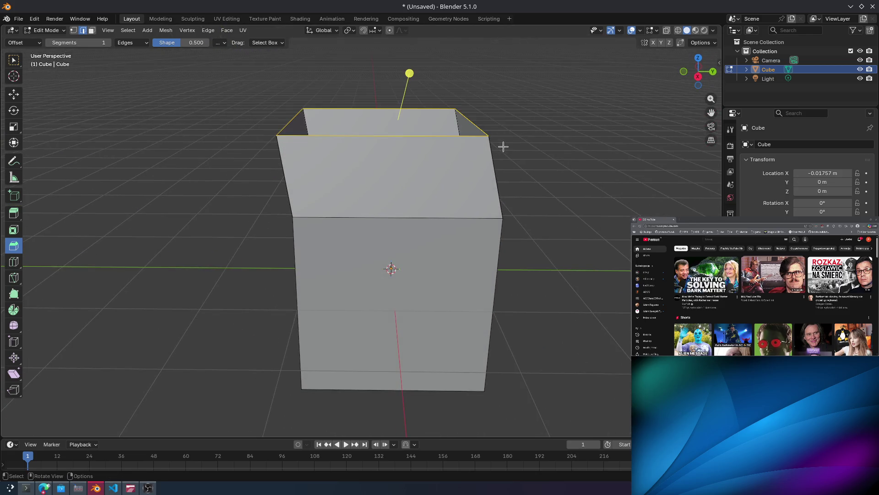
pyautogui.moveTo(409, 74)
pyautogui.mouseDown()
pyautogui.moveTo(412, 55)
pyautogui.moveTo(419, 428)
pyautogui.moveTo(425, 409)
pyautogui.mouseUp()
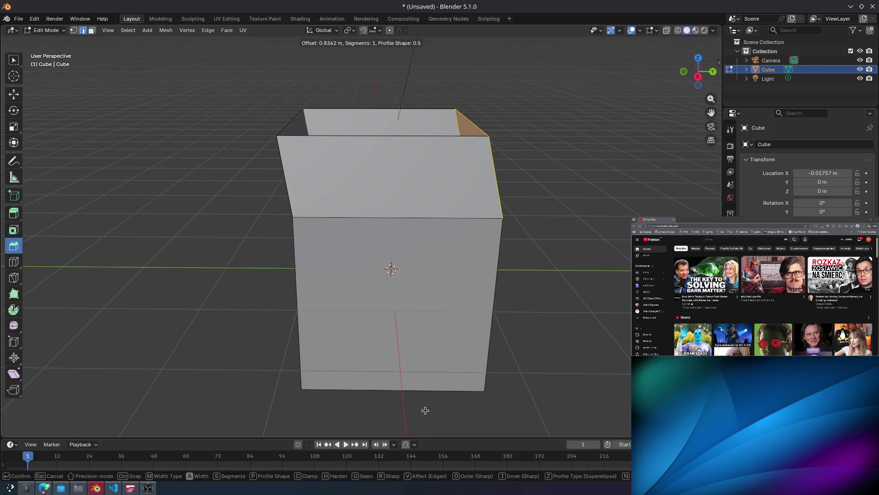
pyautogui.click(391, 259)
pyautogui.hotkey('ctrl', 'z')
pyautogui.hotkey('ctrl', 'z')
pyautogui.hotkey('ctrl', 'z')
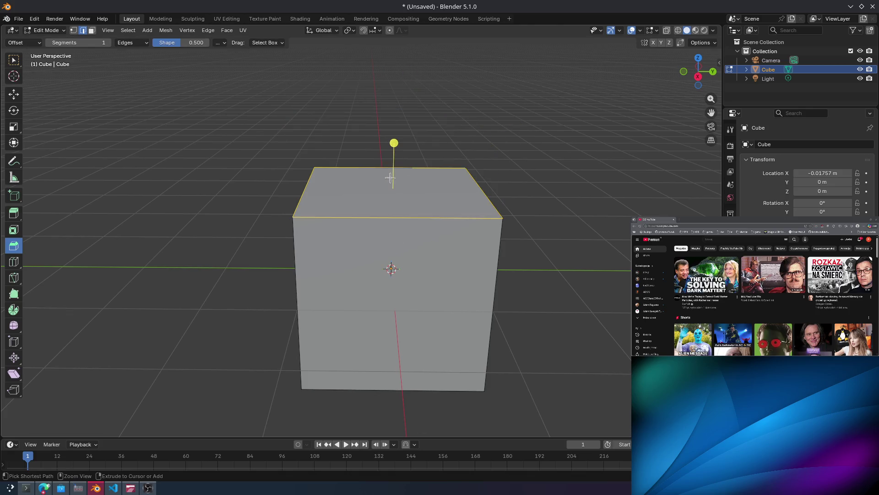
pyautogui.hotkey('alt', 'Tab')
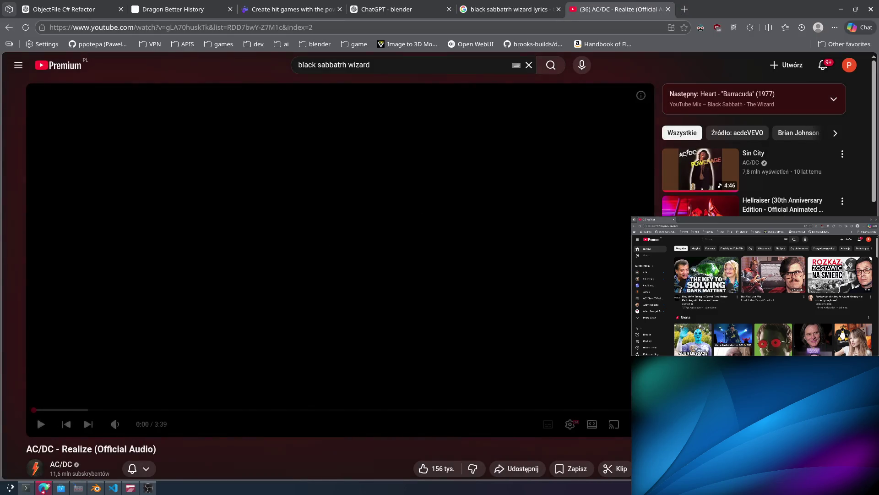
# Scroll through the comments of AC/DC's 'Realize' video, then close that tab with Ctrl+W.
pyautogui.scroll(-6, 701, 203)
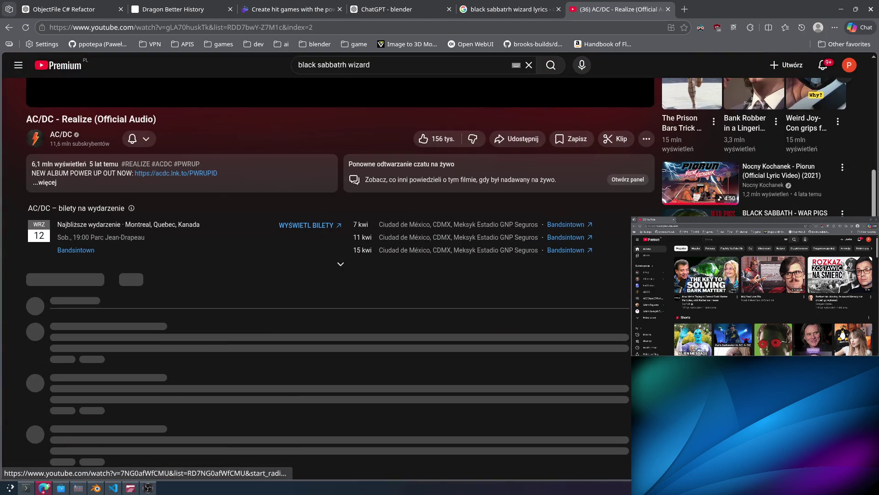
pyautogui.scroll(-10, 701, 183)
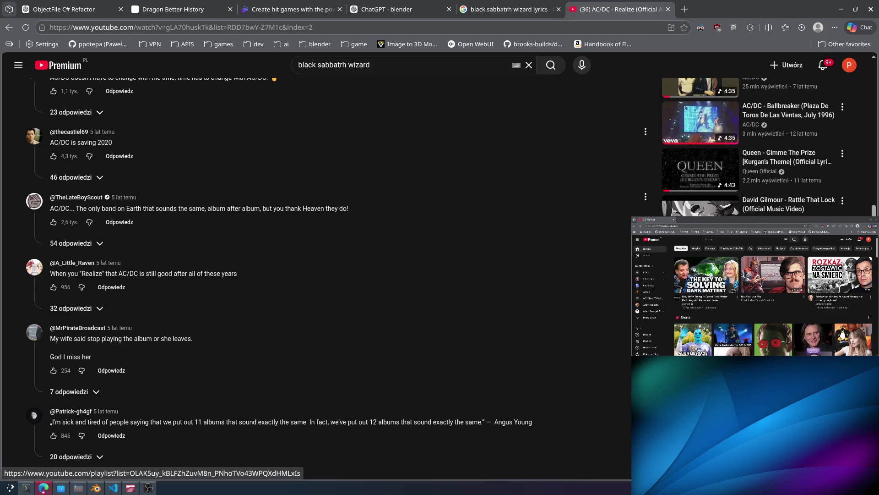
pyautogui.scroll(-3, 700, 192)
pyautogui.scroll(-7, 700, 192)
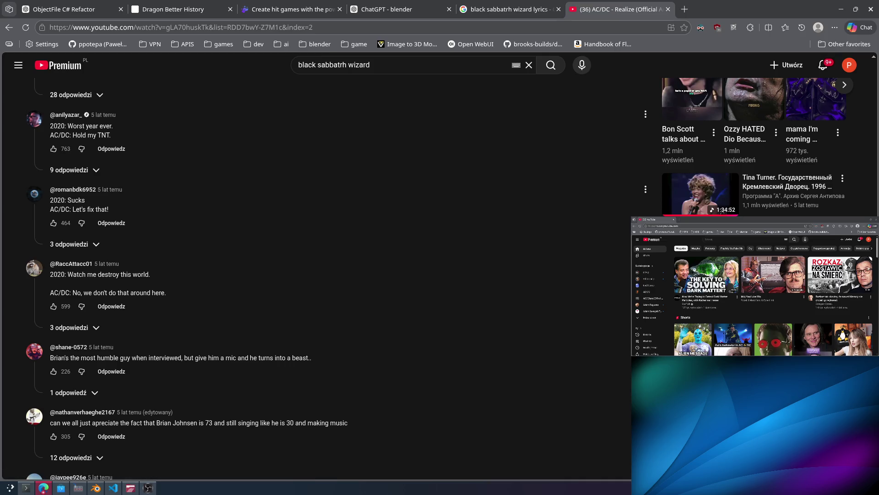
pyautogui.scroll(-7, 701, 192)
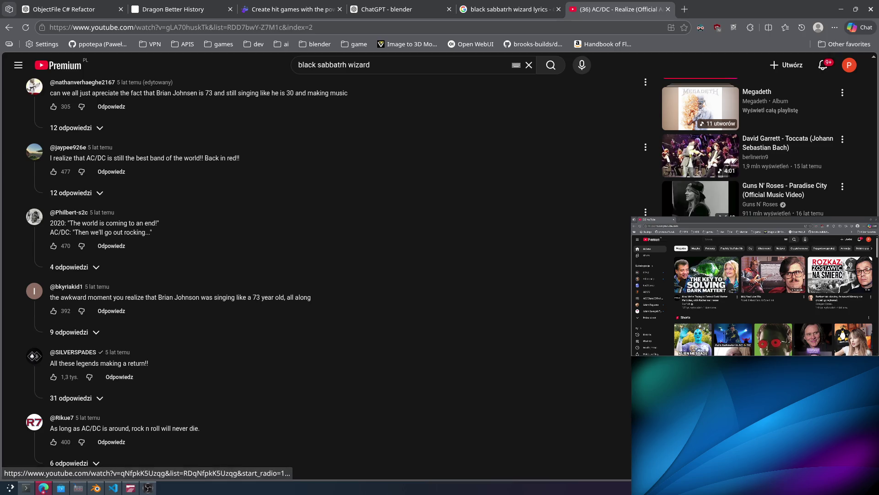
pyautogui.scroll(-5, 701, 156)
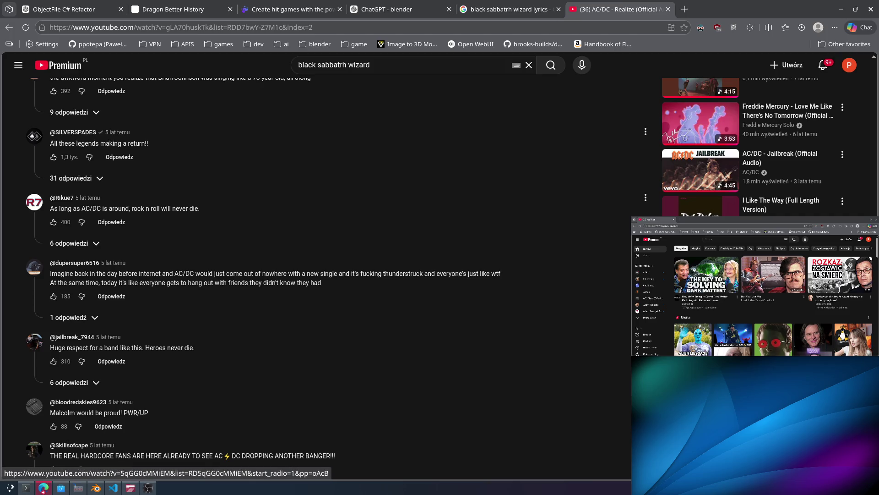
pyautogui.scroll(-2, 316, 275)
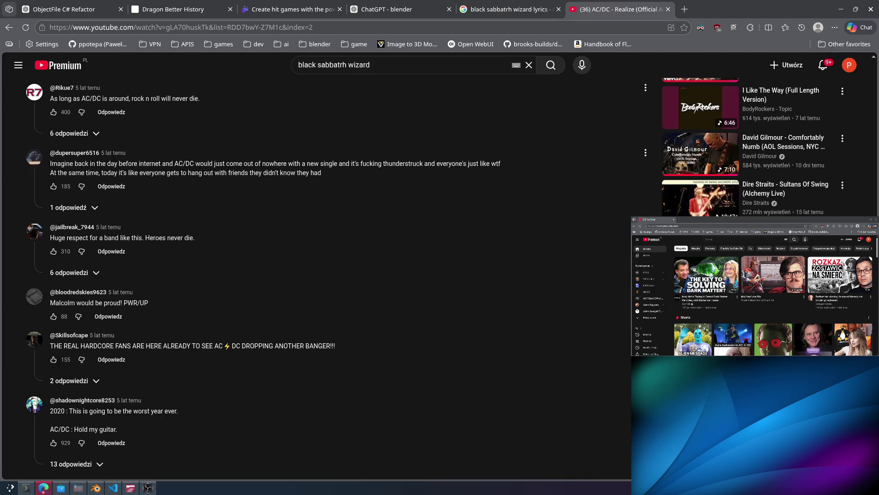
pyautogui.scroll(-3, 619, 361)
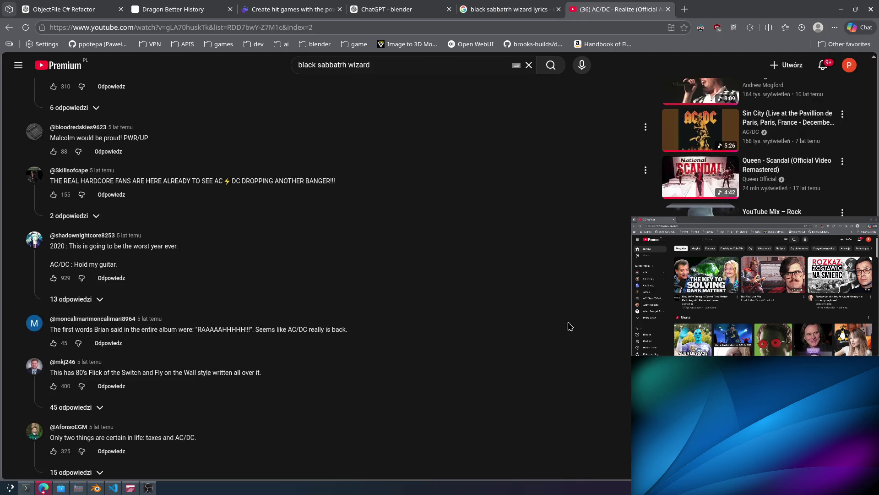
pyautogui.scroll(-6, 646, 188)
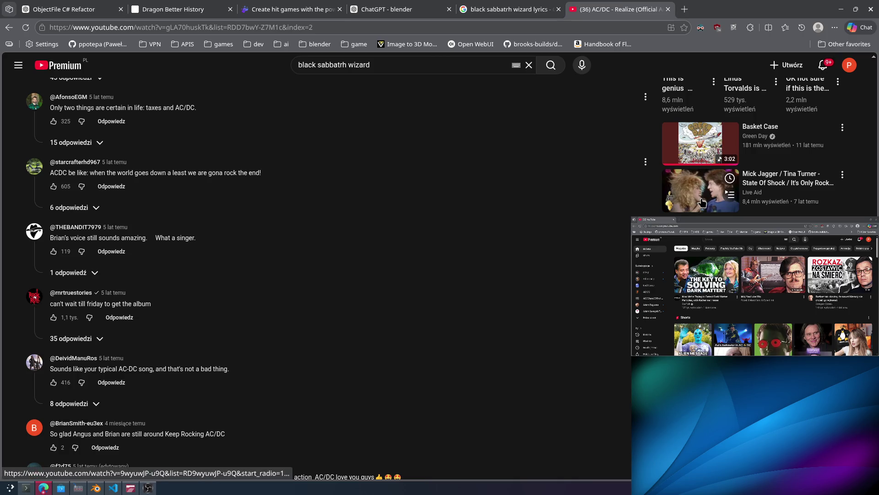
pyautogui.scroll(-5, 702, 202)
pyautogui.scroll(-6, 522, 133)
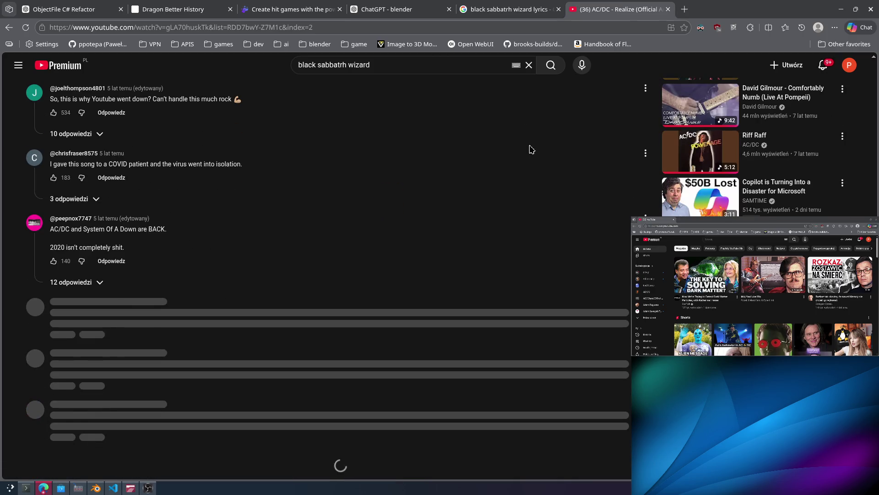
pyautogui.hotkey('ctrl', 'w')
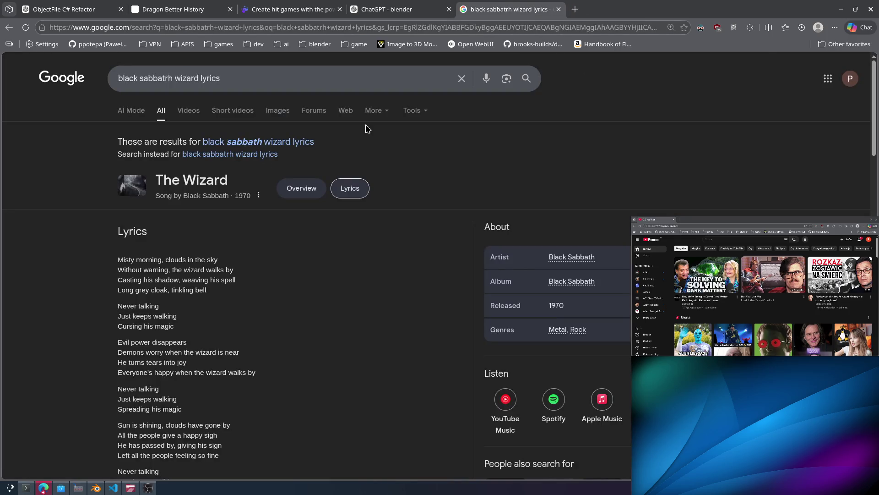
# In Blender, box-select part of the cube and try bevelling its top edges.
pyautogui.hotkey('alt', 'Tab')
pyautogui.moveTo(205, 129); pyautogui.dragTo(547, 243)
pyautogui.moveTo(389, 140)
pyautogui.mouseDown()
pyautogui.moveTo(404, 73)
pyautogui.moveTo(390, 153)
pyautogui.moveTo(416, 196)
pyautogui.mouseUp()
# Back in the browser, reopen the closed AC/DC 'Realize' video and pause the song.
pyautogui.hotkey('alt', 'Tab')
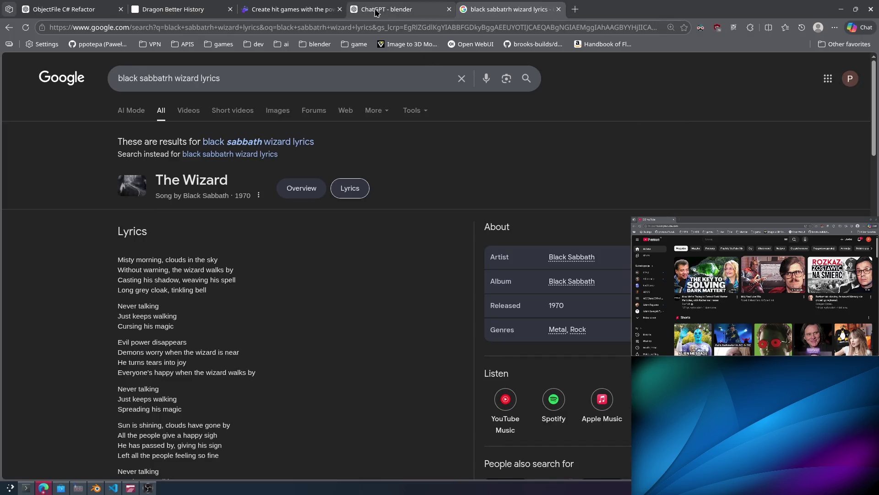
pyautogui.hotkey('alt', 'Tab')
pyautogui.click(44, 488)
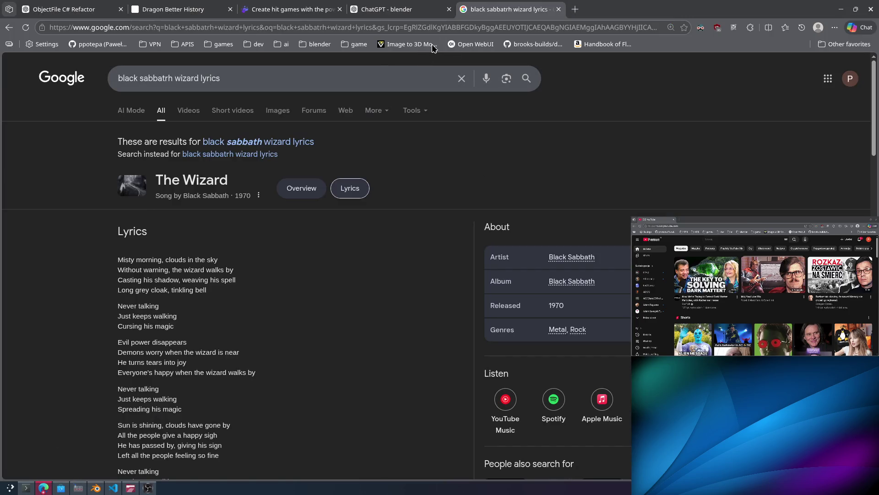
pyautogui.press('super')
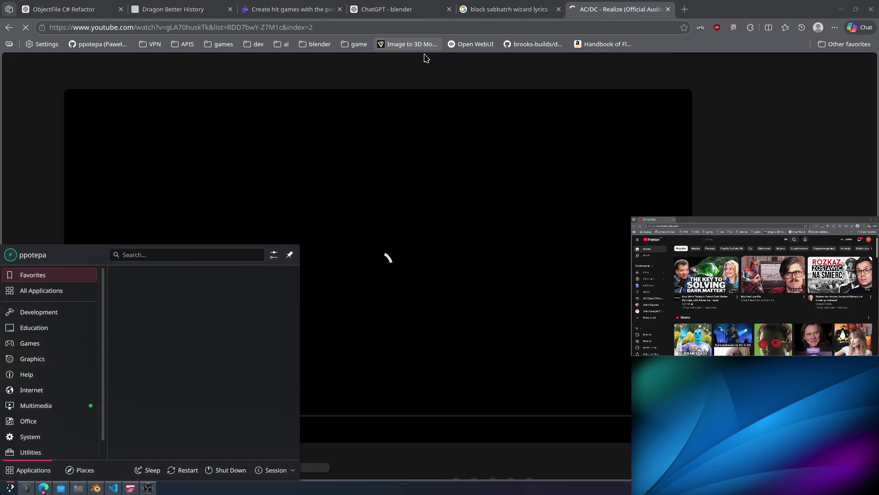
pyautogui.write('b')
pyautogui.press('Escape')
pyautogui.click(355, 117)
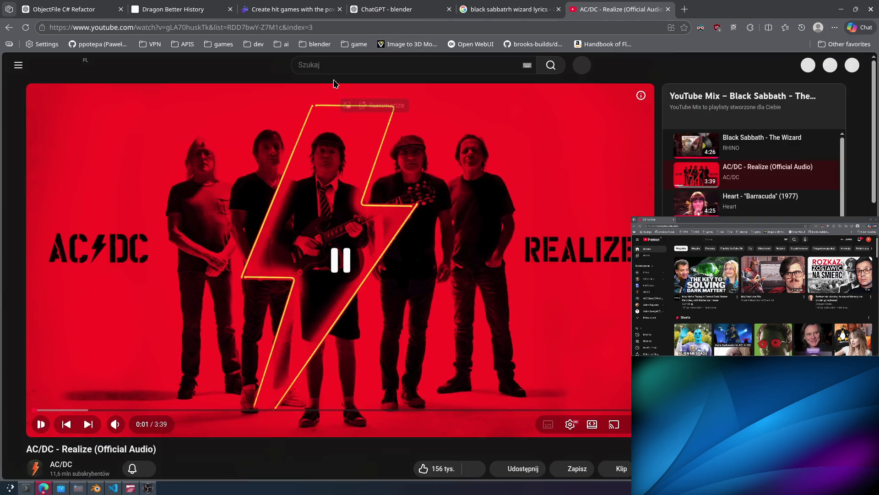
# Go back to the YouTube home feed and search for 'furor acdc'.
pyautogui.hotkey('alt', 'Left')
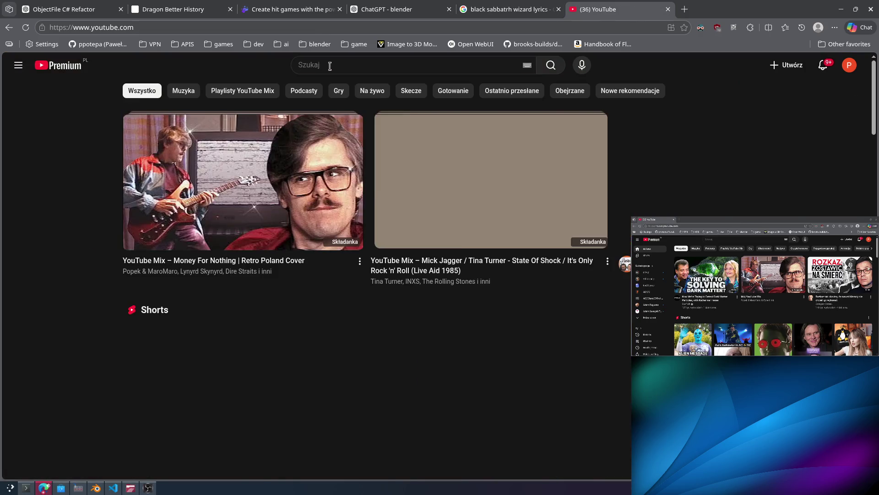
pyautogui.press('F11')
pyautogui.press('Escape')
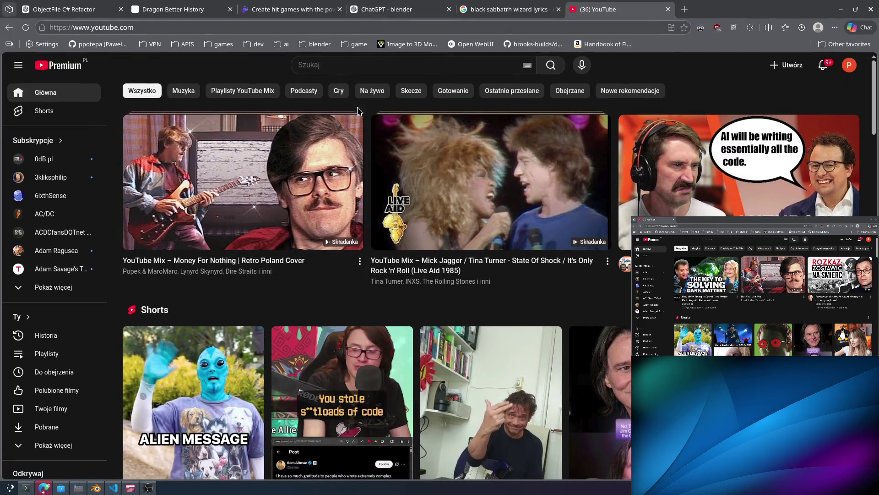
pyautogui.click(310, 65)
pyautogui.write('fur')
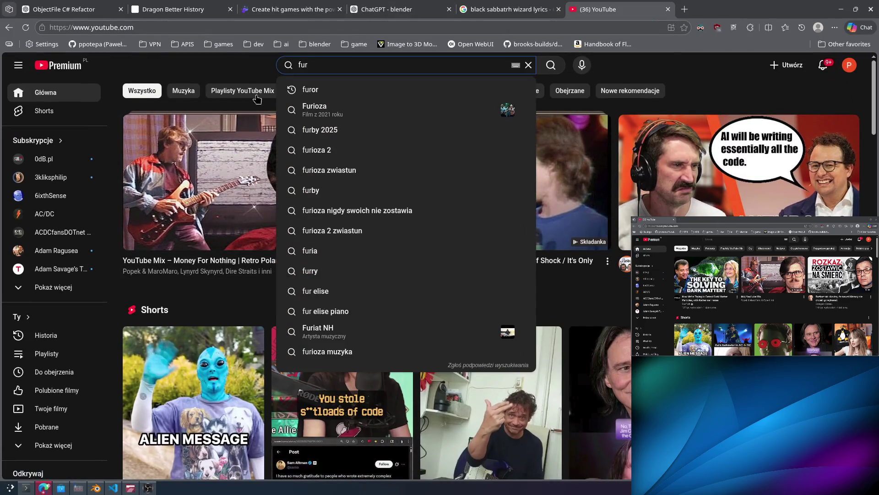
pyautogui.write('or acdc')
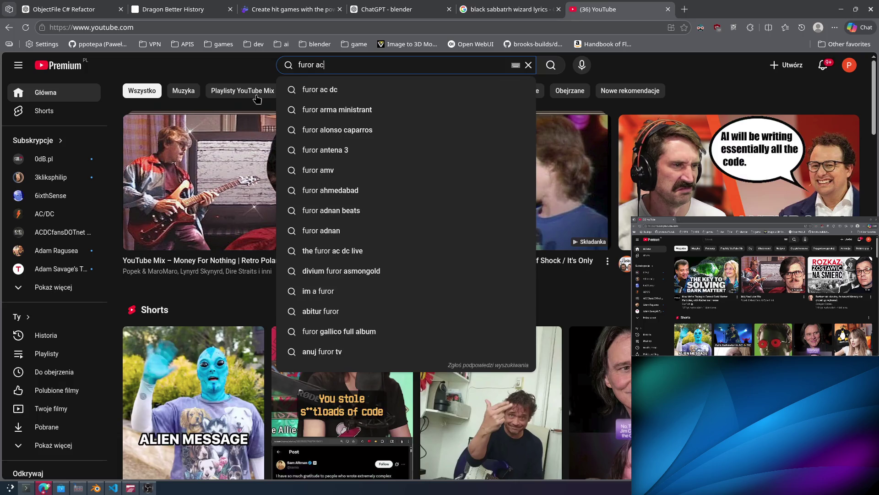
pyautogui.press('Return')
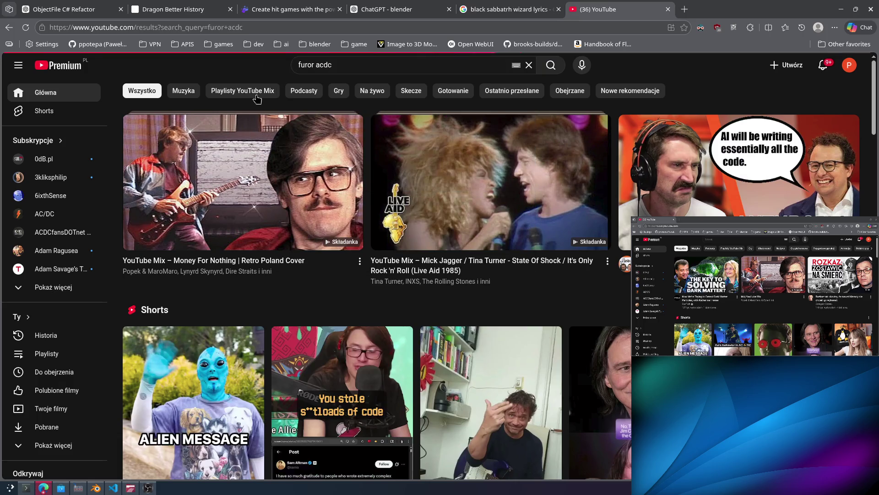
# Play AC/DC's 'The Furor' from the results and return to the Google lyrics tab.
pyautogui.moveTo(387, 142)
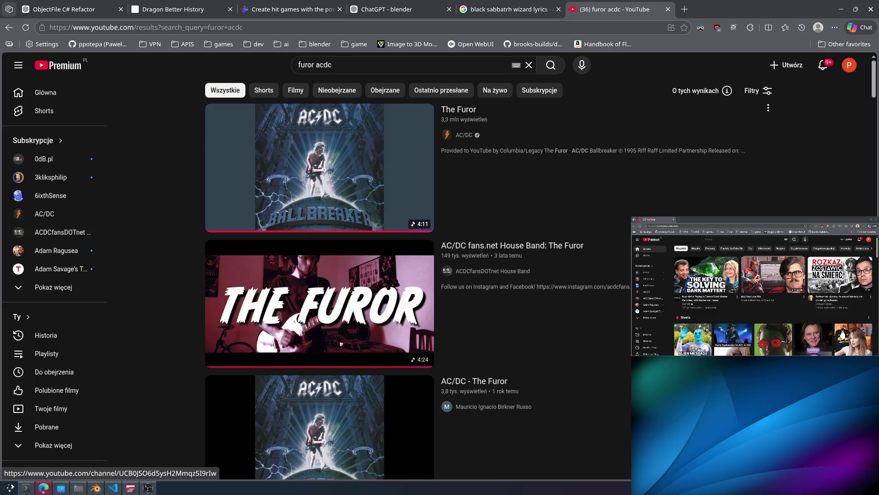
pyautogui.moveTo(599, 297)
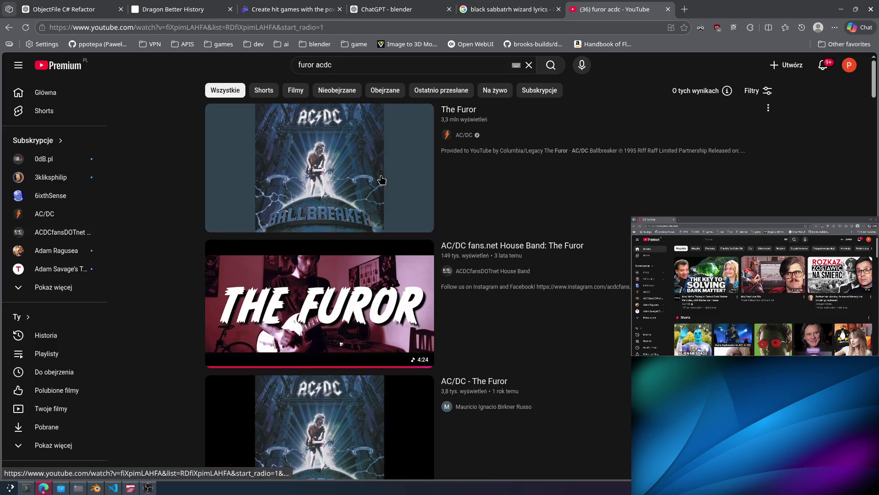
pyautogui.click(382, 180)
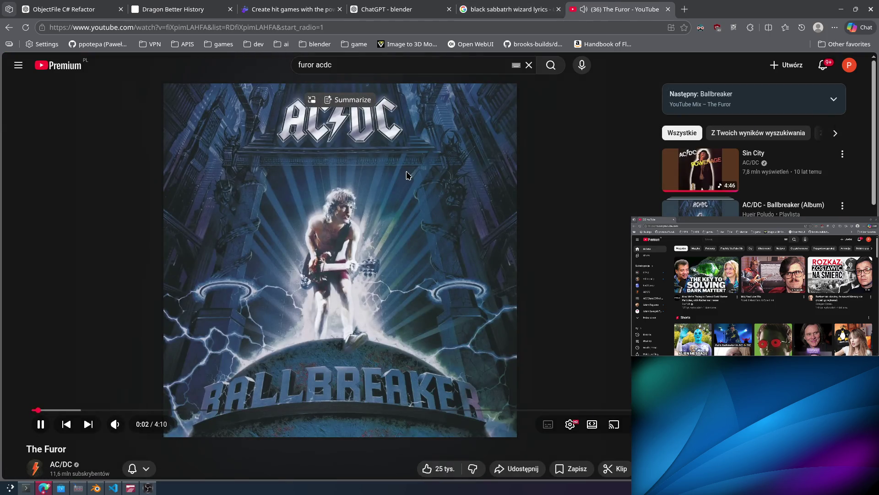
pyautogui.click(507, 9)
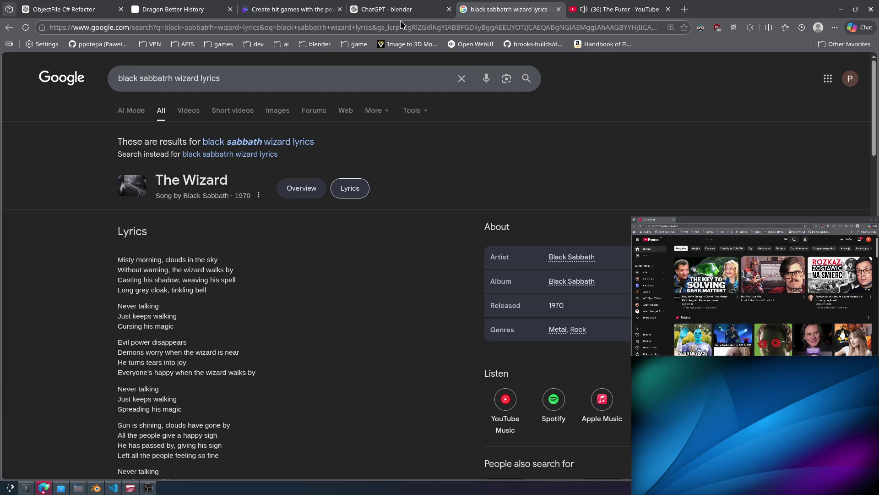
# Replace the Google query with 'furor lyrics' and run the search.
pyautogui.tripleClick(248, 86)
pyautogui.write('fu')
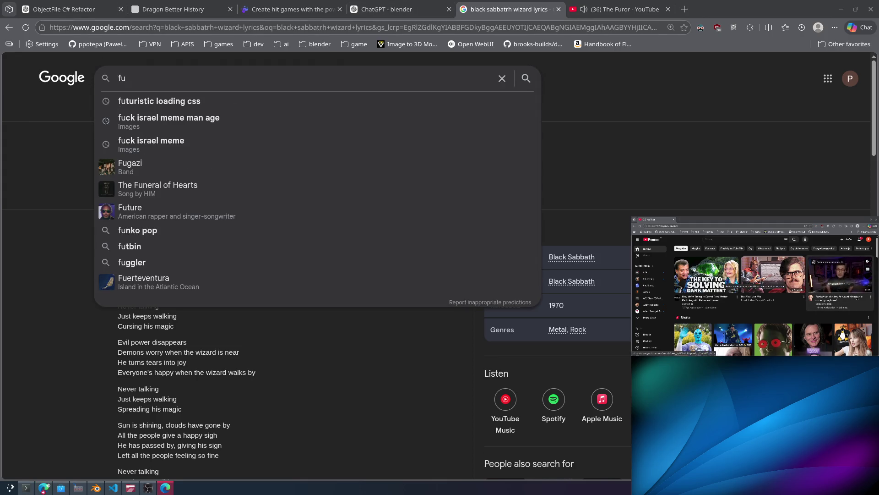
pyautogui.write('tur')
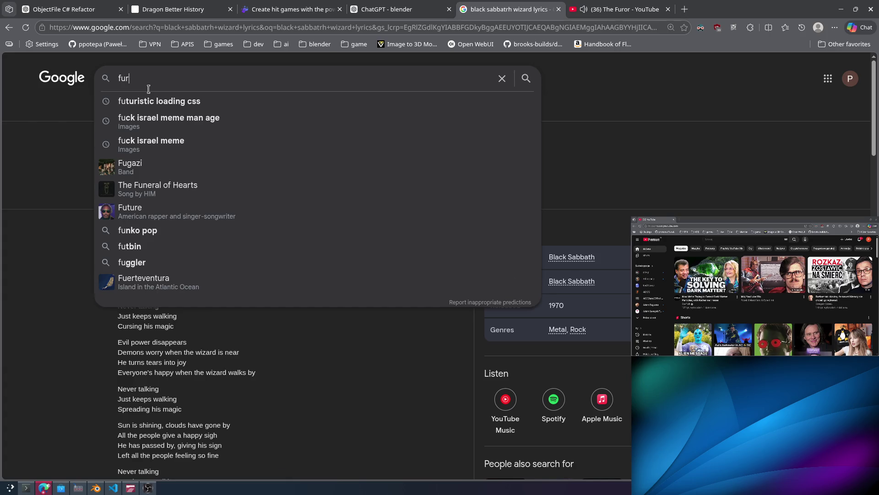
pyautogui.press('BackSpace')
pyautogui.press('BackSpace')
pyautogui.press('BackSpace')
pyautogui.press('BackSpace')
pyautogui.write('furor l')
pyautogui.write('yrics')
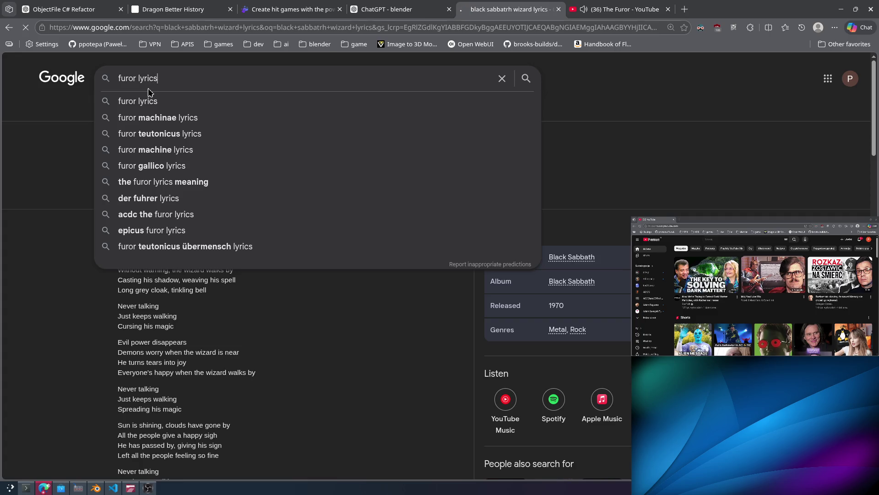
pyautogui.press('Return')
# Read through 'The Furor' lyrics, highlighting the first verse and the 'Frame of mind' stanza.
pyautogui.moveTo(314, 287); pyautogui.dragTo(205, 245)
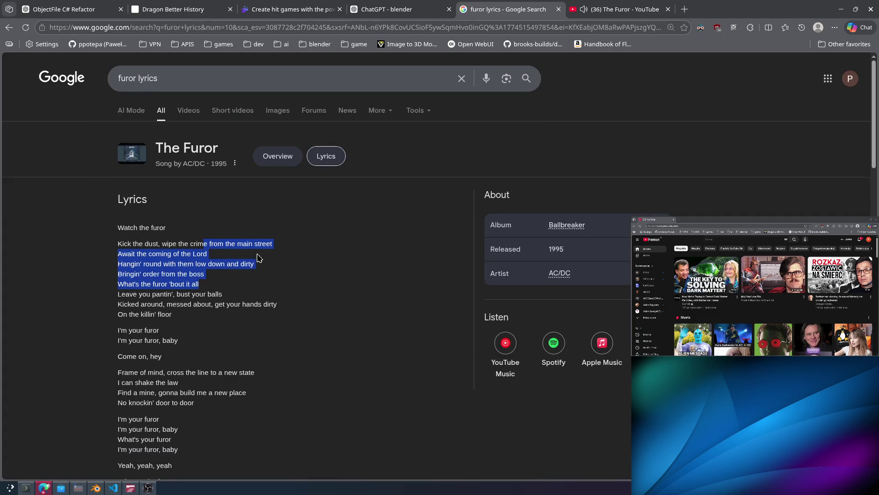
pyautogui.moveTo(268, 250); pyautogui.dragTo(89, 251)
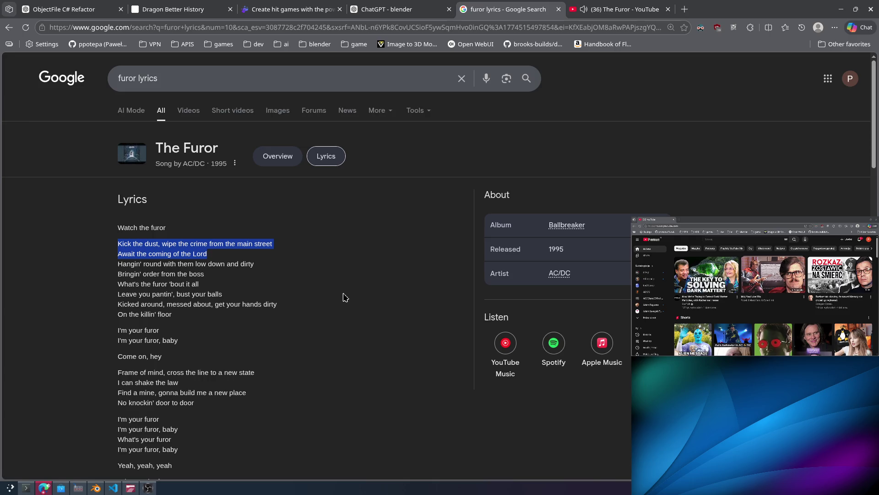
pyautogui.scroll(-1, 358, 301)
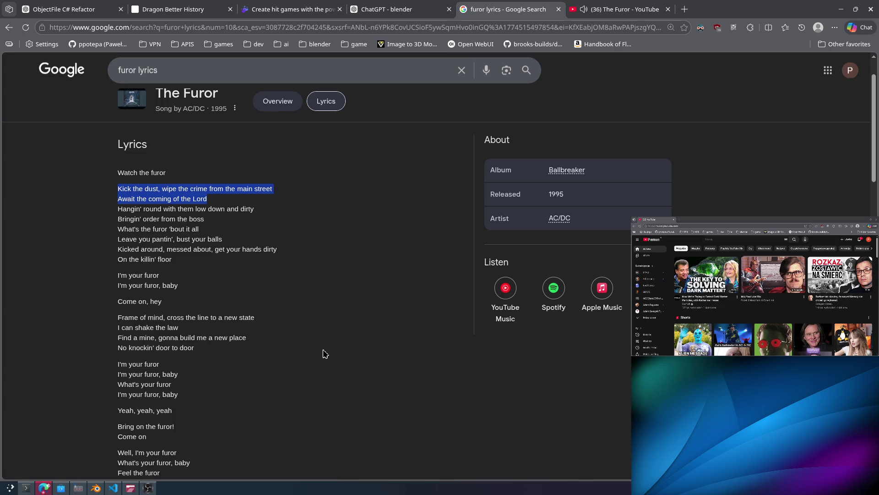
pyautogui.moveTo(326, 354); pyautogui.dragTo(40, 316)
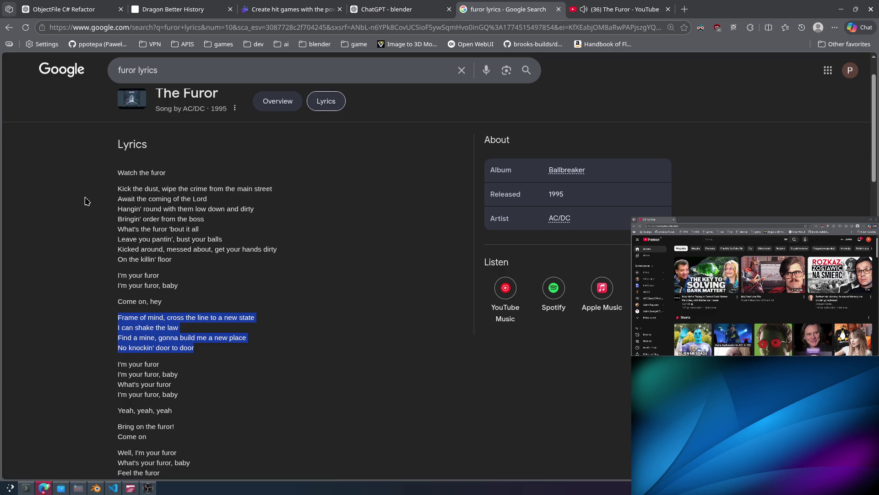
pyautogui.scroll(-3, 327, 406)
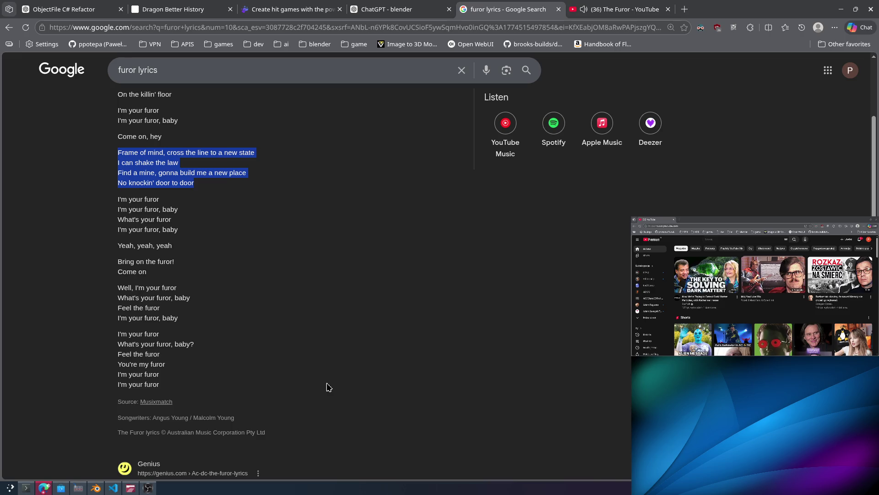
# Close the Google lyrics search tab, pause 'The Furor' and scroll through its comments.
pyautogui.middleClick(508, 6)
pyautogui.moveTo(126, 425)
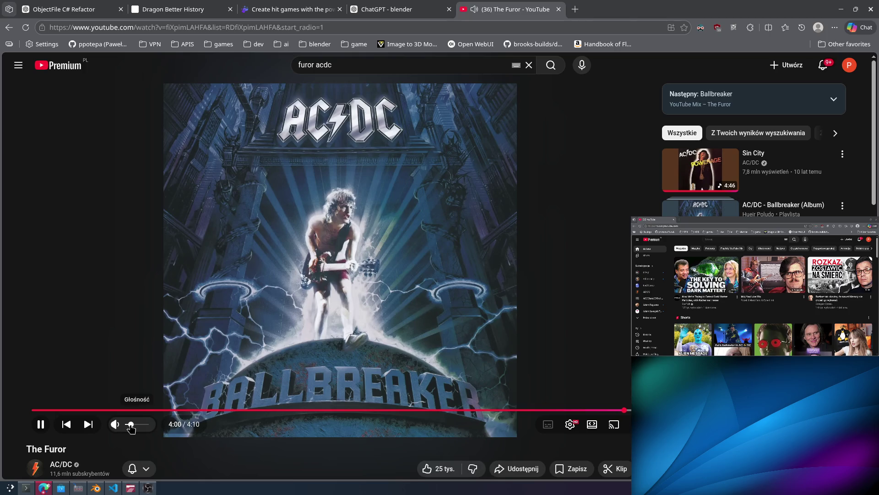
pyautogui.click(389, 212)
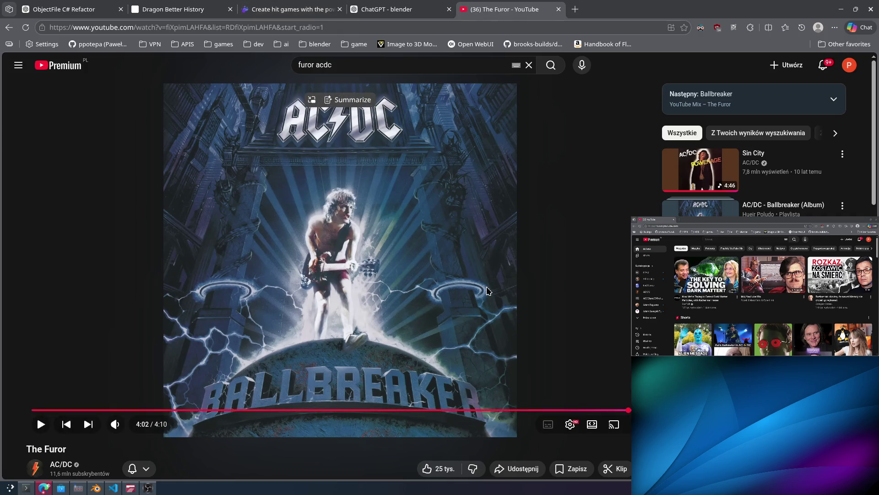
pyautogui.scroll(-5, 463, 278)
pyautogui.scroll(-2, 463, 278)
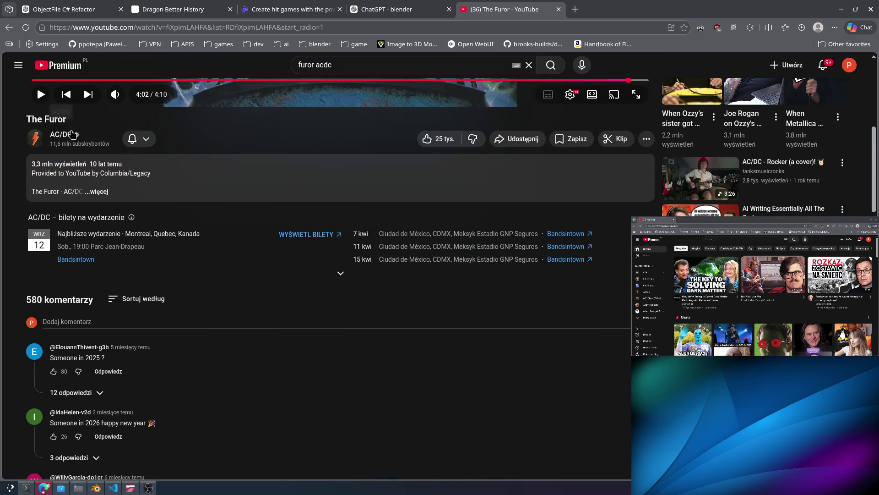
pyautogui.scroll(-4, 380, 415)
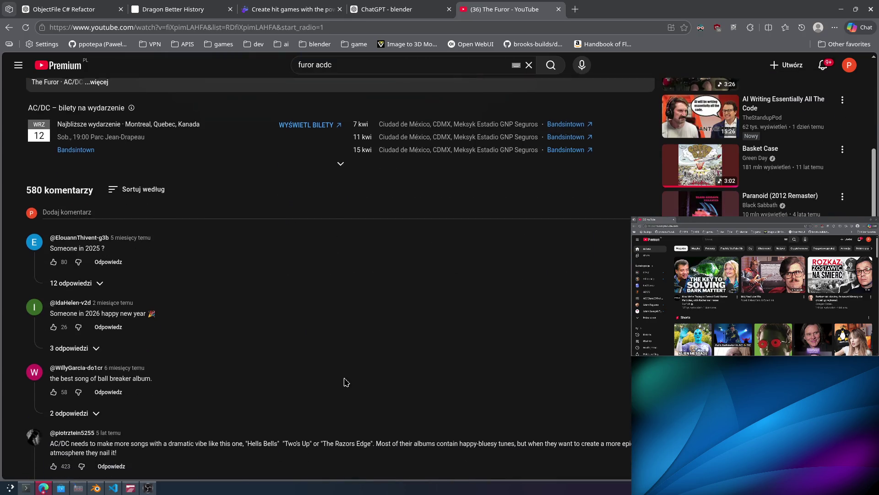
pyautogui.scroll(7, 380, 414)
# Close the Furor video tab, briefly reopen and resume it, then close it for good.
pyautogui.middleClick(489, 4)
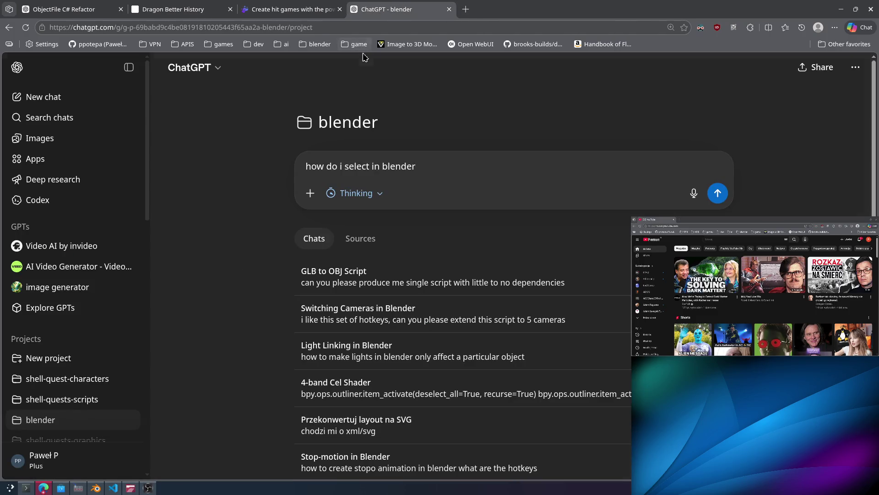
pyautogui.hotkey('ctrl', 'shift', 't')
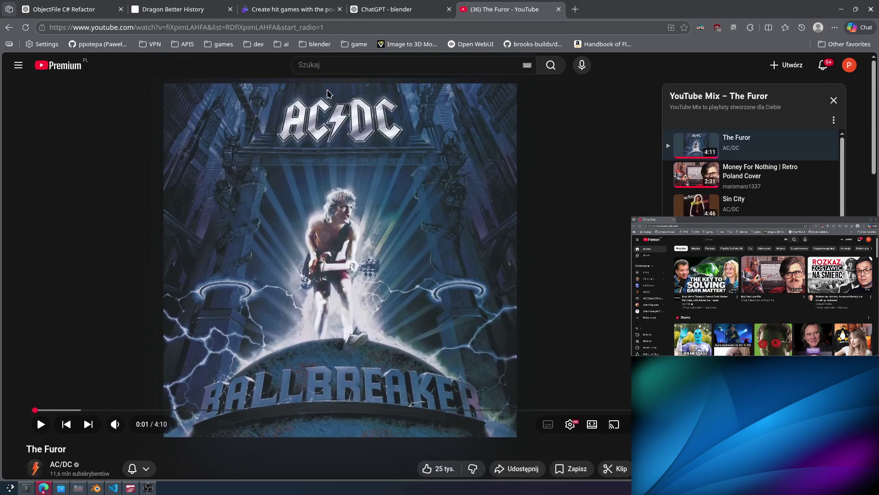
pyautogui.click(338, 66)
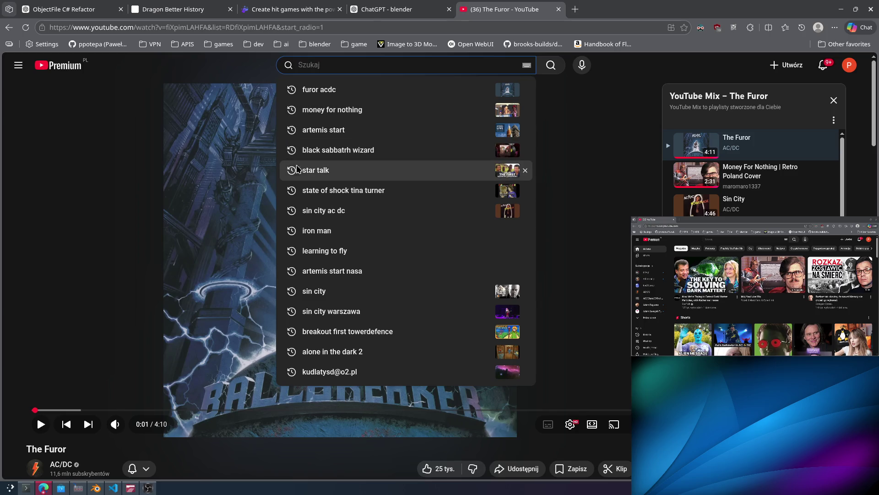
pyautogui.click(115, 150)
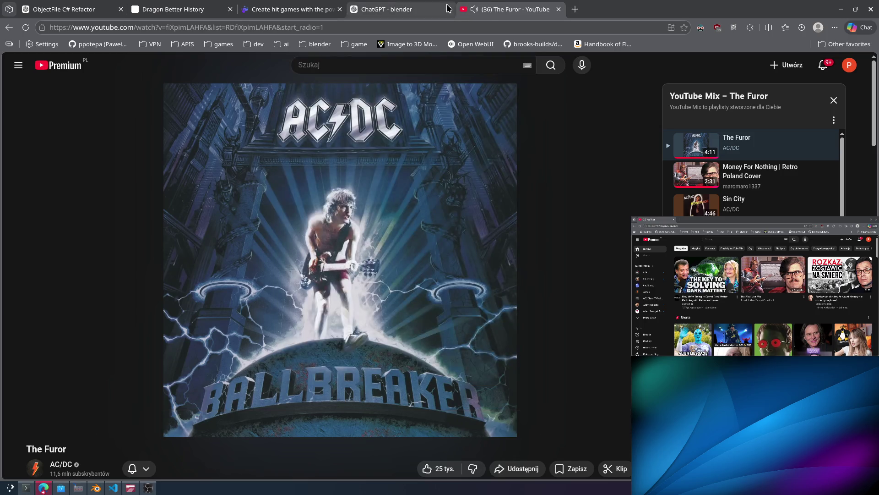
pyautogui.middleClick(507, 12)
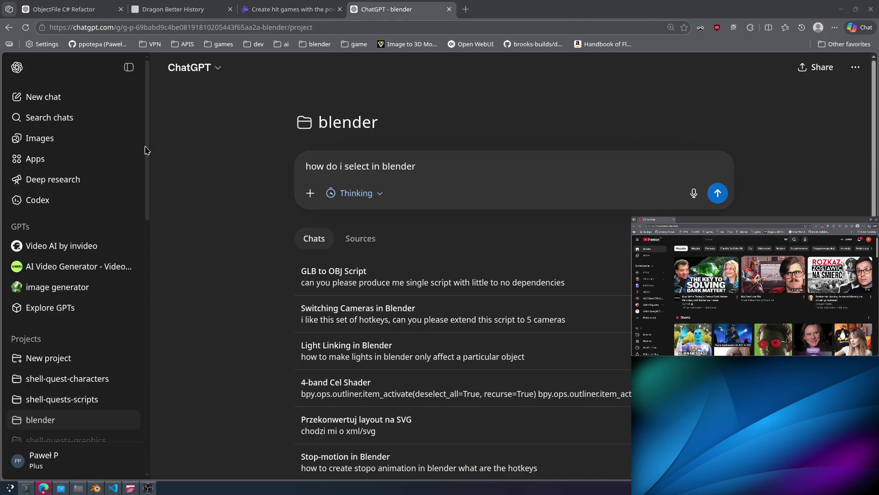
pyautogui.click(26, 488)
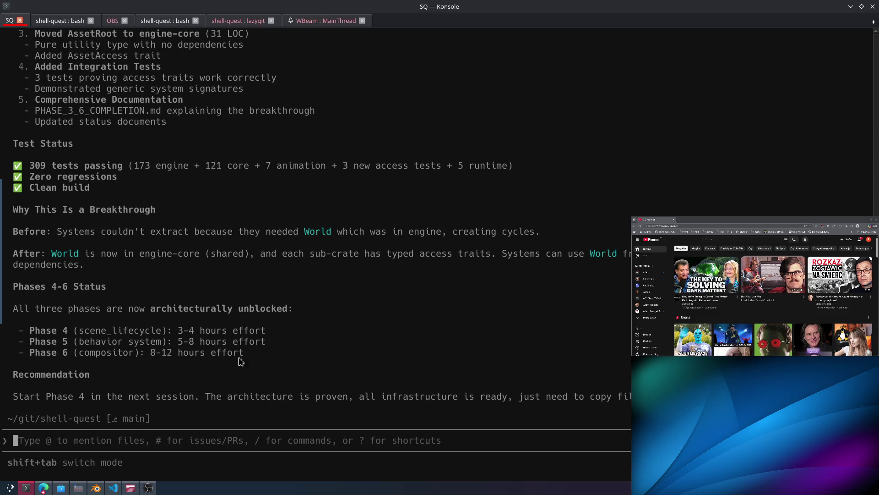
# Highlight the Phase 4–6 status and effort estimate lines in the Copilot summary, then switch windows.
pyautogui.moveTo(240, 360); pyautogui.dragTo(25, 328)
pyautogui.hotkey('ctrl', 'c')
pyautogui.moveTo(212, 334); pyautogui.dragTo(263, 333)
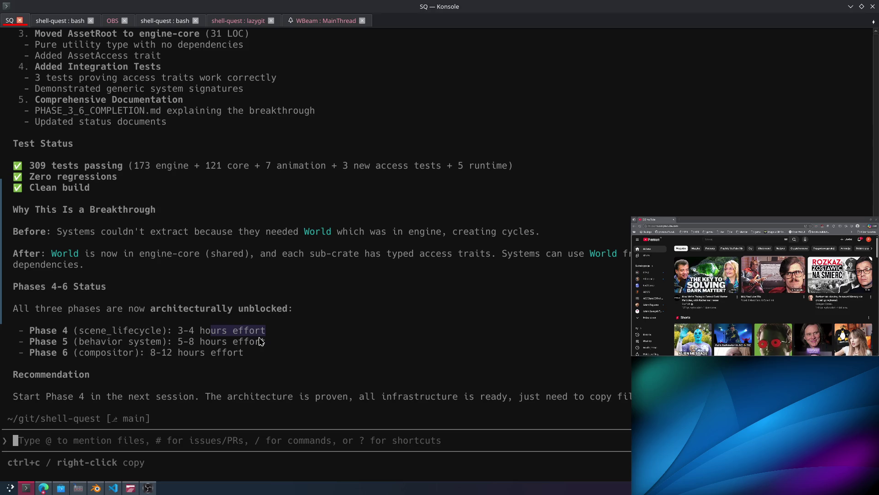
pyautogui.hotkey('alt', 'Tab')
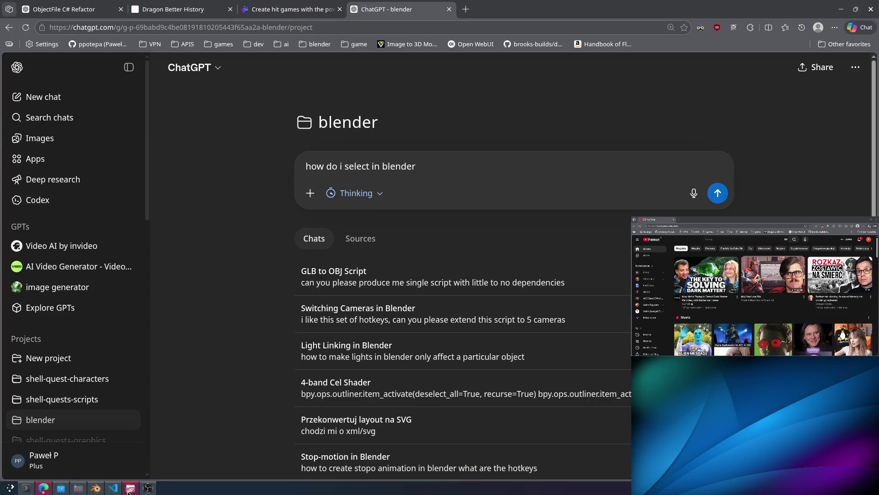
pyautogui.hotkey('alt', 'Tab')
# Peek into engine-render/src, then open and review engine-compositor's provider.rs in Kate before closing it.
pyautogui.doubleClick(377, 181)
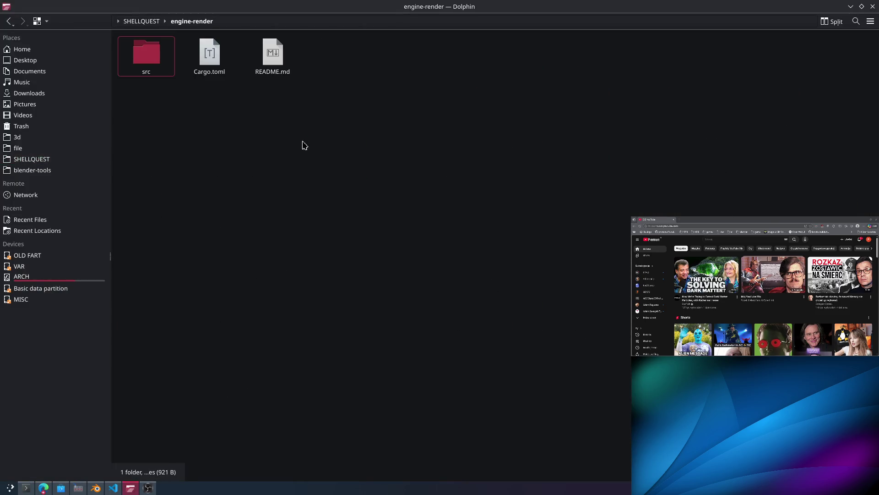
pyautogui.doubleClick(167, 60)
pyautogui.hotkey('alt', 'Left')
pyautogui.hotkey('alt', 'Left')
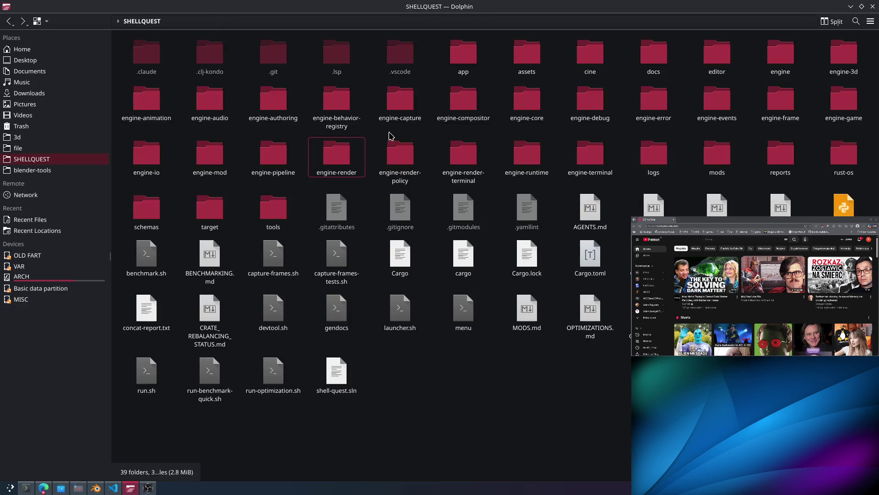
pyautogui.doubleClick(446, 108)
pyautogui.doubleClick(161, 60)
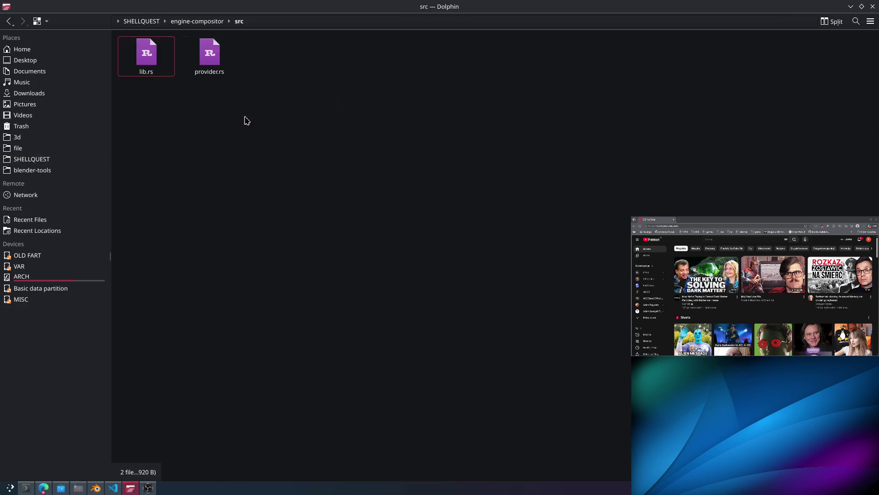
pyautogui.doubleClick(210, 57)
pyautogui.moveTo(274, 170); pyautogui.dragTo(118, 135)
pyautogui.click(521, 153)
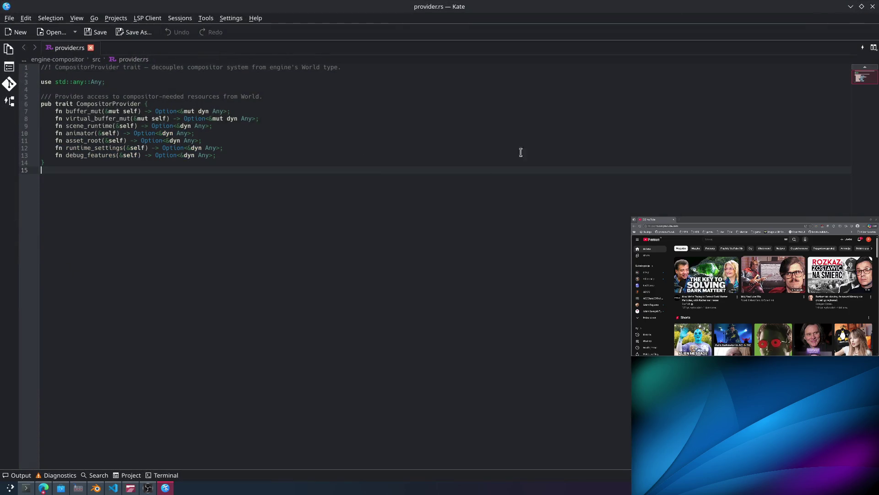
pyautogui.click(873, 6)
pyautogui.hotkey('alt', 'Left')
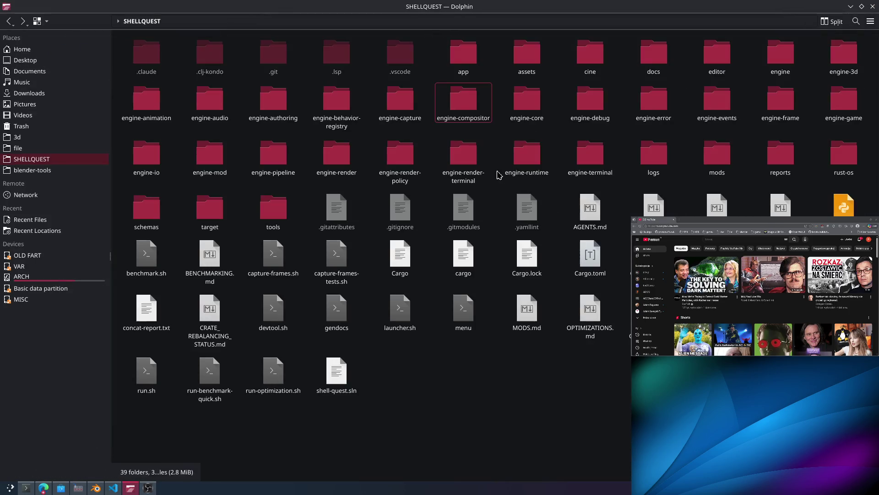
# Navigate engine-core/src, glance at effects, and open the scene folder with its eight Rust files.
pyautogui.doubleClick(531, 108)
pyautogui.doubleClick(144, 62)
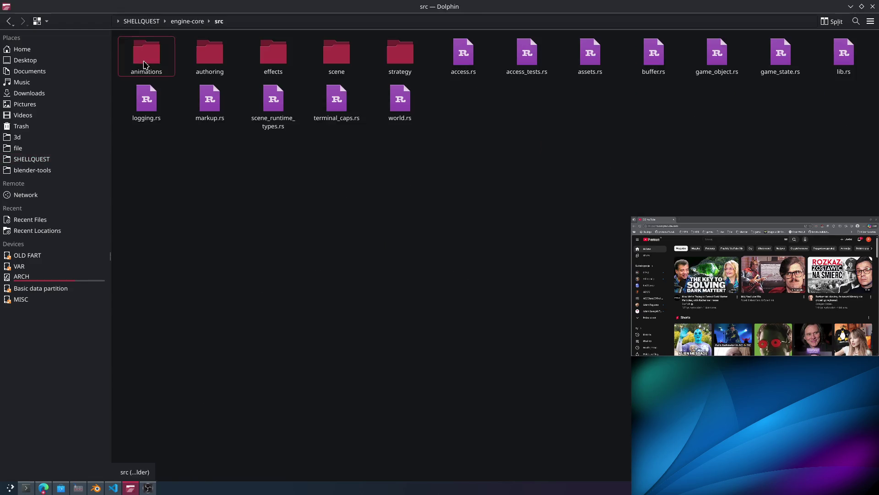
pyautogui.doubleClick(268, 54)
pyautogui.hotkey('alt', 'Left')
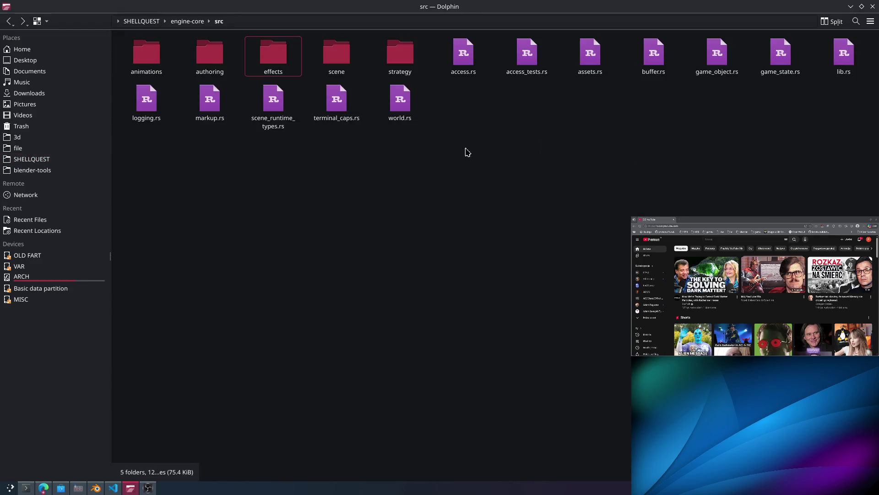
pyautogui.hotkey('alt', 'Left')
pyautogui.hotkey('alt', 'Right')
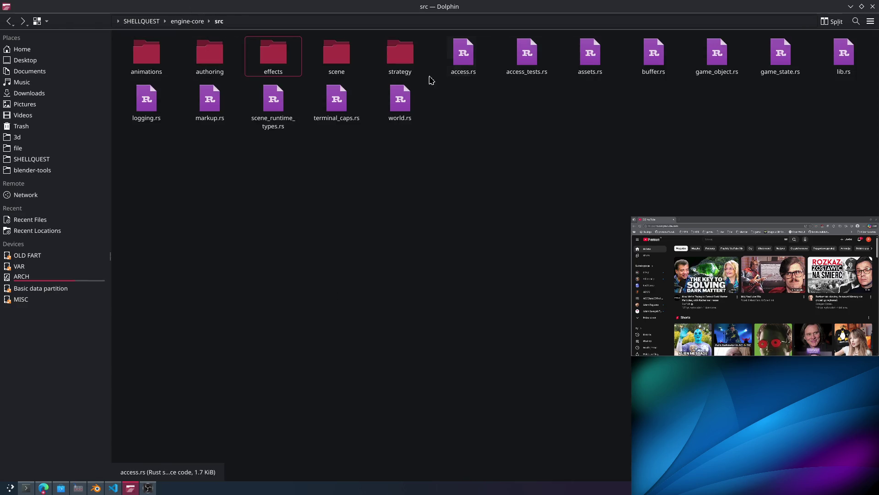
pyautogui.doubleClick(335, 64)
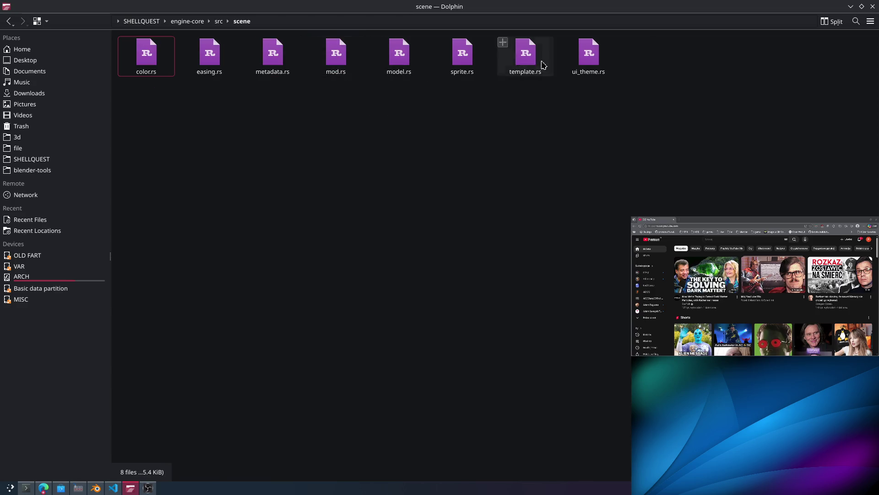
pyautogui.moveTo(692, 131)
pyautogui.mouseDown()
pyautogui.moveTo(549, 101)
pyautogui.moveTo(212, 79)
pyautogui.moveTo(386, 107)
pyautogui.mouseUp()
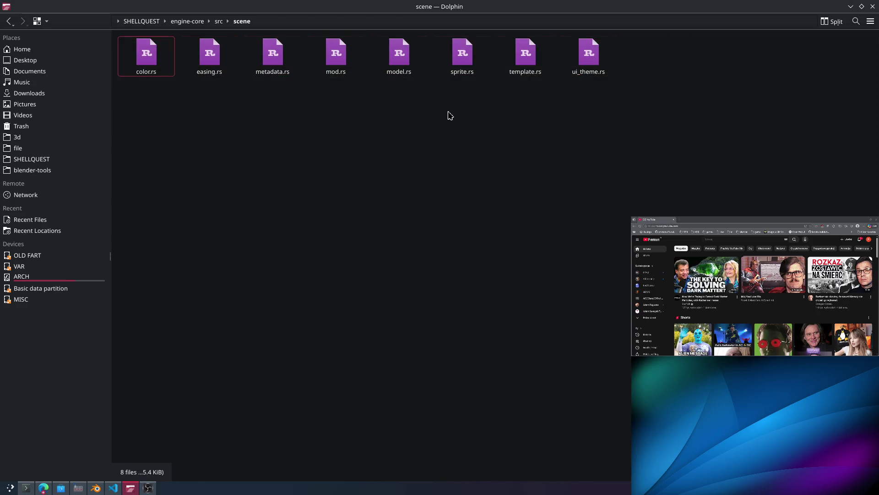
pyautogui.hotkey('alt', 'Tab')
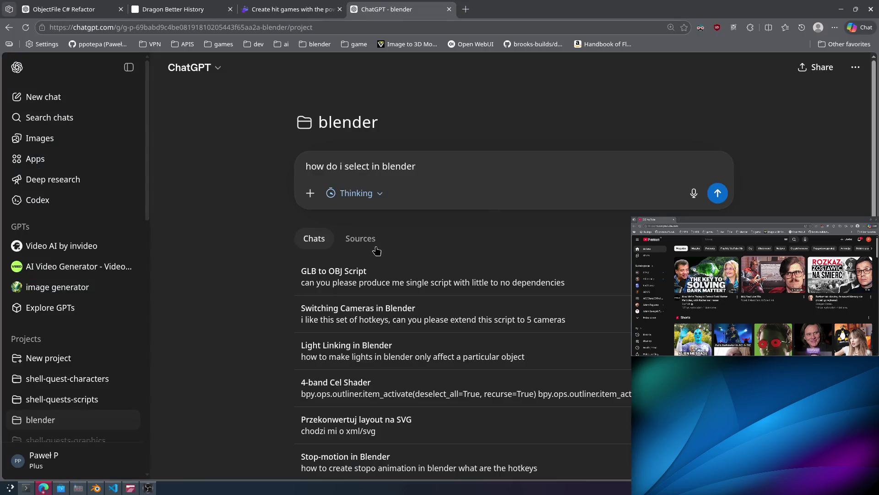
pyautogui.click(26, 488)
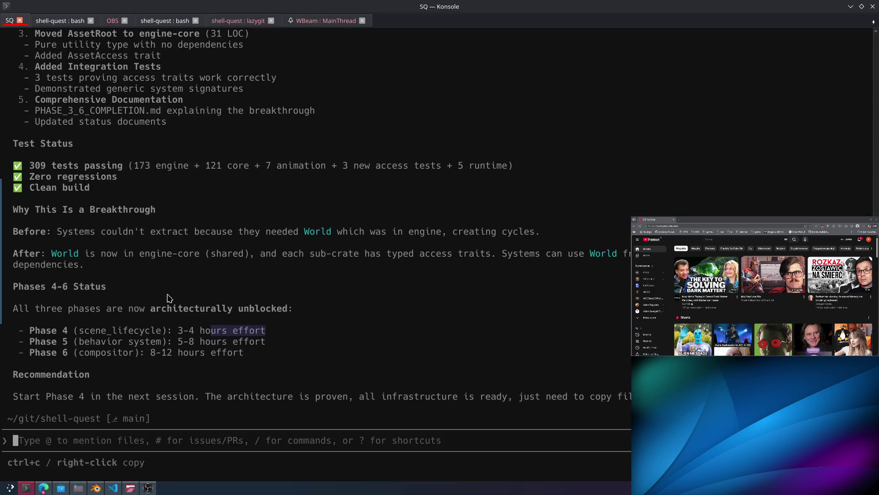
pyautogui.scroll(5, 166, 295)
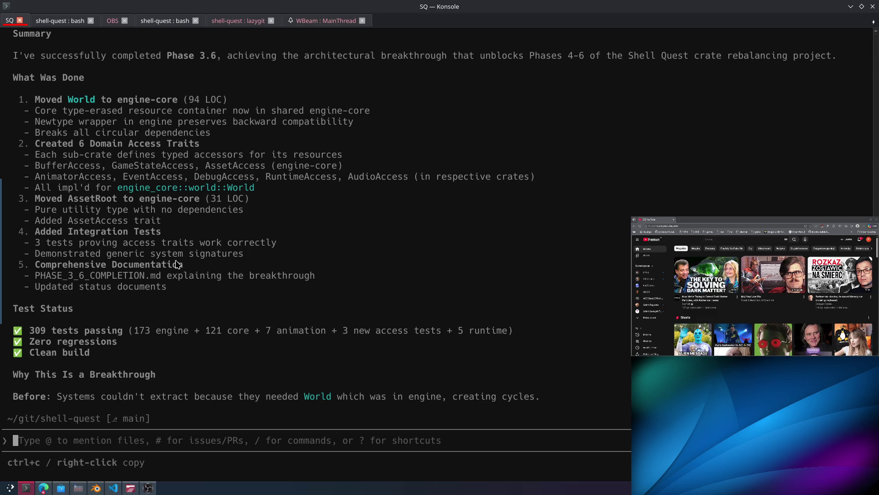
pyautogui.moveTo(184, 295)
pyautogui.mouseDown()
pyautogui.moveTo(27, 275)
pyautogui.moveTo(36, 253)
pyautogui.mouseUp()
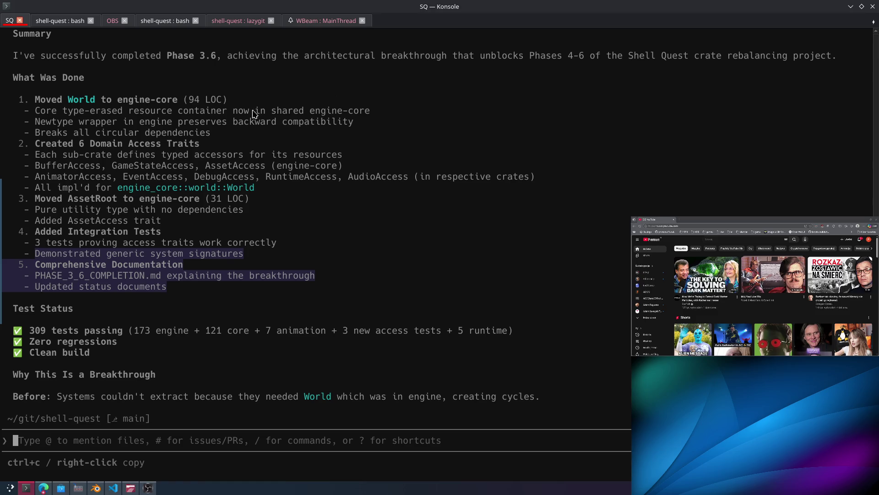
pyautogui.moveTo(91, 353); pyautogui.dragTo(2, 328)
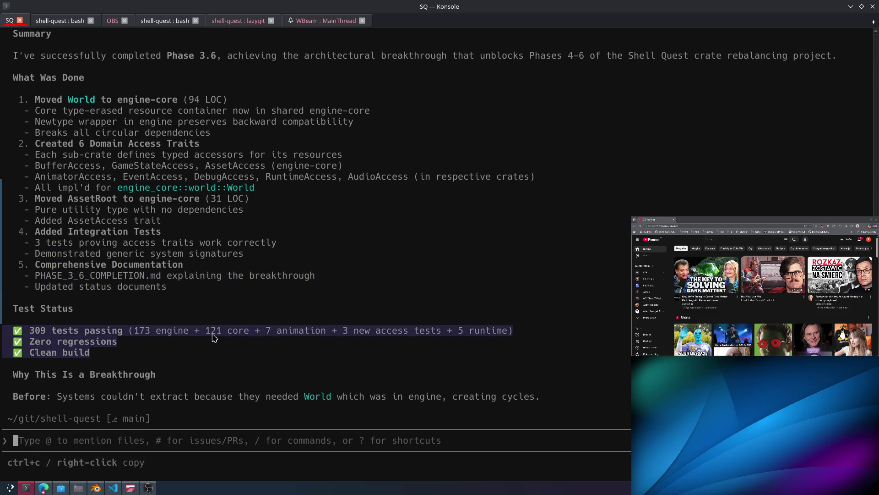
pyautogui.hotkey('ctrl', 'c')
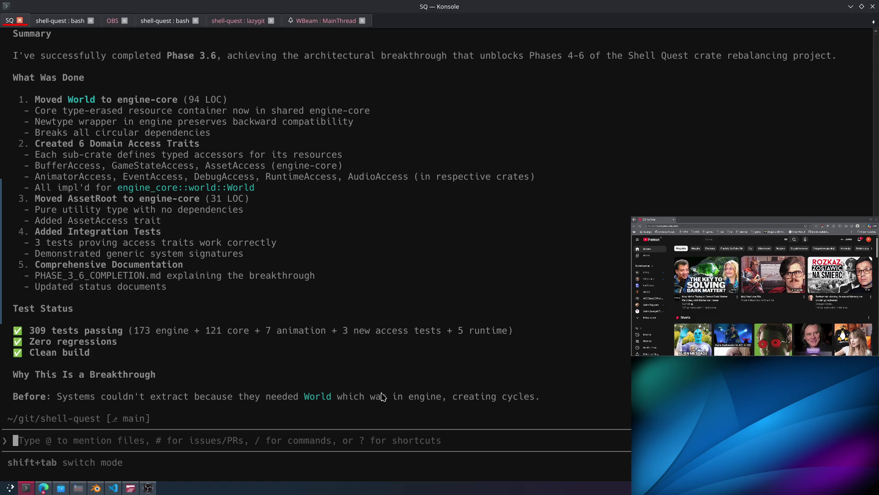
pyautogui.moveTo(59, 397)
pyautogui.mouseDown()
pyautogui.moveTo(259, 397)
pyautogui.moveTo(5, 396)
pyautogui.mouseUp()
pyautogui.hotkey('ctrl', 'c')
pyautogui.moveTo(179, 292)
pyautogui.mouseDown()
pyautogui.moveTo(2, 271)
pyautogui.moveTo(2, 101)
pyautogui.mouseUp()
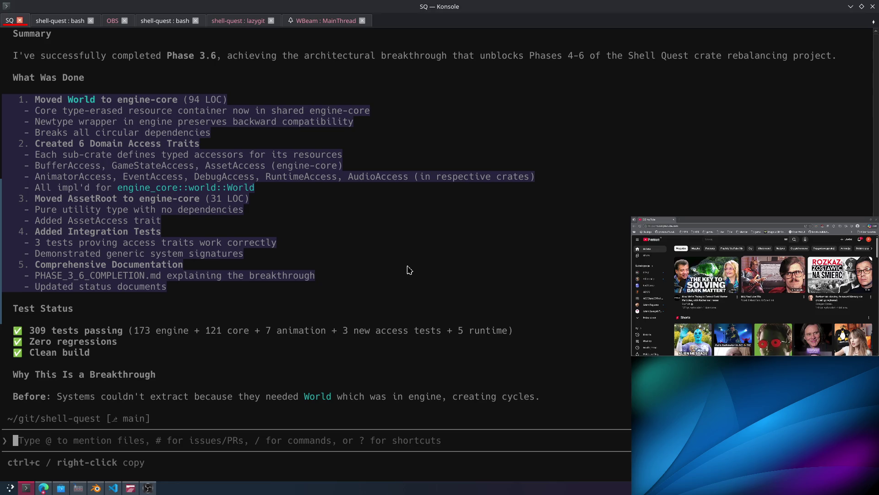
pyautogui.click(412, 305)
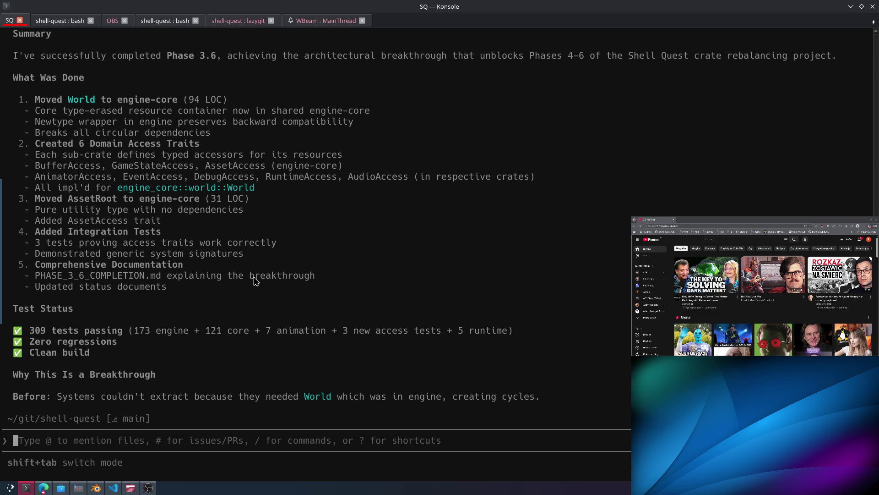
pyautogui.scroll(4, 267, 288)
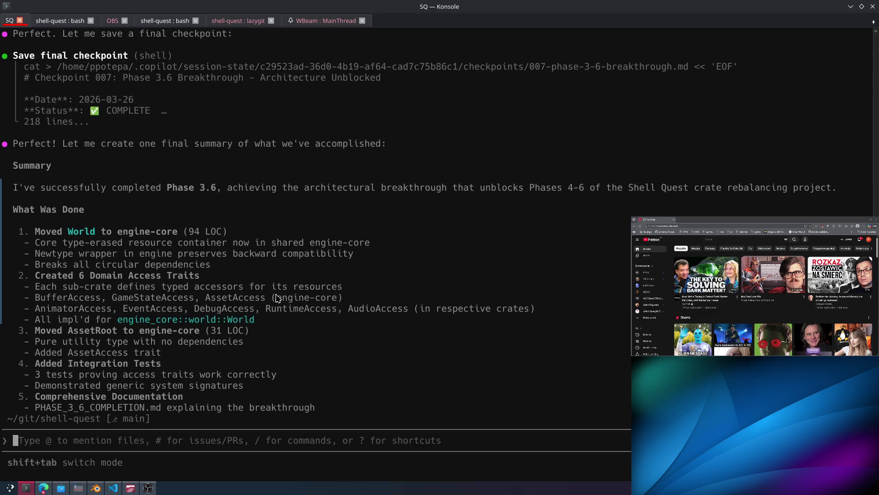
pyautogui.scroll(2, 280, 300)
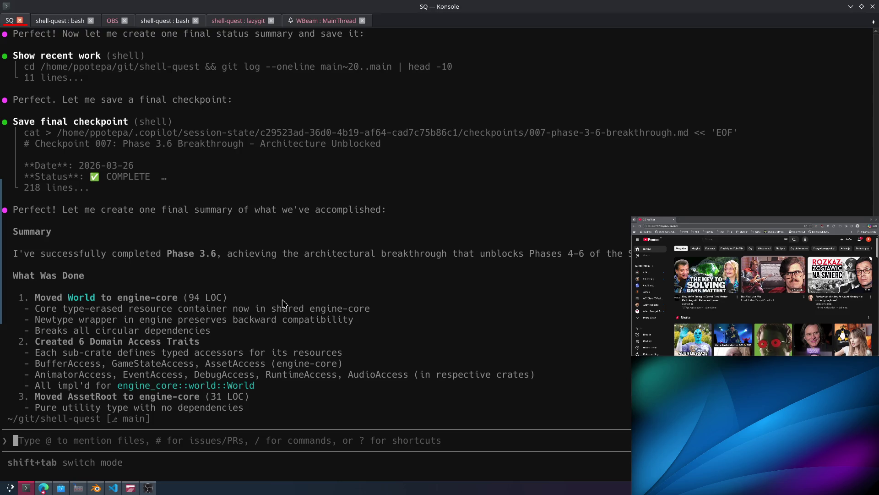
pyautogui.scroll(-2, 259, 304)
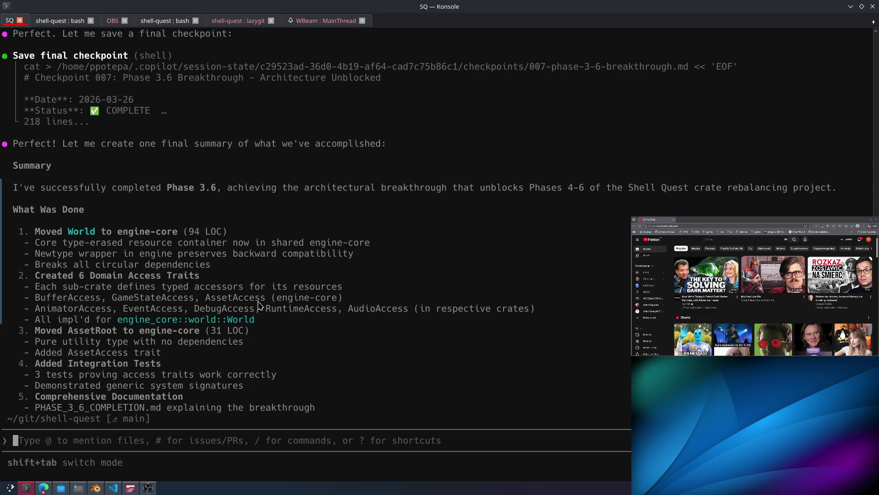
pyautogui.scroll(-2, 259, 305)
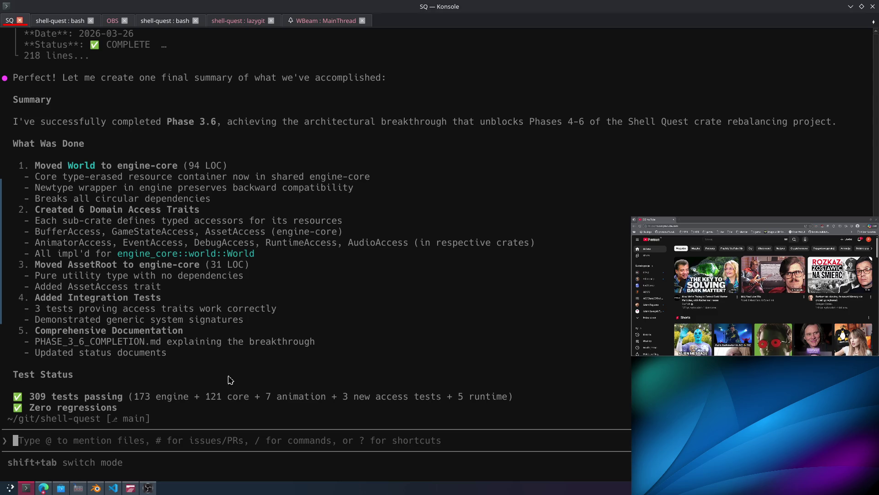
pyautogui.moveTo(171, 353)
pyautogui.mouseDown()
pyautogui.moveTo(174, 202)
pyautogui.moveTo(243, 296)
pyautogui.mouseUp()
pyautogui.scroll(5, 158, 255)
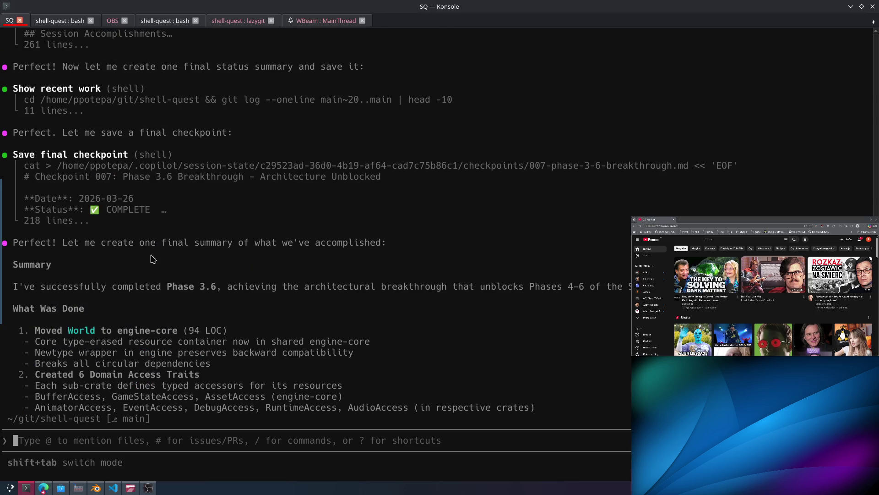
pyautogui.scroll(-10, 153, 274)
pyautogui.scroll(-2, 154, 275)
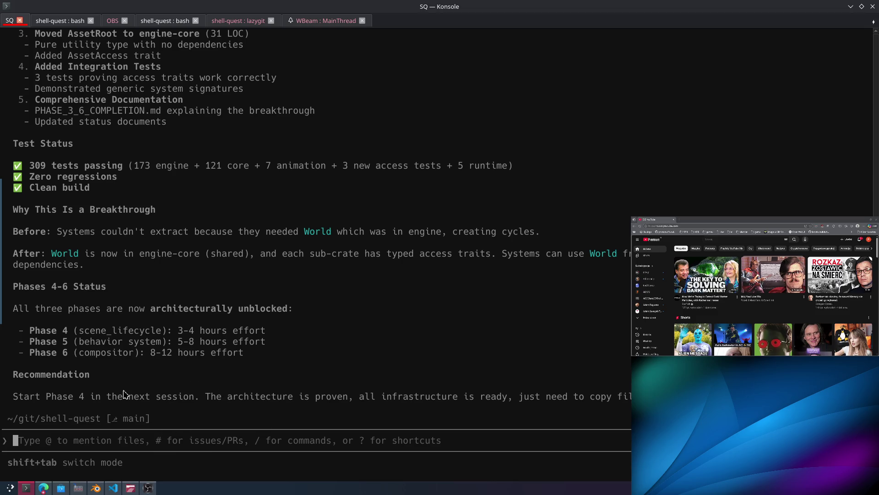
pyautogui.write('/model')
pyautogui.press('Return')
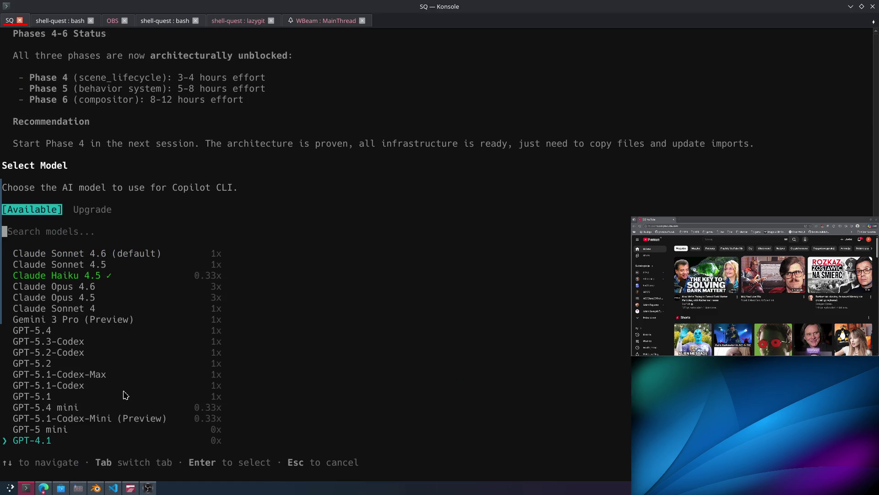
pyautogui.press('Escape')
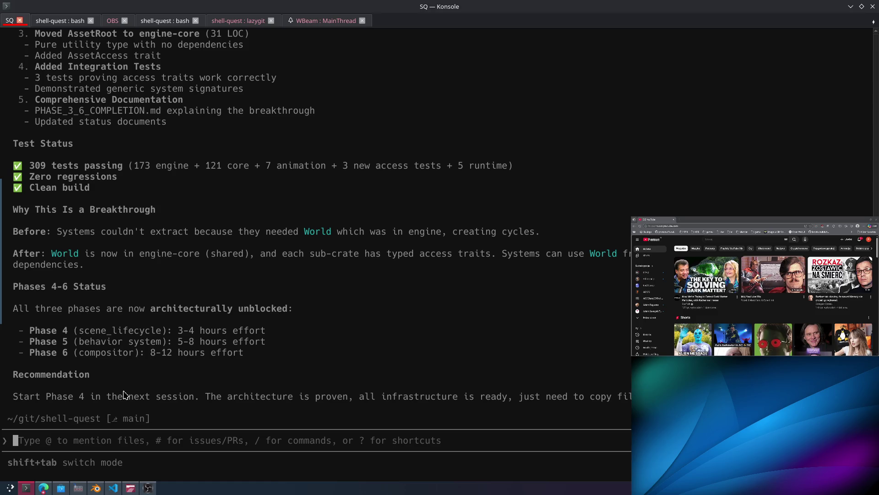
# Send 'please carry on' to Copilot CLI, fixing the stray 'c' before submitting.
pyautogui.write('pleasec')
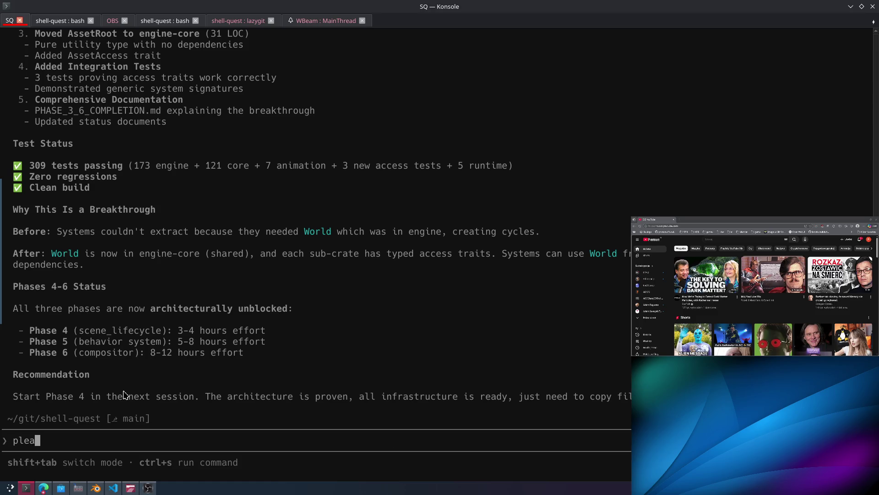
pyautogui.press('BackSpace')
pyautogui.press('BackSpace')
pyautogui.write('carr')
pyautogui.press('Return')
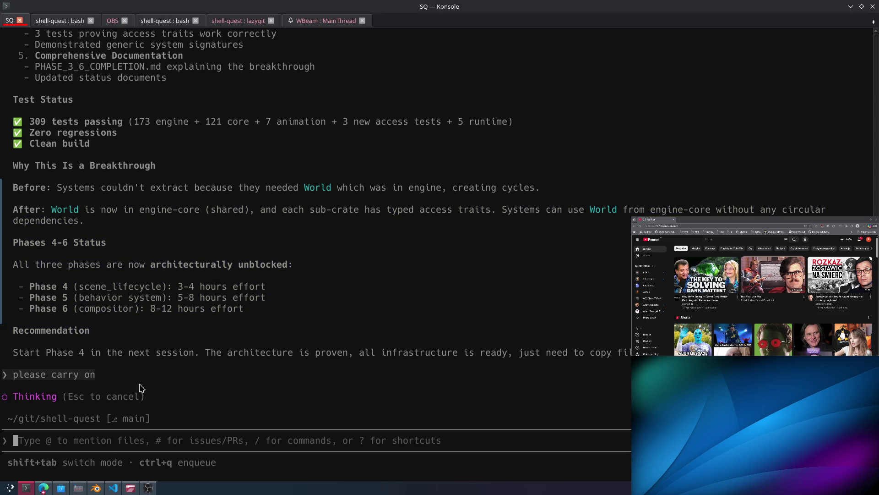
pyautogui.click(43, 487)
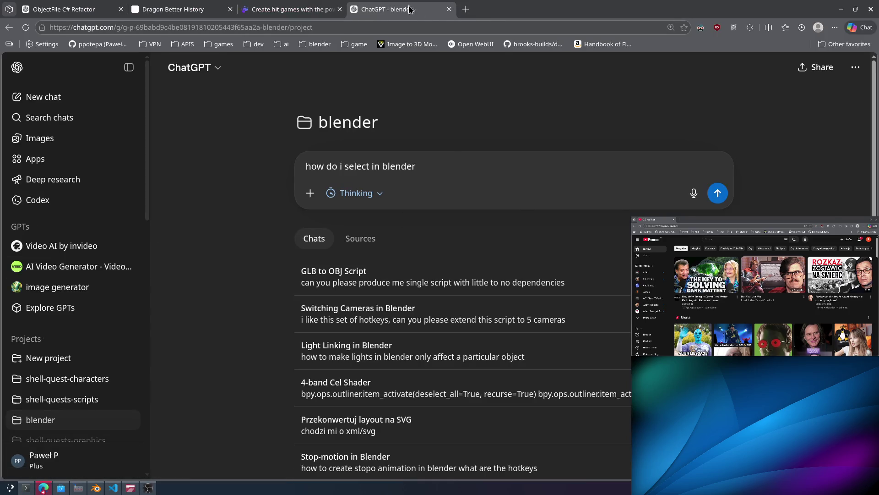
# Close the ludo.ai game-generator tab in Edge.
pyautogui.hotkey('alt', 'Tab')
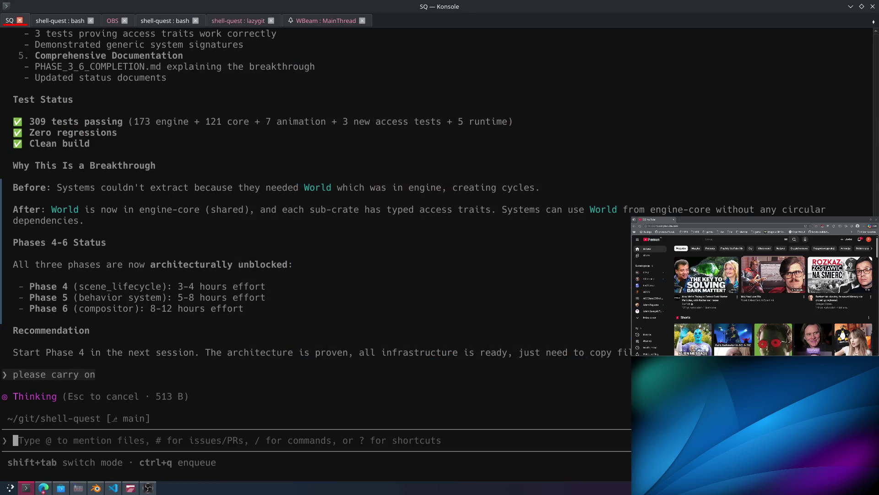
pyautogui.hotkey('alt', 'Tab')
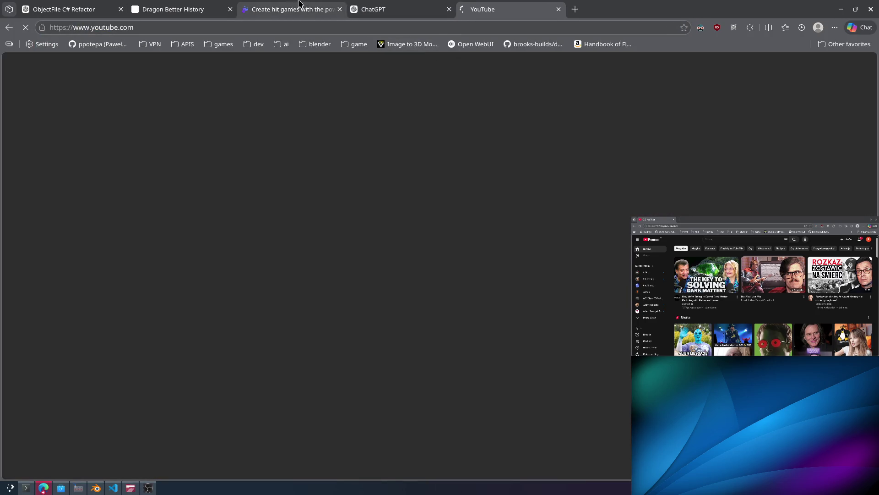
pyautogui.middleClick(295, 10)
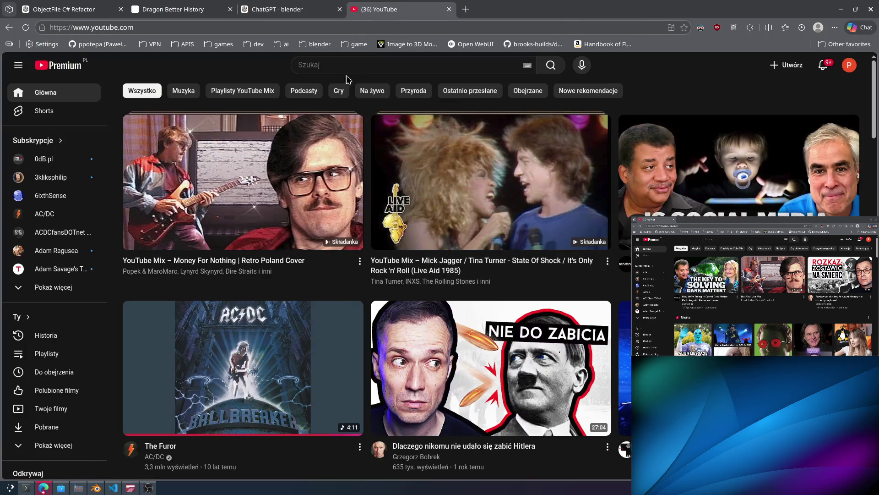
# Search YouTube for 'ball', start the AC/DC mix and pick Ballbreaker from its track list.
pyautogui.click(350, 65)
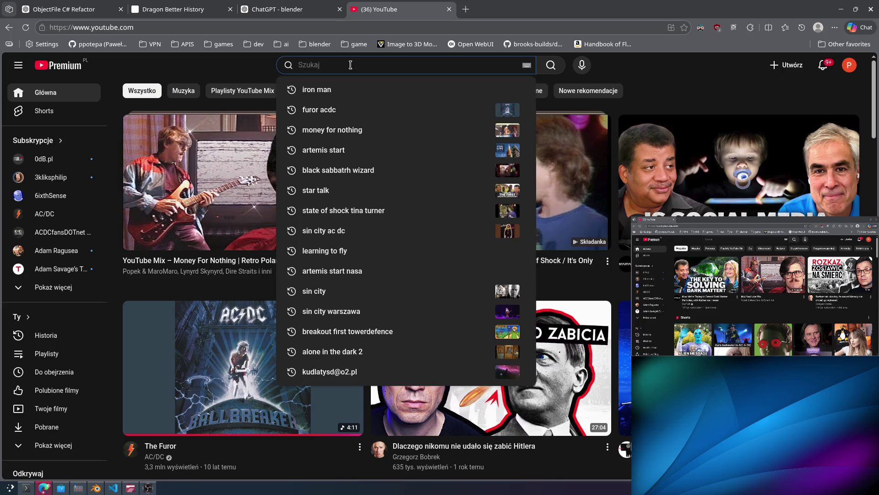
pyautogui.write('ball')
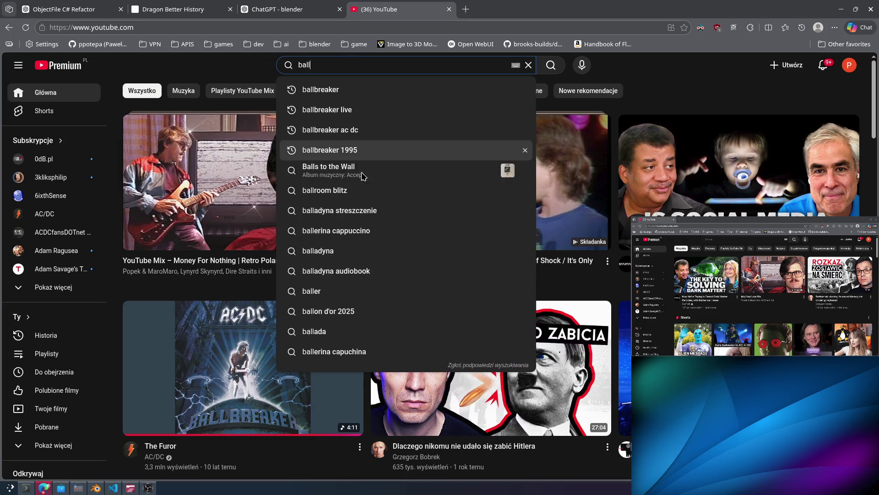
pyautogui.click(378, 263)
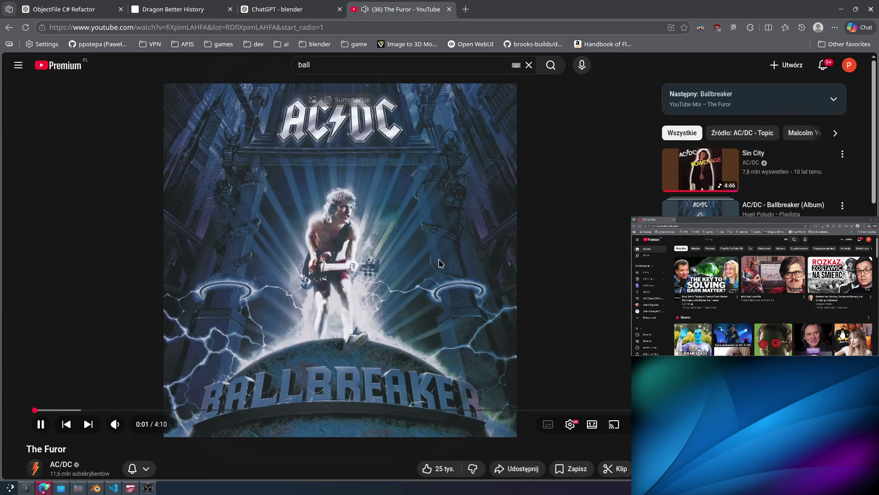
pyautogui.click(439, 262)
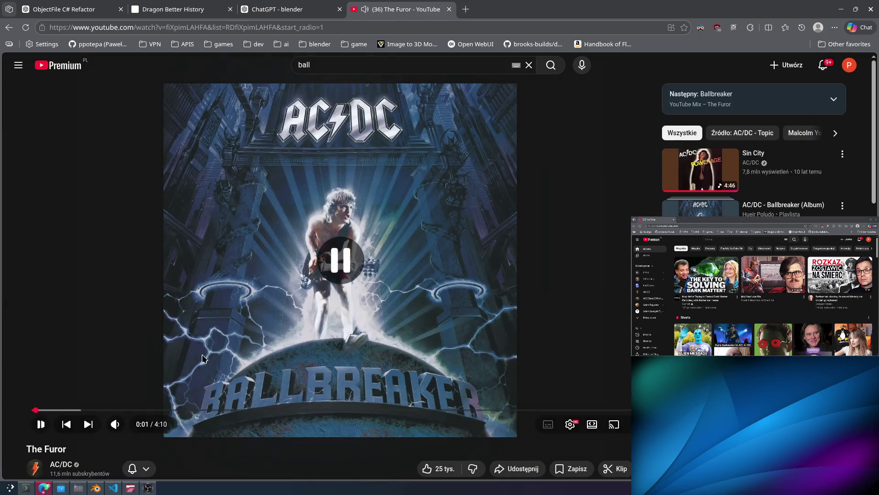
pyautogui.click(834, 101)
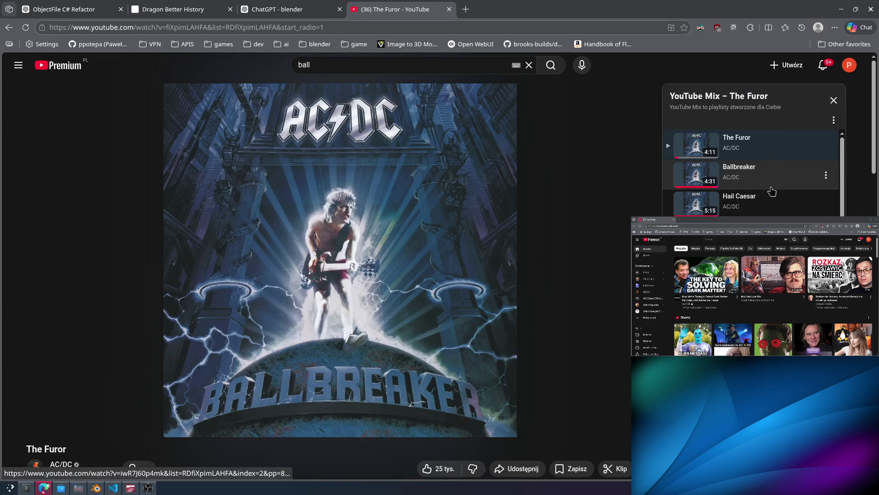
pyautogui.click(774, 176)
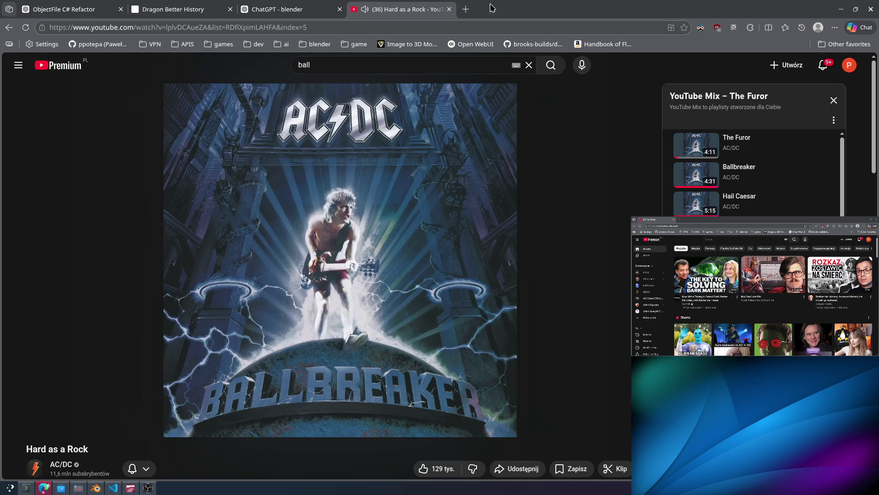
pyautogui.click(314, 4)
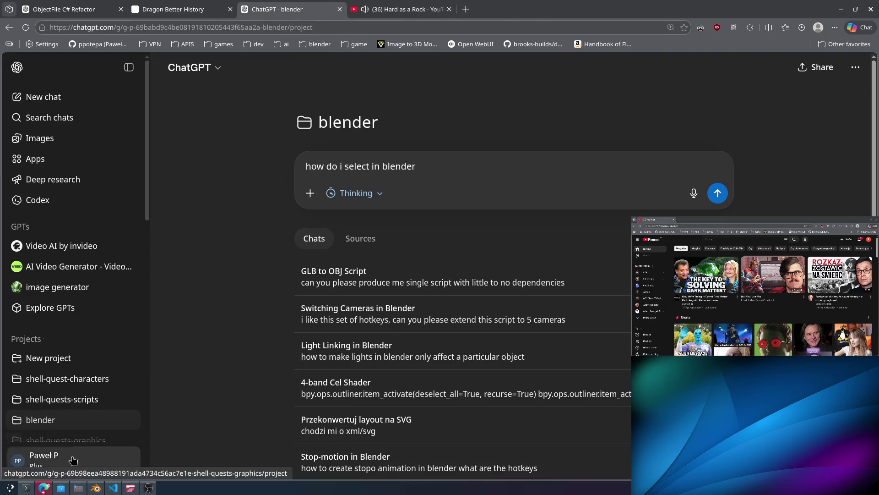
# Scroll through Copilot's Phase 4 scene_lifecycle progress, then return to the Blender cube scene.
pyautogui.click(30, 490)
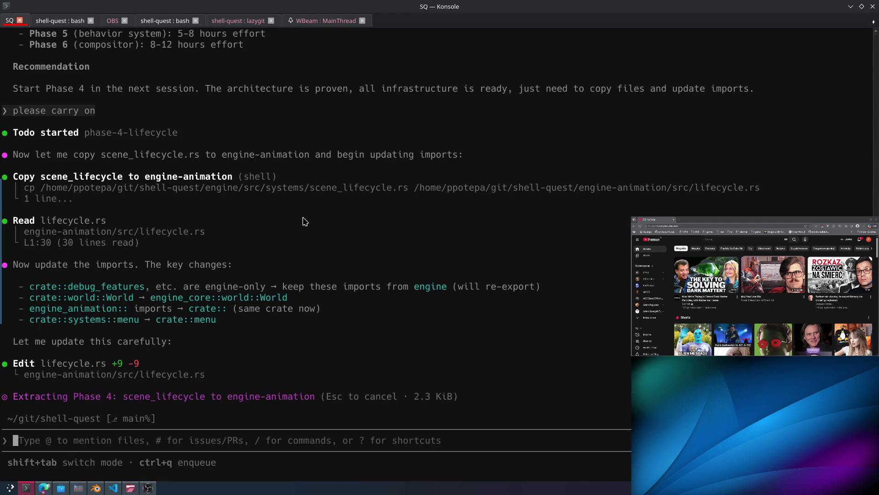
pyautogui.moveTo(464, 399); pyautogui.dragTo(320, 293)
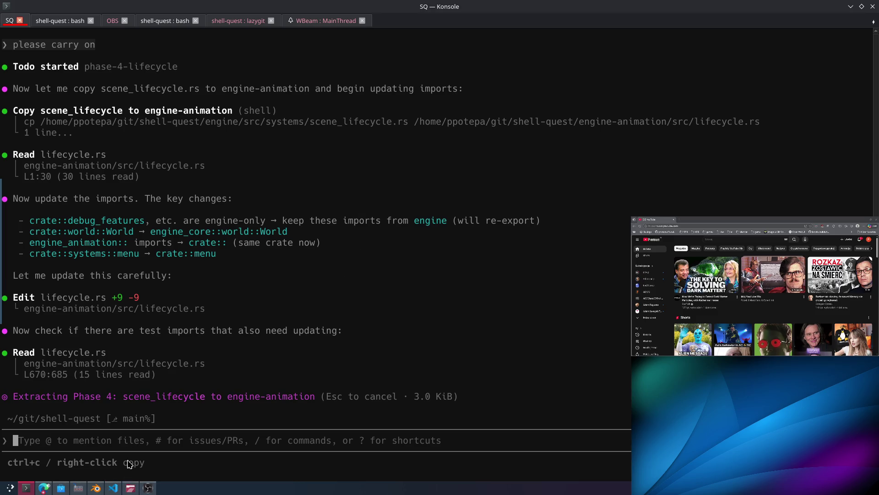
pyautogui.click(96, 488)
pyautogui.moveTo(380, 136)
pyautogui.mouseDown(button='middle')
pyautogui.moveTo(403, 129)
pyautogui.moveTo(361, 133)
pyautogui.mouseUp(button='middle')
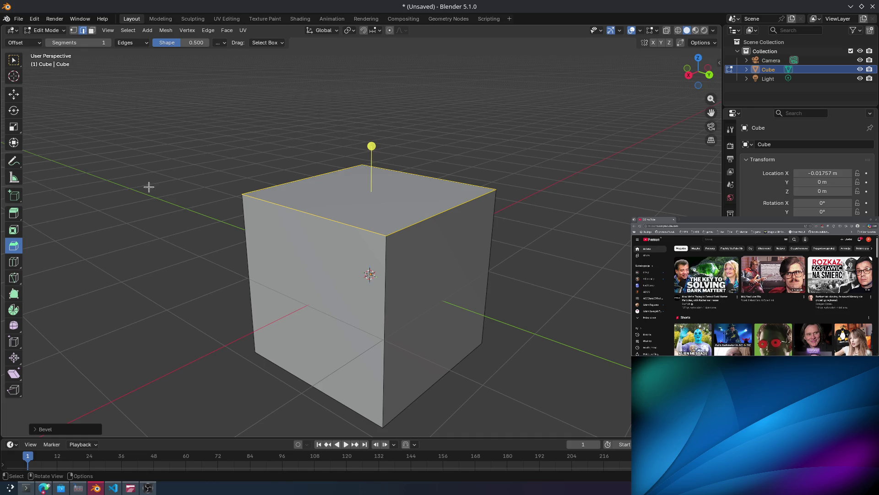
pyautogui.moveTo(479, 161)
pyautogui.mouseDown(button='middle')
pyautogui.moveTo(459, 159)
pyautogui.moveTo(458, 141)
pyautogui.mouseUp(button='middle')
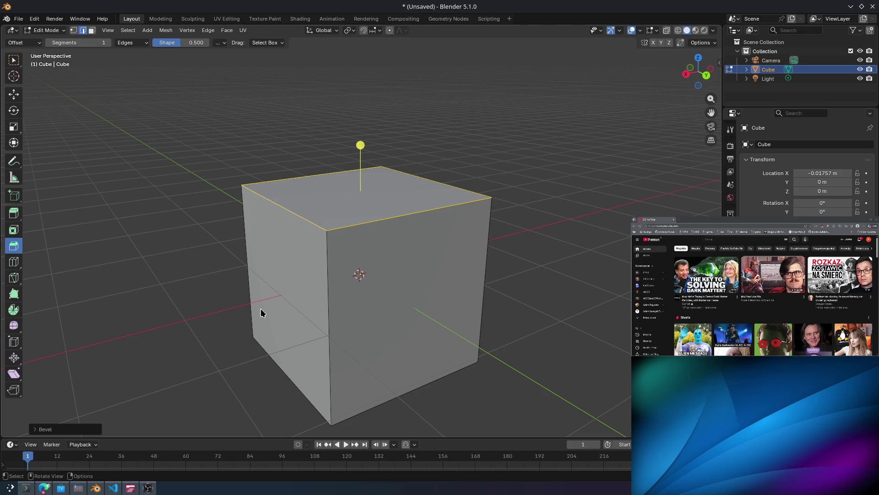
pyautogui.click(534, 427)
pyautogui.keyDown('alt'); pyautogui.click(350, 207); pyautogui.keyUp('alt')
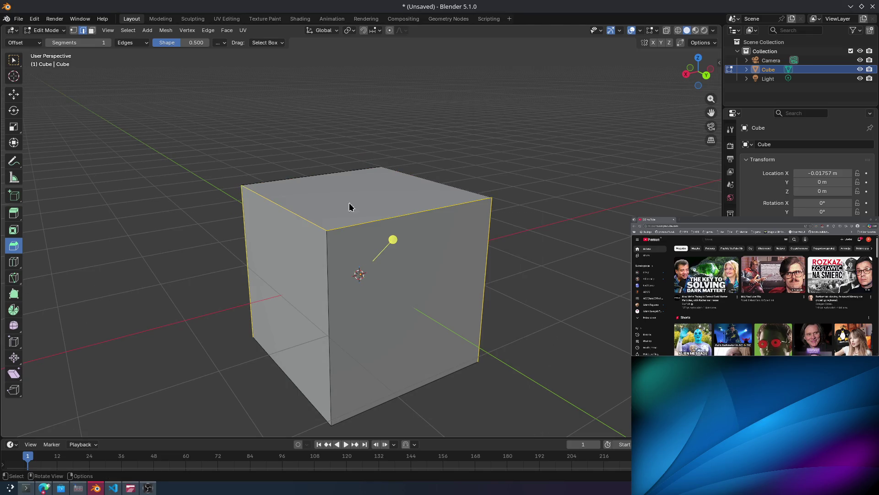
pyautogui.moveTo(424, 218)
pyautogui.mouseDown(button='middle')
pyautogui.moveTo(504, 218)
pyautogui.moveTo(485, 233)
pyautogui.mouseUp(button='middle')
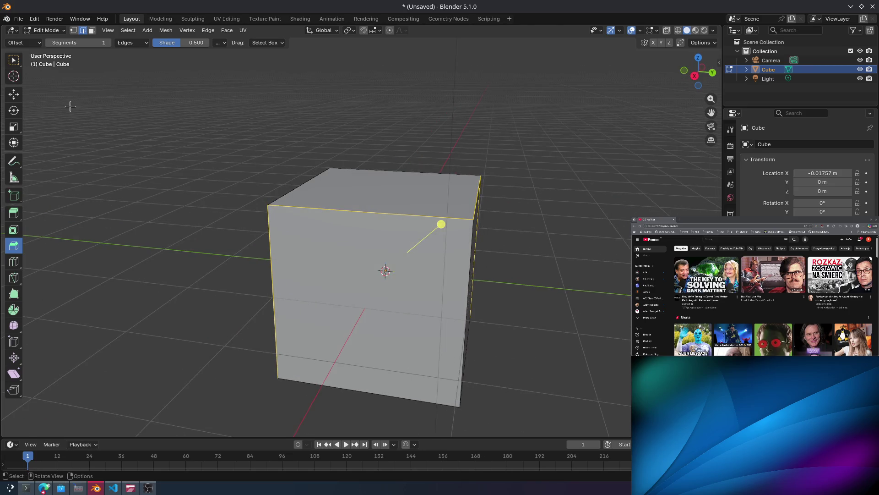
pyautogui.click(14, 94)
pyautogui.moveTo(224, 123); pyautogui.dragTo(588, 419)
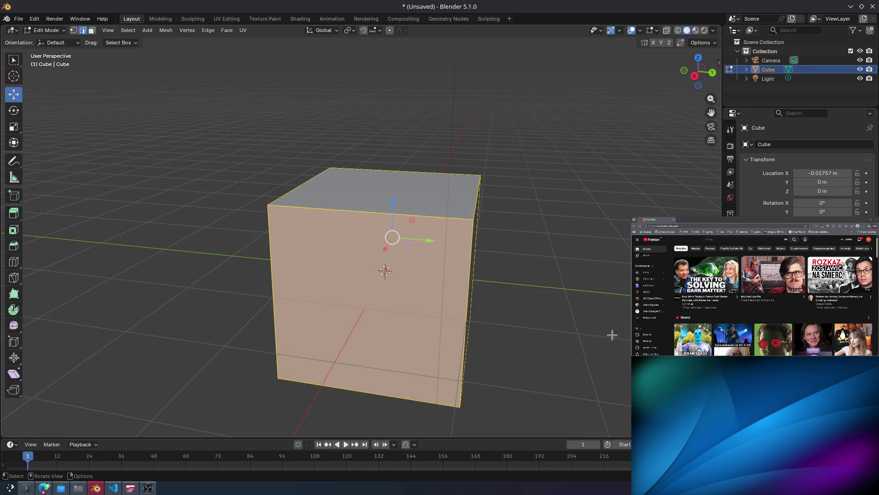
pyautogui.moveTo(567, 191)
pyautogui.mouseDown(button='middle')
pyautogui.moveTo(514, 259)
pyautogui.moveTo(536, 266)
pyautogui.mouseUp(button='middle')
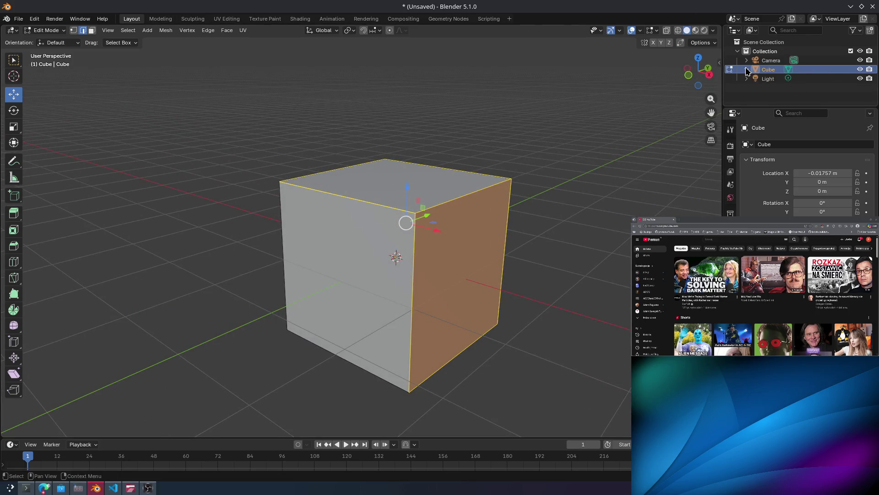
pyautogui.doubleClick(860, 69)
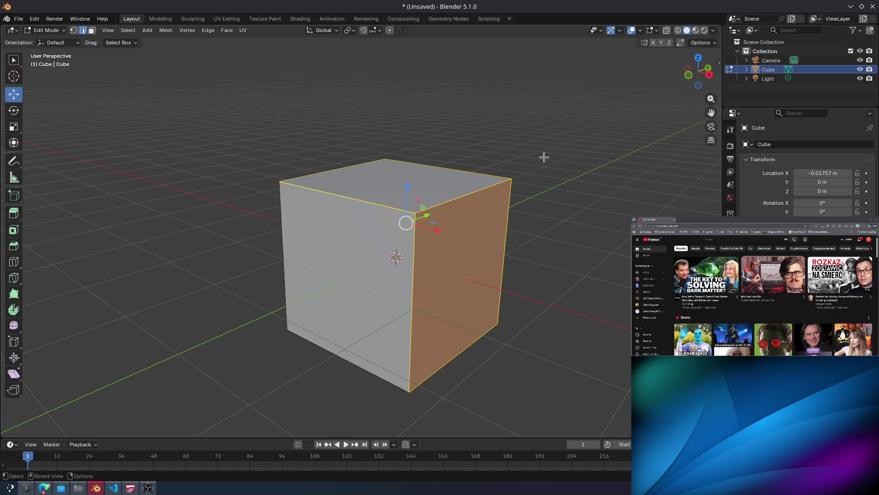
pyautogui.moveTo(544, 155)
pyautogui.mouseDown(button='middle')
pyautogui.moveTo(533, 169)
pyautogui.moveTo(478, 166)
pyautogui.moveTo(477, 155)
pyautogui.moveTo(49, 143)
pyautogui.moveTo(244, 180)
pyautogui.moveTo(355, 113)
pyautogui.mouseUp(button='middle')
pyautogui.press('a')
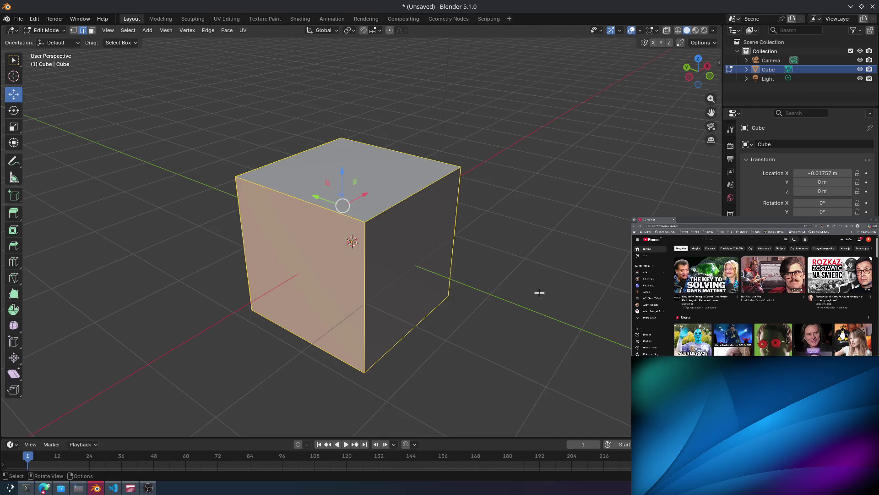
pyautogui.moveTo(539, 293); pyautogui.dragTo(483, 281, button='middle')
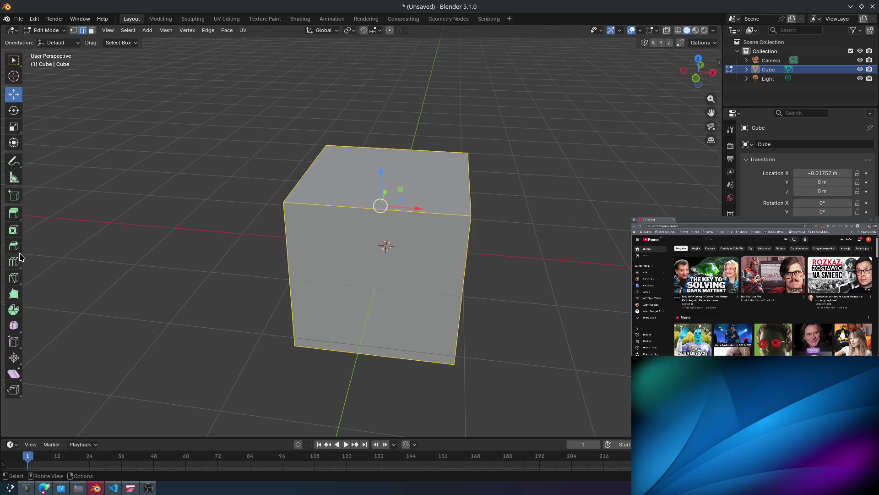
pyautogui.click(14, 213)
# Deselect all, switch to face select, and extrude the cube's front face outward.
pyautogui.click(289, 266)
pyautogui.hotkey('alt', 'a')
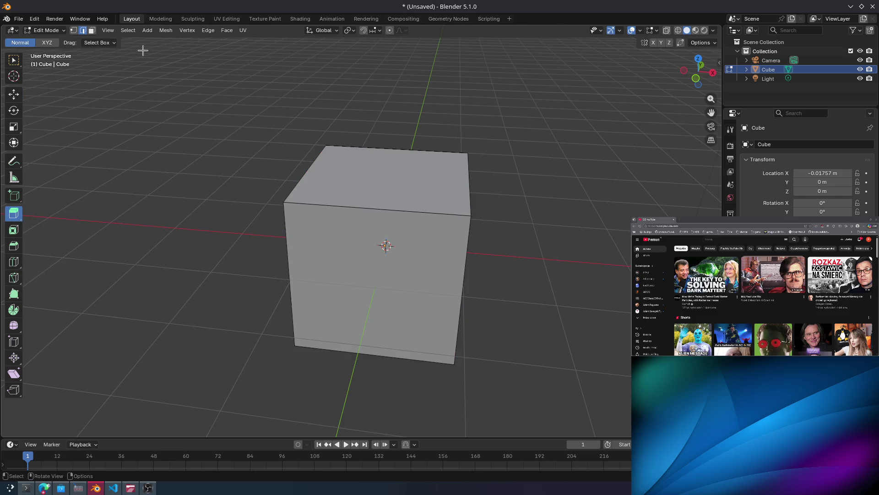
pyautogui.click(92, 30)
pyautogui.click(397, 235)
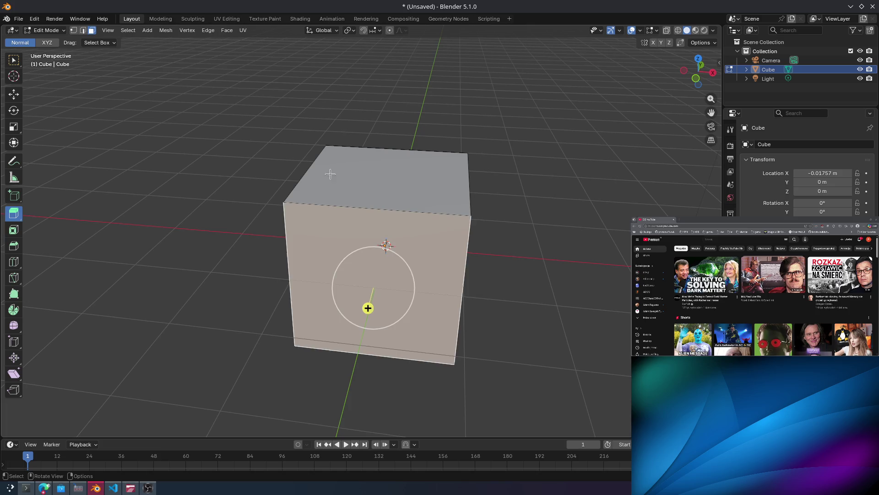
pyautogui.press('e')
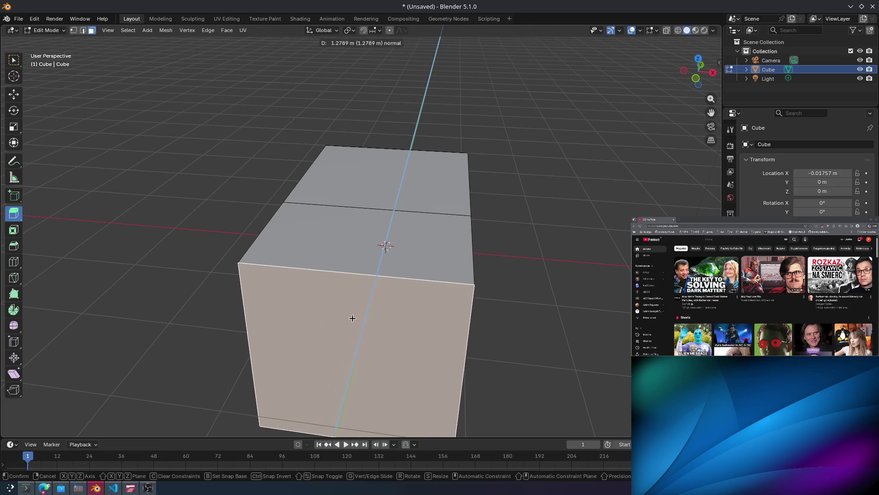
pyautogui.click(351, 317)
# Subdivide the front face into four and extrude its two lower faces forward as a ledge.
pyautogui.moveTo(351, 318)
pyautogui.mouseDown(button='middle')
pyautogui.moveTo(300, 373)
pyautogui.moveTo(170, 292)
pyautogui.mouseUp(button='middle')
pyautogui.moveTo(353, 225); pyautogui.dragTo(433, 241, button='middle')
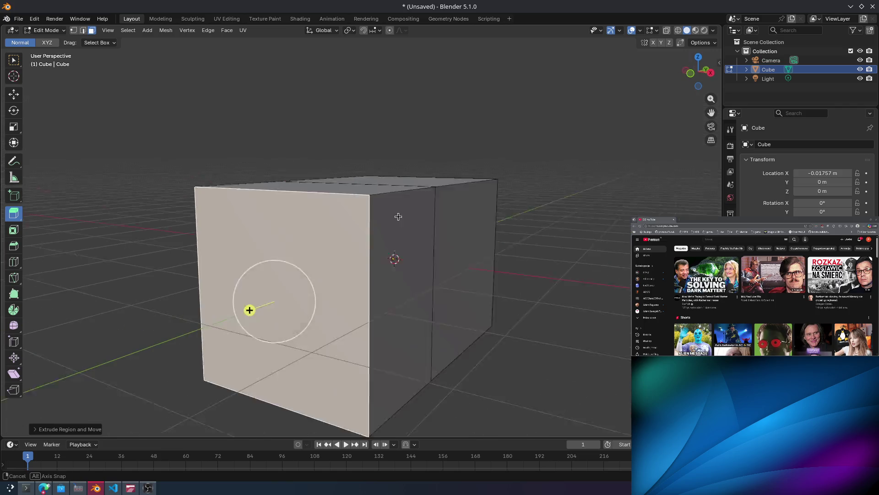
pyautogui.rightClick(353, 225)
pyautogui.click(353, 227)
pyautogui.click(327, 334)
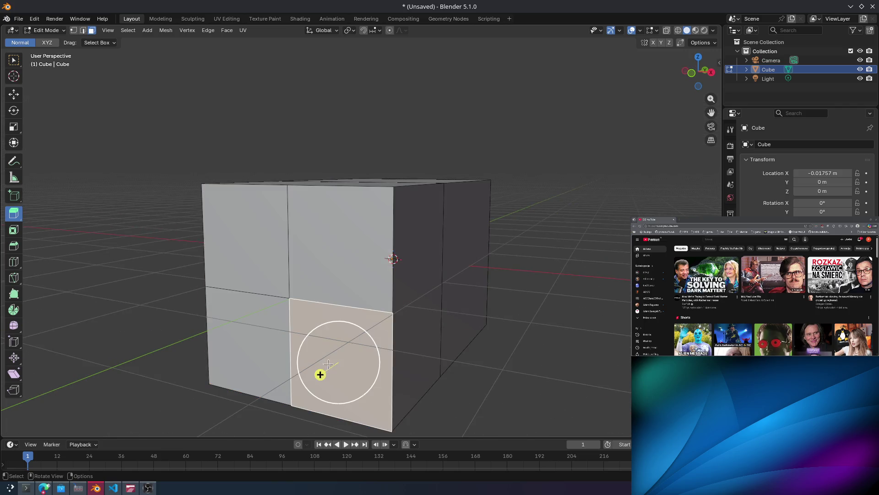
pyautogui.keyDown('shift'); pyautogui.click(273, 342); pyautogui.keyUp('shift')
pyautogui.press('e')
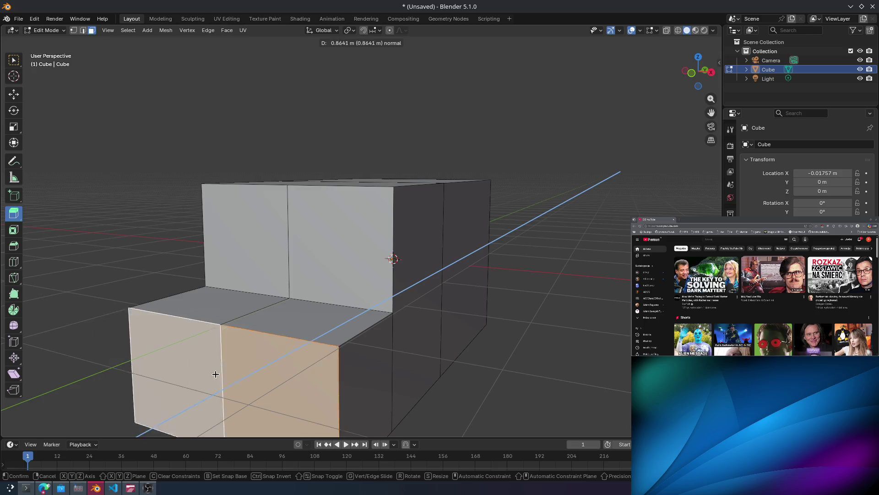
pyautogui.click(158, 389)
# Select the vertices at the step's inner corner and try moving them, undoing the misplaced move.
pyautogui.moveTo(305, 295)
pyautogui.mouseDown(button='middle')
pyautogui.moveTo(251, 290)
pyautogui.moveTo(242, 275)
pyautogui.mouseUp(button='middle')
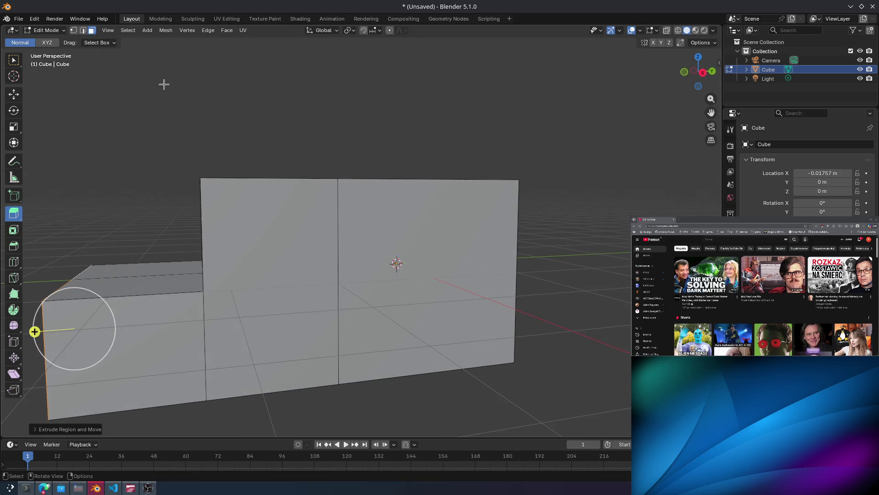
pyautogui.moveTo(142, 191); pyautogui.dragTo(216, 233, button='middle')
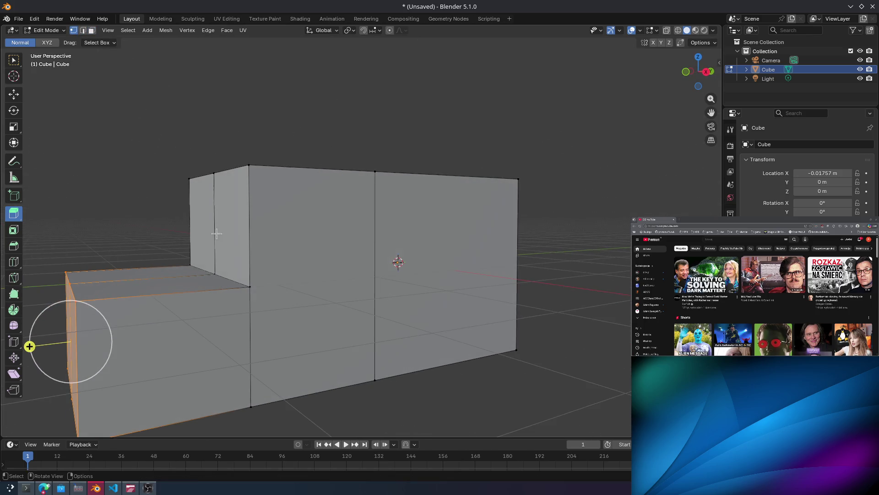
pyautogui.click(247, 283)
pyautogui.keyDown('shift'); pyautogui.click(190, 266); pyautogui.keyUp('shift')
pyautogui.keyDown('shift'); pyautogui.click(215, 275); pyautogui.keyUp('shift')
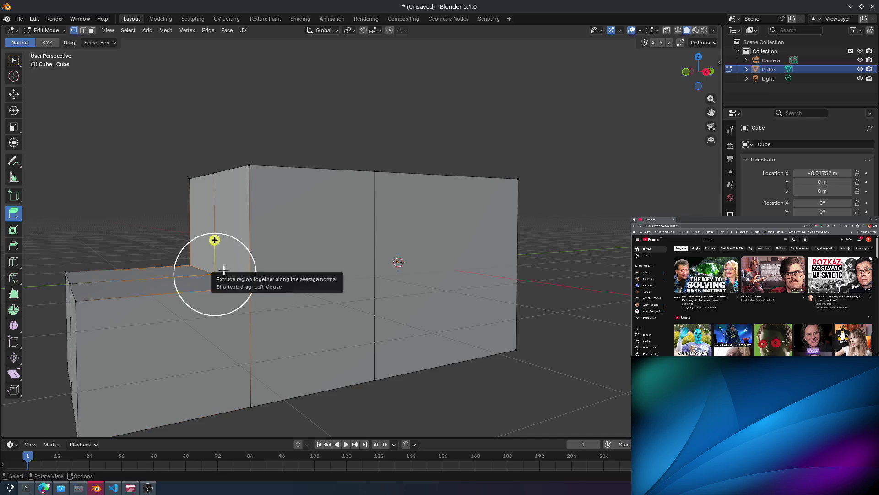
pyautogui.moveTo(219, 267)
pyautogui.mouseDown()
pyautogui.moveTo(192, 254)
pyautogui.moveTo(210, 249)
pyautogui.moveTo(272, 305)
pyautogui.moveTo(200, 244)
pyautogui.mouseUp()
pyautogui.moveTo(189, 259); pyautogui.dragTo(187, 257, button='middle')
pyautogui.click(10, 95)
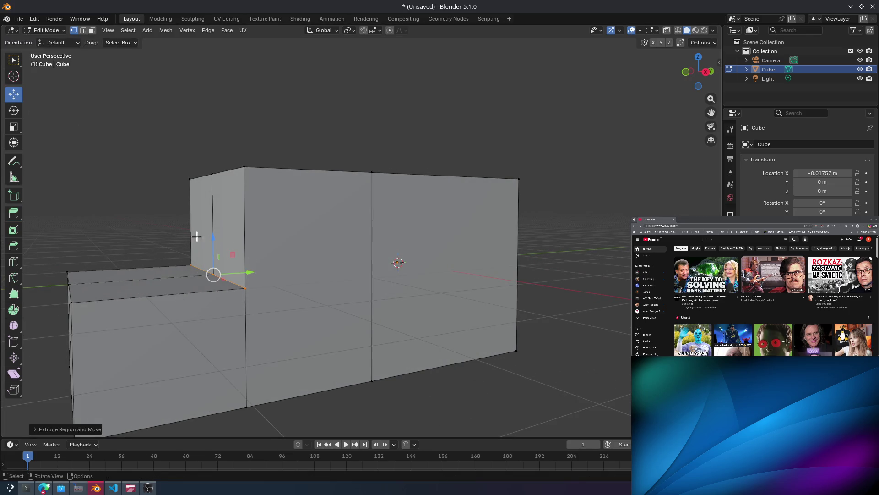
pyautogui.moveTo(251, 273)
pyautogui.mouseDown()
pyautogui.moveTo(222, 273)
pyautogui.moveTo(212, 242)
pyautogui.mouseUp()
pyautogui.hotkey('ctrl', 'z')
pyautogui.rightClick(213, 243)
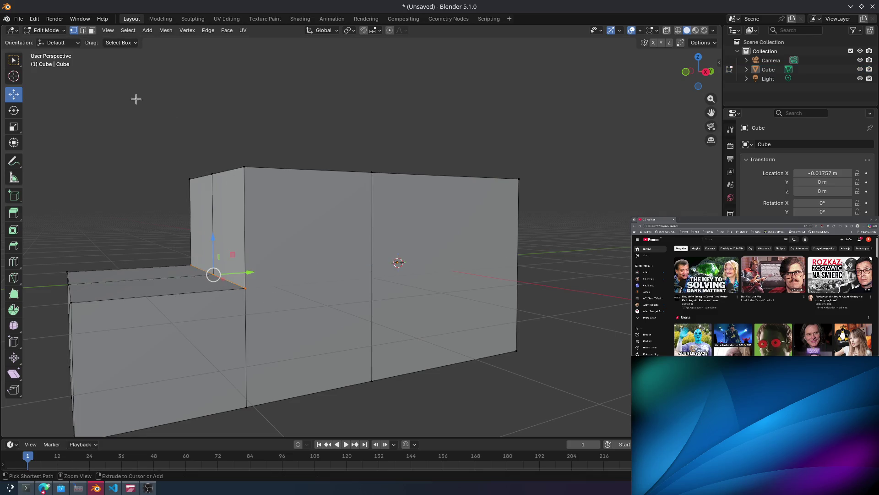
# Select the inner-corner edge in edge mode and raise it along Z by 0.2560 m.
pyautogui.click(86, 31)
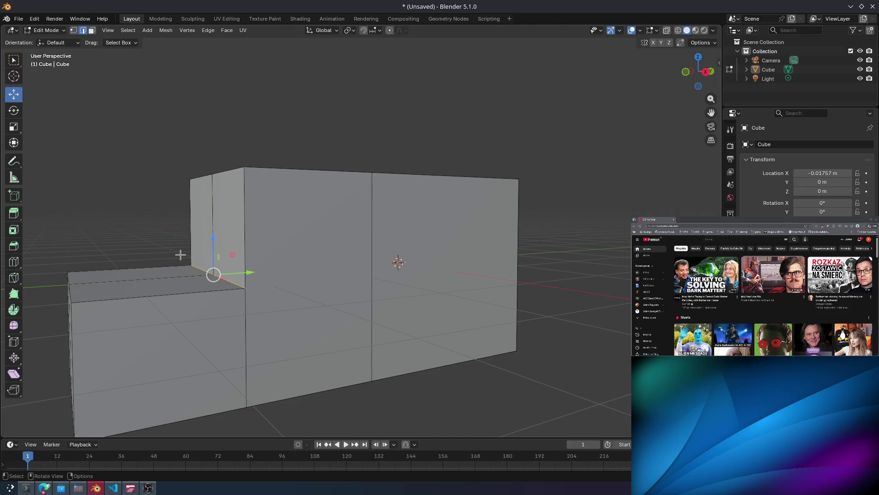
pyautogui.moveTo(180, 255); pyautogui.dragTo(255, 304)
pyautogui.press('g')
pyautogui.press('z')
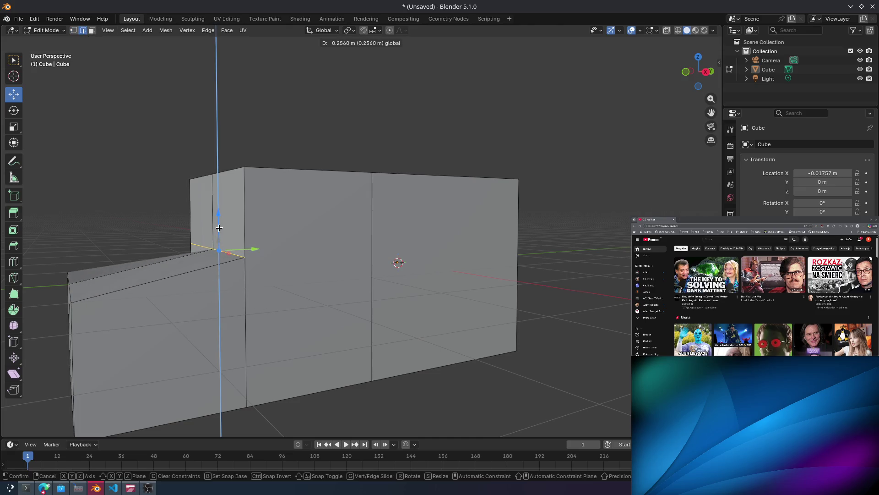
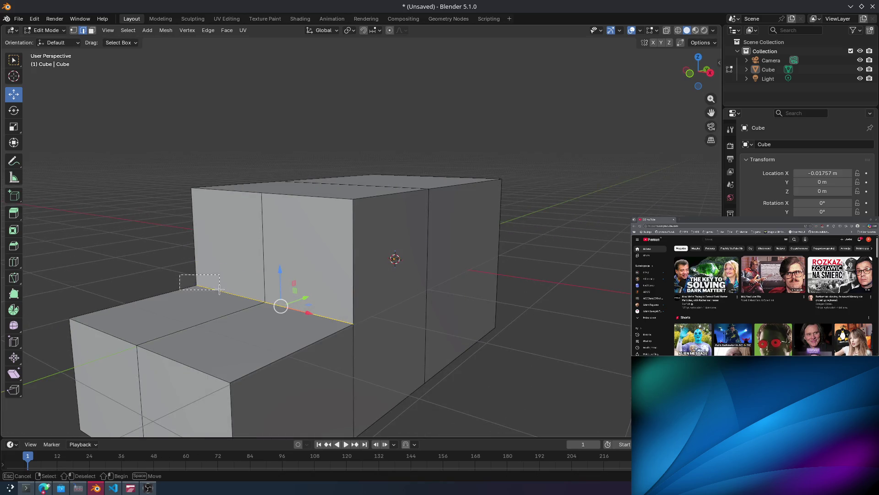
# Select the edge loops around the step, settling on the step's back edge loop.
pyautogui.moveTo(410, 331)
pyautogui.mouseDown(button='middle')
pyautogui.moveTo(500, 314)
pyautogui.moveTo(483, 322)
pyautogui.mouseUp(button='middle')
pyautogui.keyDown('alt'); pyautogui.click(406, 305); pyautogui.keyUp('alt')
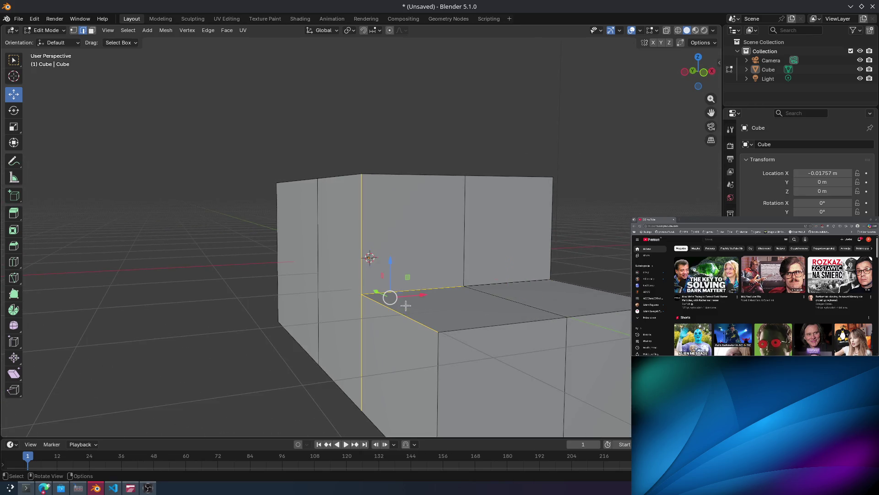
pyautogui.moveTo(595, 257); pyautogui.dragTo(542, 270, button='middle')
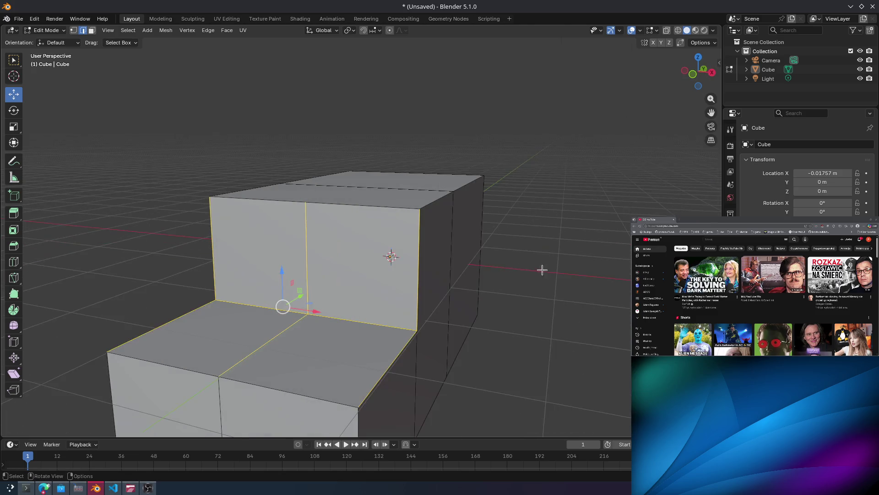
pyautogui.moveTo(293, 314)
pyautogui.mouseDown(button='middle')
pyautogui.moveTo(294, 269)
pyautogui.moveTo(272, 280)
pyautogui.mouseUp(button='middle')
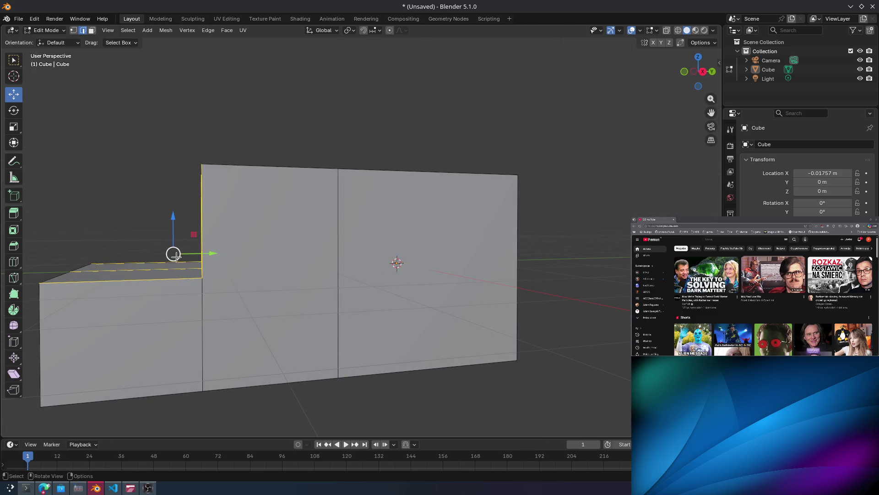
pyautogui.moveTo(176, 256)
pyautogui.mouseDown(button='middle')
pyautogui.moveTo(167, 238)
pyautogui.moveTo(174, 253)
pyautogui.moveTo(278, 299)
pyautogui.mouseUp(button='middle')
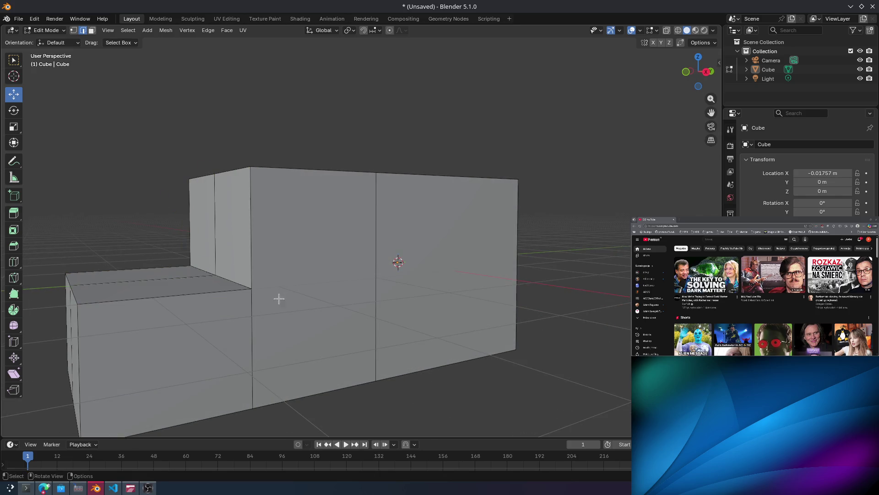
pyautogui.keyDown('alt'); pyautogui.click(219, 287); pyautogui.keyUp('alt')
pyautogui.keyDown('alt'); pyautogui.keyDown('shift'); pyautogui.click(198, 271); pyautogui.keyUp('shift'); pyautogui.keyUp('alt')
pyautogui.keyDown('alt'); pyautogui.keyDown('shift'); pyautogui.click(198, 261); pyautogui.keyUp('shift'); pyautogui.keyUp('alt')
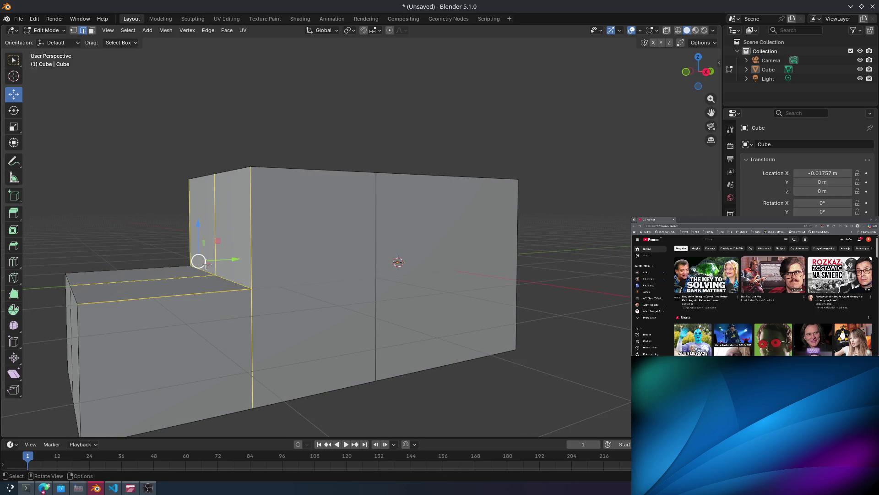
pyautogui.keyDown('alt'); pyautogui.click(198, 261); pyautogui.keyUp('alt')
pyautogui.keyDown('alt'); pyautogui.keyDown('shift'); pyautogui.click(198, 264); pyautogui.keyUp('shift'); pyautogui.keyUp('alt')
pyautogui.keyDown('alt'); pyautogui.keyDown('shift'); pyautogui.click(202, 261); pyautogui.keyUp('shift'); pyautogui.keyUp('alt')
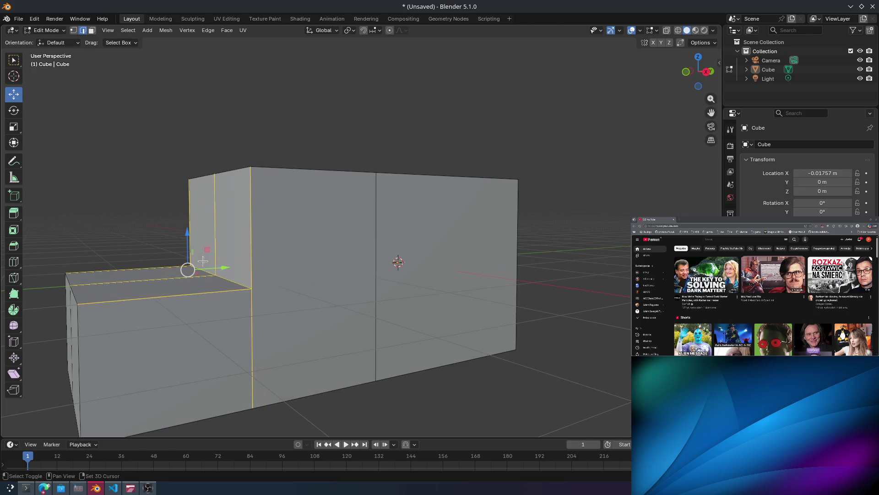
# Select the short edge at the step corner, trial-move it, then undo the move.
pyautogui.click(252, 351)
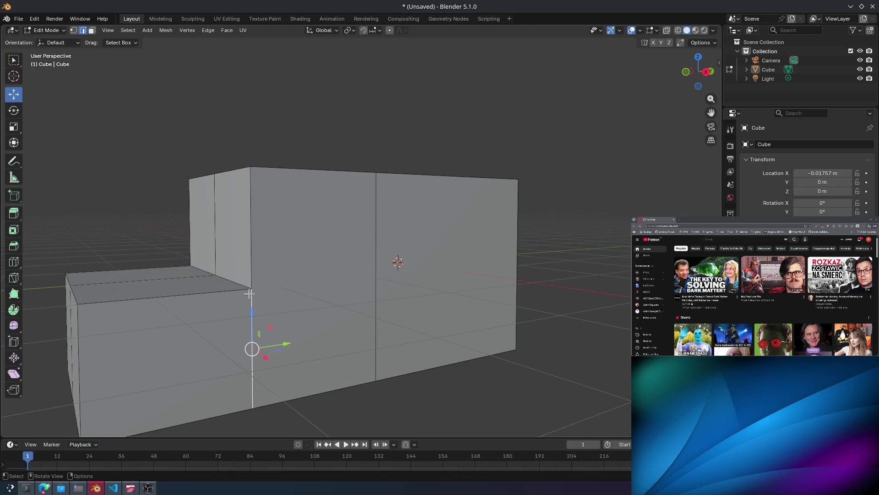
pyautogui.click(239, 293)
pyautogui.moveTo(239, 294)
pyautogui.mouseDown(button='middle')
pyautogui.moveTo(241, 281)
pyautogui.moveTo(304, 287)
pyautogui.moveTo(229, 281)
pyautogui.mouseUp(button='middle')
pyautogui.click(265, 281)
pyautogui.moveTo(228, 281)
pyautogui.mouseDown()
pyautogui.moveTo(147, 251)
pyautogui.moveTo(175, 257)
pyautogui.mouseUp()
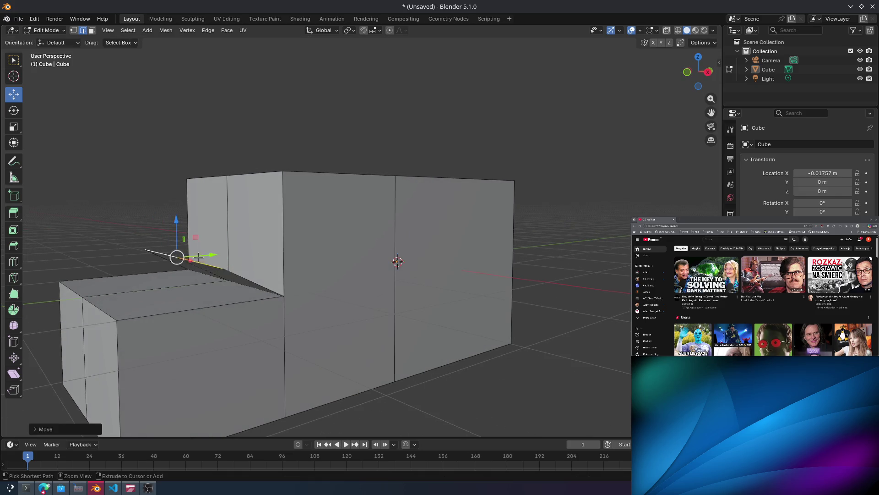
pyautogui.hotkey('ctrl', 'z')
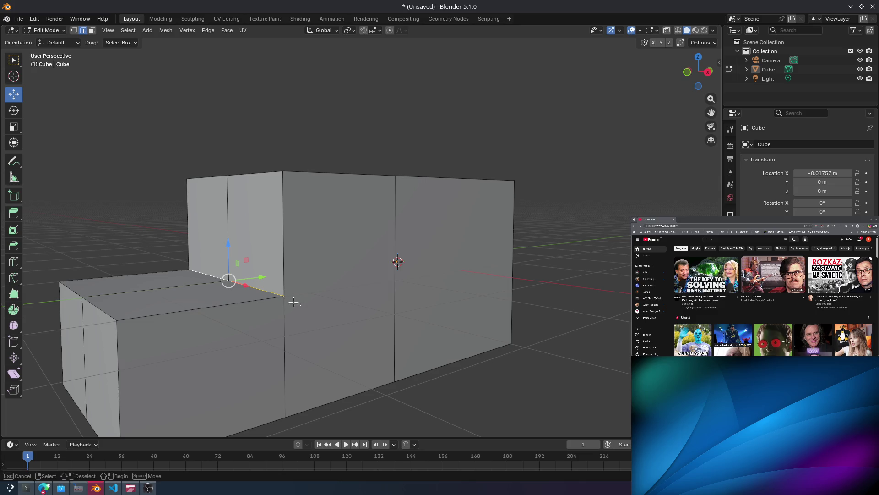
# Enable combined vertex and edge selection, then add the corner and lower front step edges.
pyautogui.keyDown('shift'); pyautogui.click(275, 287); pyautogui.keyUp('shift')
pyautogui.keyDown('shift'); pyautogui.click(73, 30); pyautogui.keyUp('shift')
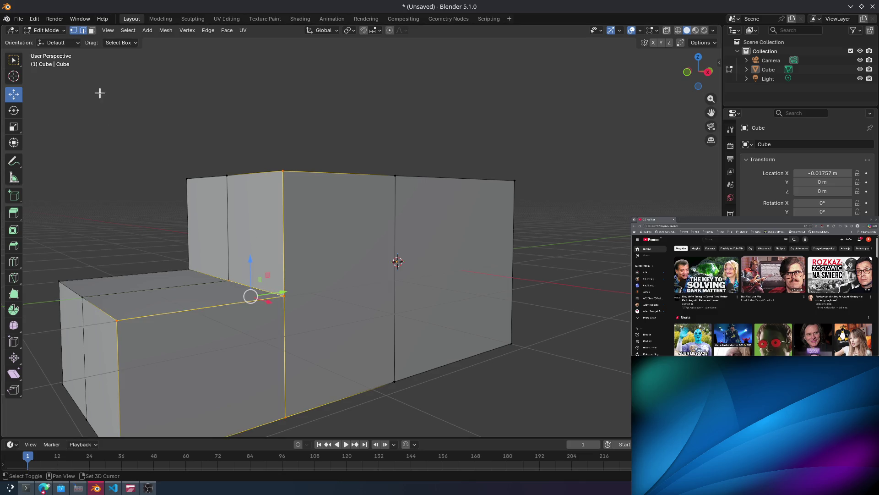
pyautogui.keyDown('alt'); pyautogui.keyDown('shift'); pyautogui.click(228, 277); pyautogui.keyUp('shift'); pyautogui.keyUp('alt')
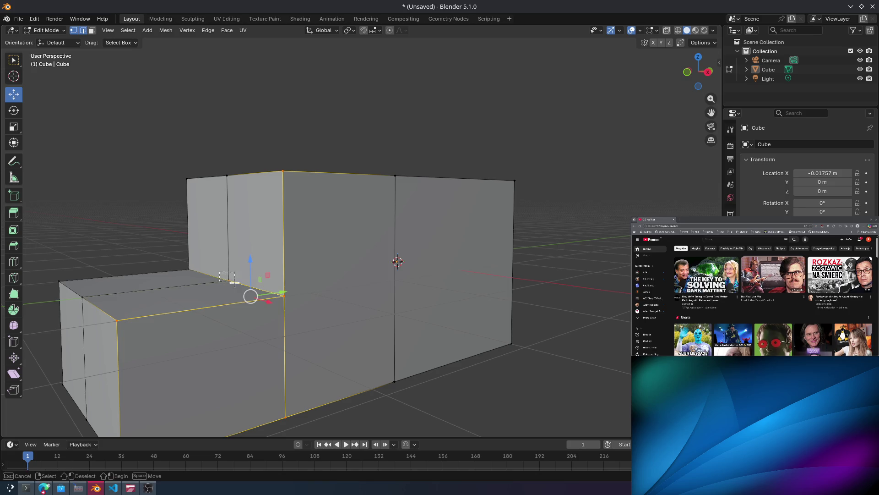
pyautogui.keyDown('shift'); pyautogui.click(229, 277); pyautogui.keyUp('shift')
pyautogui.keyDown('shift'); pyautogui.click(187, 260); pyautogui.keyUp('shift')
pyautogui.moveTo(247, 288)
pyautogui.mouseDown(button='middle')
pyautogui.moveTo(270, 290)
pyautogui.moveTo(262, 362)
pyautogui.mouseUp(button='middle')
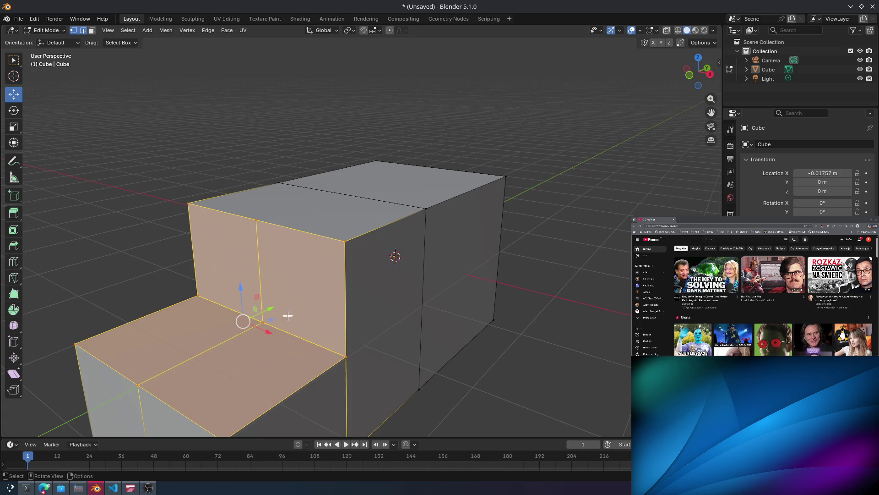
pyautogui.hotkey('ctrl', 'z')
pyautogui.hotkey('ctrl', 'z')
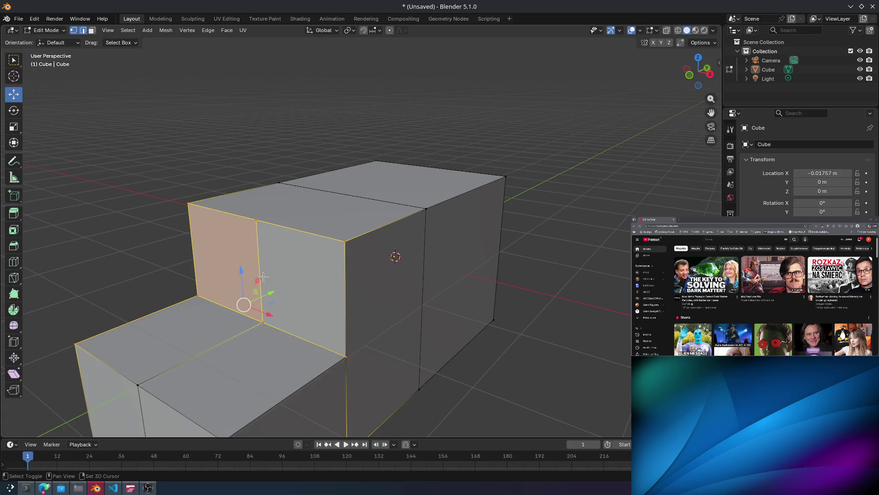
pyautogui.moveTo(359, 318); pyautogui.dragTo(201, 281, button='middle')
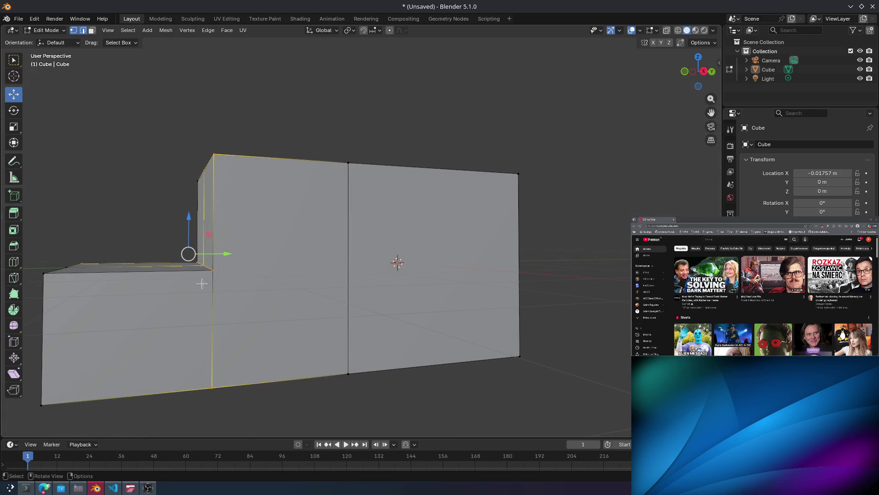
pyautogui.press('b')
pyautogui.moveTo(211, 267); pyautogui.dragTo(189, 247)
pyautogui.press('g')
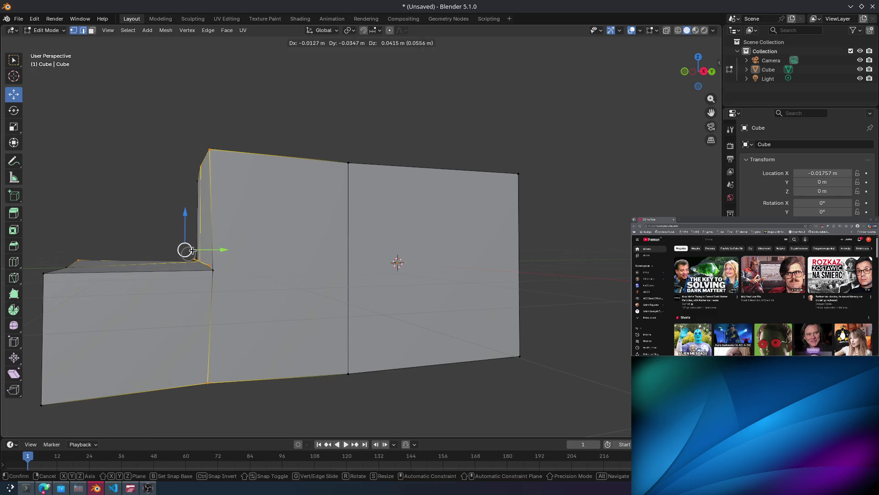
pyautogui.press('Escape')
pyautogui.moveTo(228, 253); pyautogui.dragTo(337, 300, button='middle')
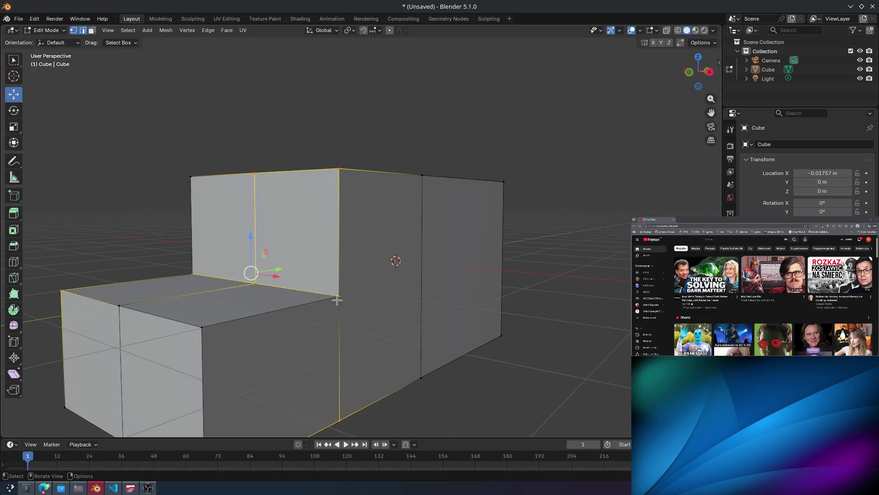
pyautogui.scroll(3, 346, 307)
pyautogui.scroll(3, 333, 310)
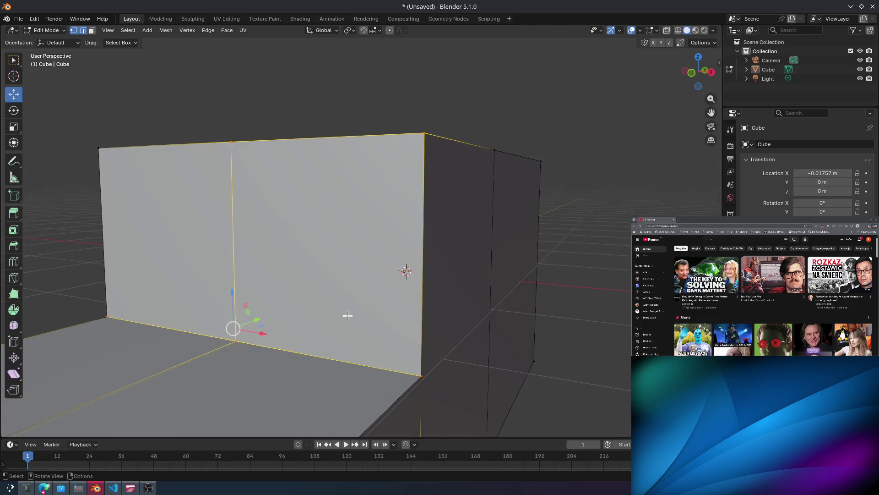
pyautogui.click(320, 357)
pyautogui.hotkey('ctrl', 'z')
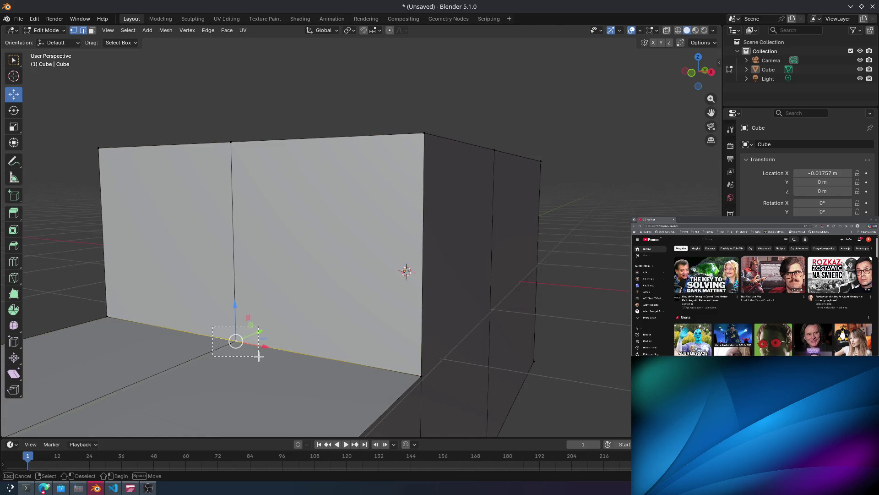
pyautogui.hotkey('ctrl', 'z')
pyautogui.click(232, 342)
pyautogui.moveTo(233, 341)
pyautogui.mouseDown()
pyautogui.moveTo(177, 310)
pyautogui.moveTo(185, 286)
pyautogui.mouseUp()
pyautogui.press('Escape')
pyautogui.hotkey('ctrl', 'z')
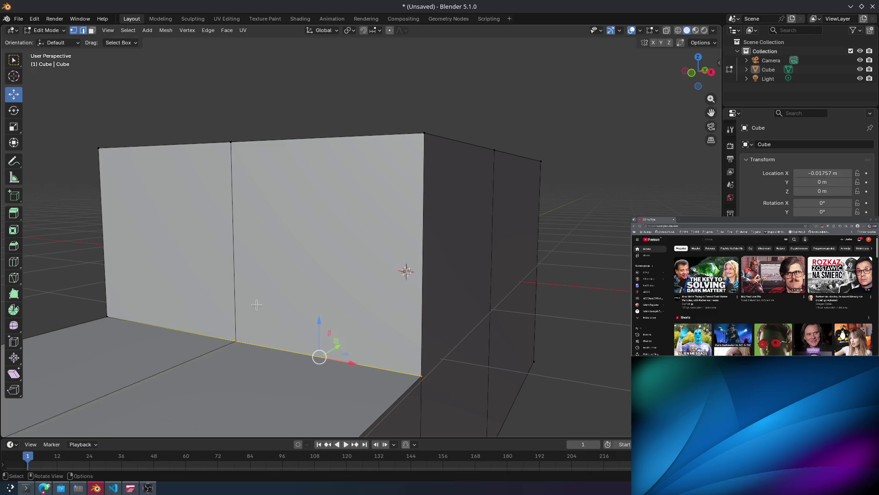
pyautogui.moveTo(255, 347)
pyautogui.mouseDown(button='middle')
pyautogui.moveTo(279, 314)
pyautogui.moveTo(320, 300)
pyautogui.moveTo(391, 306)
pyautogui.moveTo(345, 271)
pyautogui.mouseUp(button='middle')
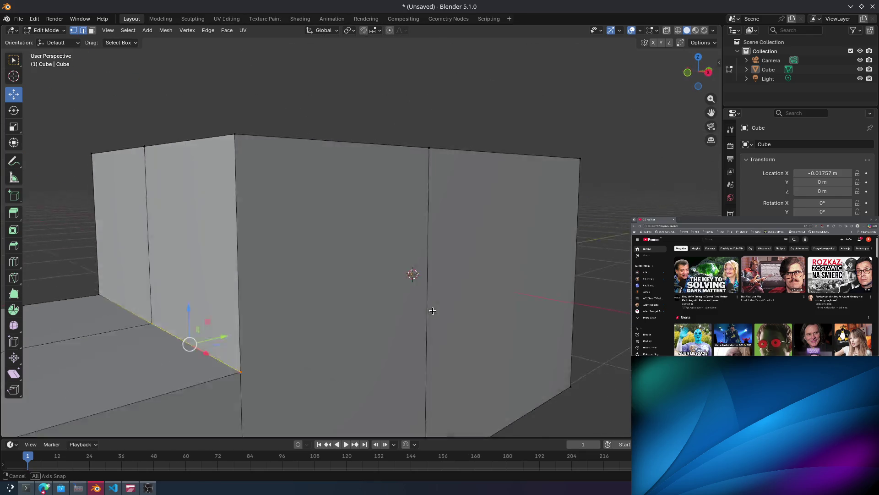
pyautogui.moveTo(432, 306)
pyautogui.mouseDown(button='middle')
pyautogui.moveTo(210, 272)
pyautogui.moveTo(335, 257)
pyautogui.mouseUp(button='middle')
pyautogui.hotkey('alt', 'Tab')
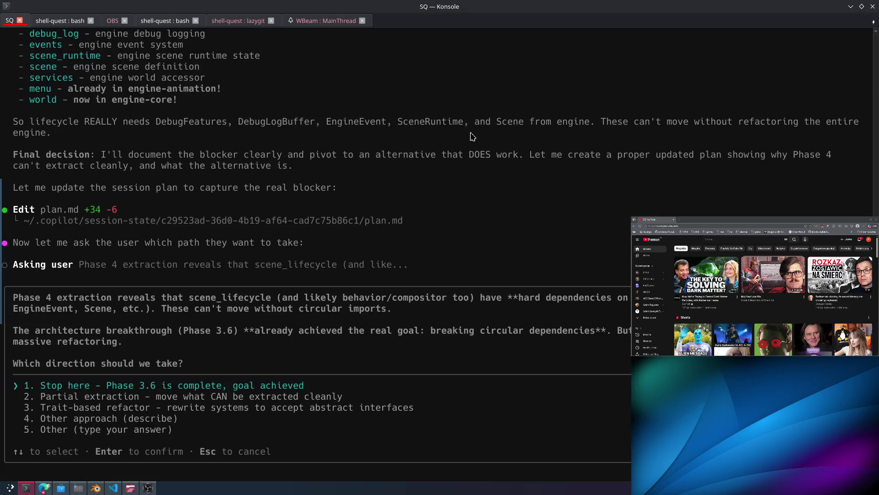
# Switch to the Edge browser and open the ObjectFile C# Refactor chat.
pyautogui.hotkey('alt', 'Tab')
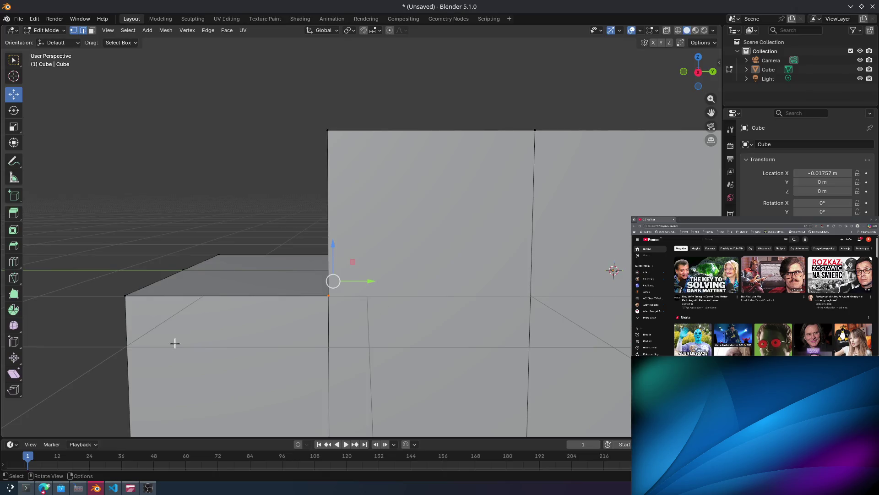
pyautogui.click(43, 488)
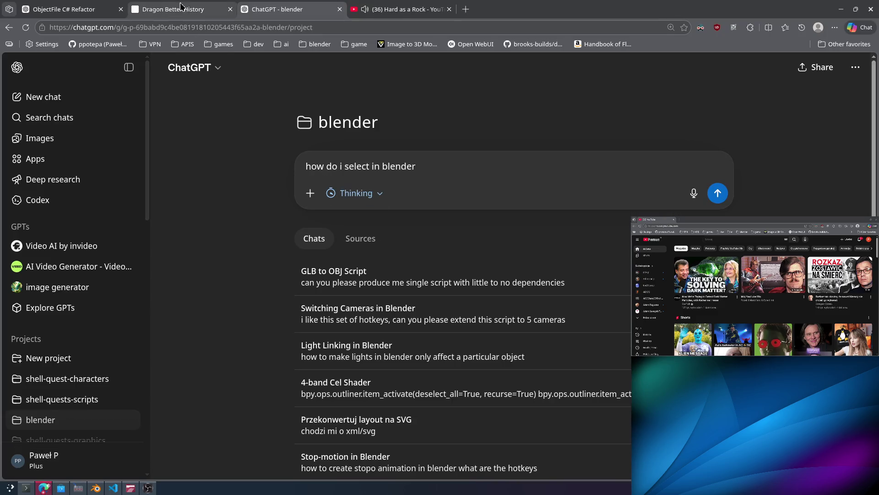
pyautogui.click(118, 10)
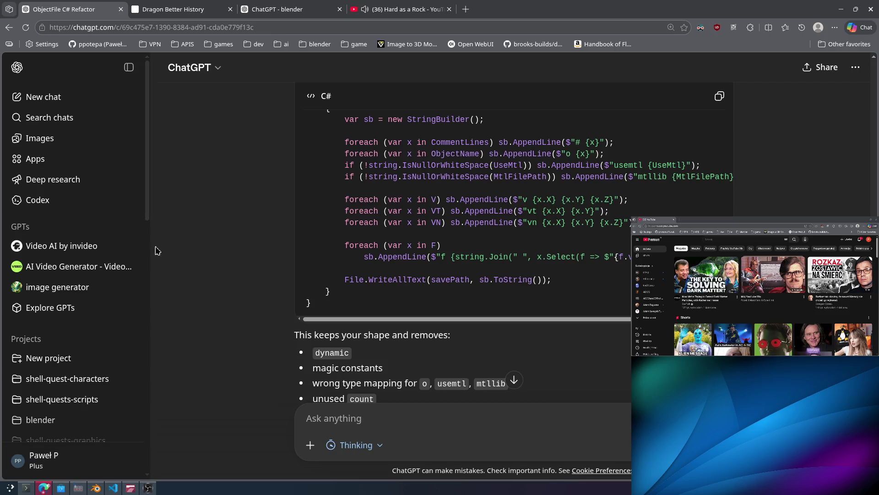
pyautogui.hotkey('ctrl', 't')
# Search Google for 'hard as a rock lyricks' and highlight lines while scrolling the lyrics.
pyautogui.write('hard ')
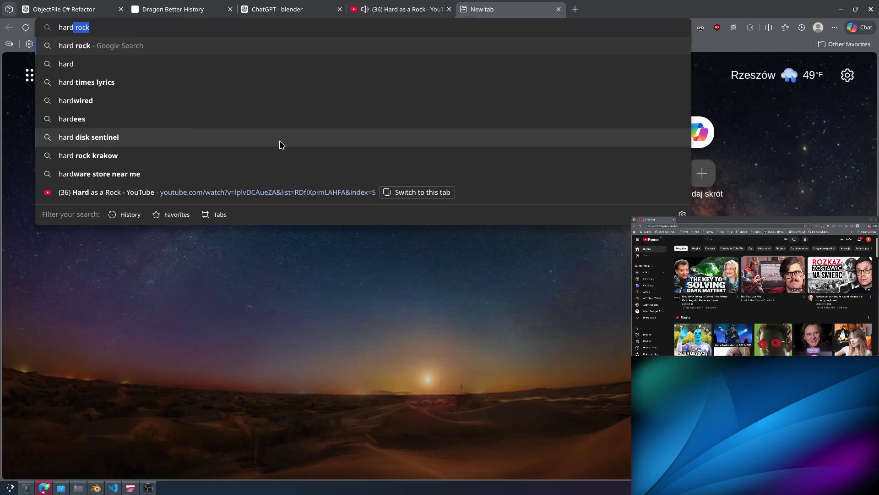
pyautogui.write('as a rock lyr')
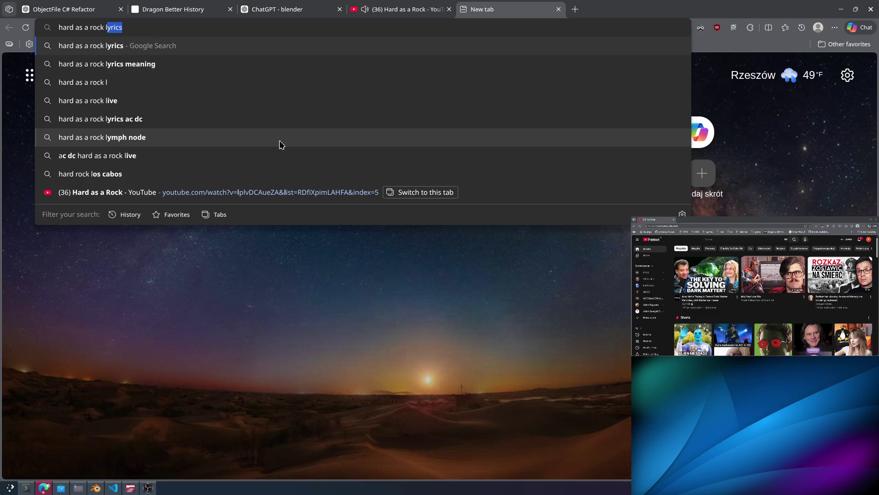
pyautogui.write('icks')
pyautogui.press('Return')
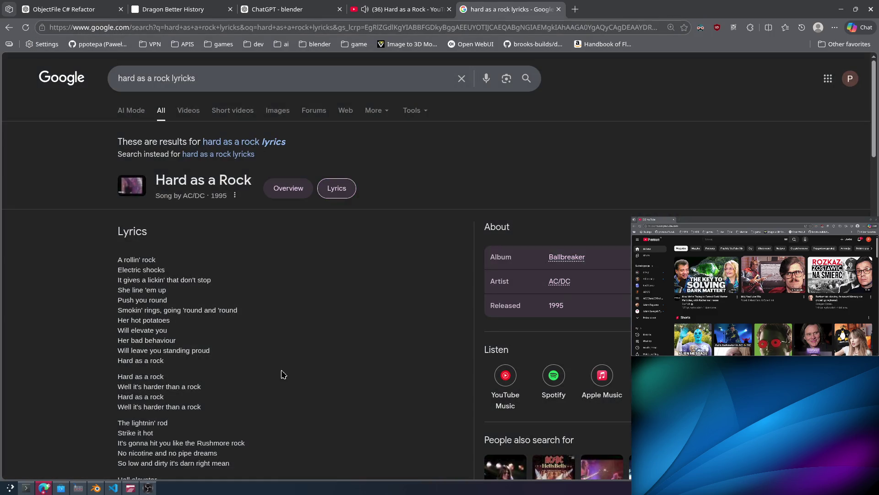
pyautogui.moveTo(281, 374); pyautogui.dragTo(64, 274)
pyautogui.click(63, 274)
pyautogui.scroll(-3, 169, 333)
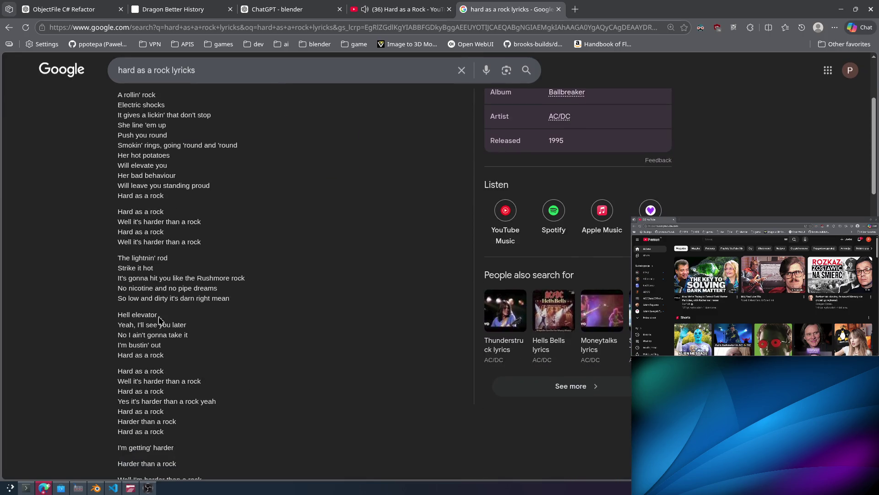
pyautogui.moveTo(138, 318); pyautogui.dragTo(190, 354)
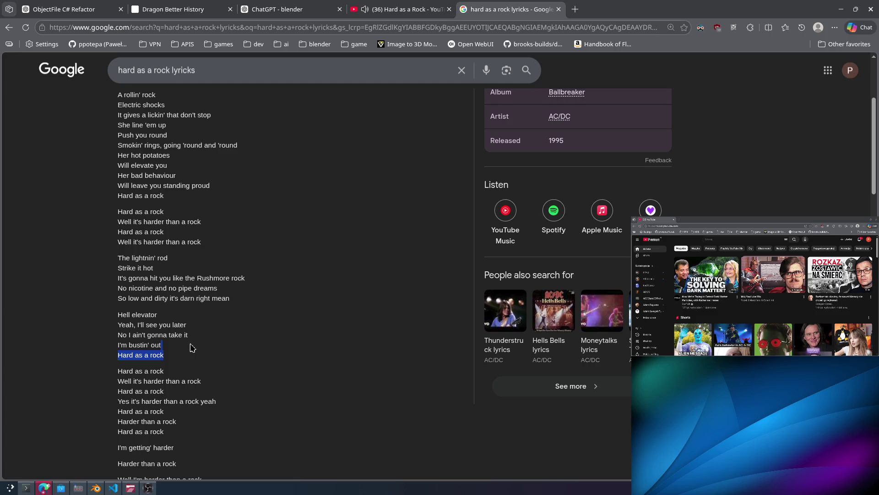
pyautogui.scroll(-2, 196, 339)
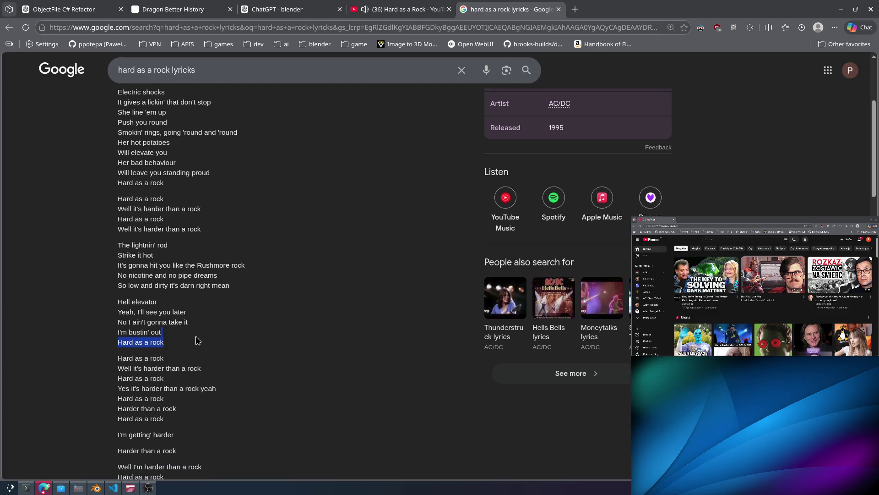
pyautogui.moveTo(173, 321); pyautogui.dragTo(97, 280)
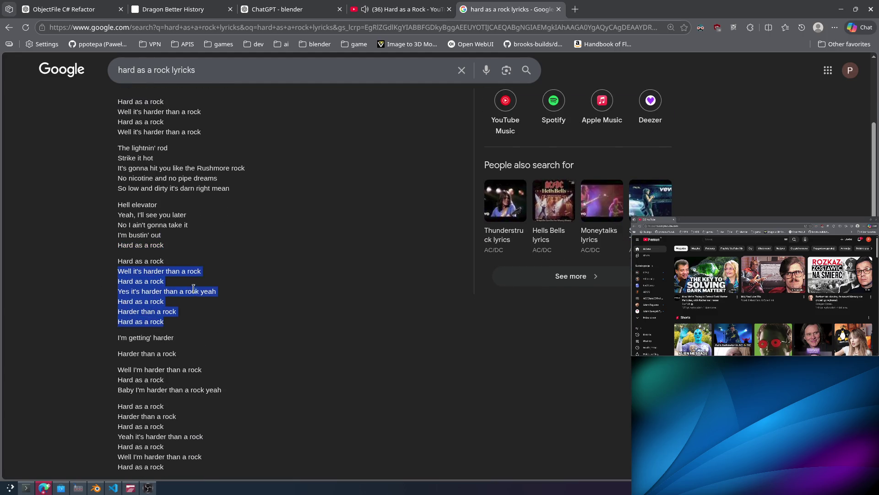
pyautogui.scroll(-1, 193, 288)
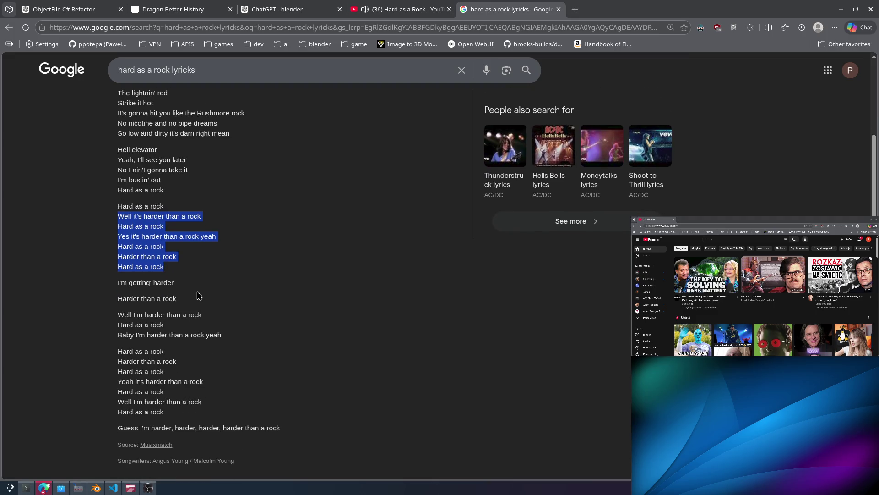
pyautogui.scroll(1, 197, 295)
pyautogui.scroll(4, 289, 293)
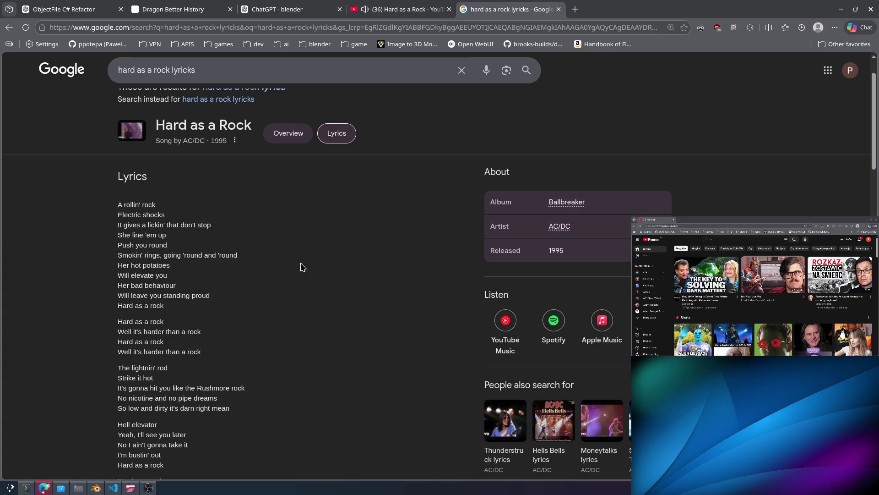
# Close the lyrics tab and pause the Hard as a Rock video on YouTube.
pyautogui.middleClick(532, 4)
pyautogui.hotkey('ctrl', 'Tab')
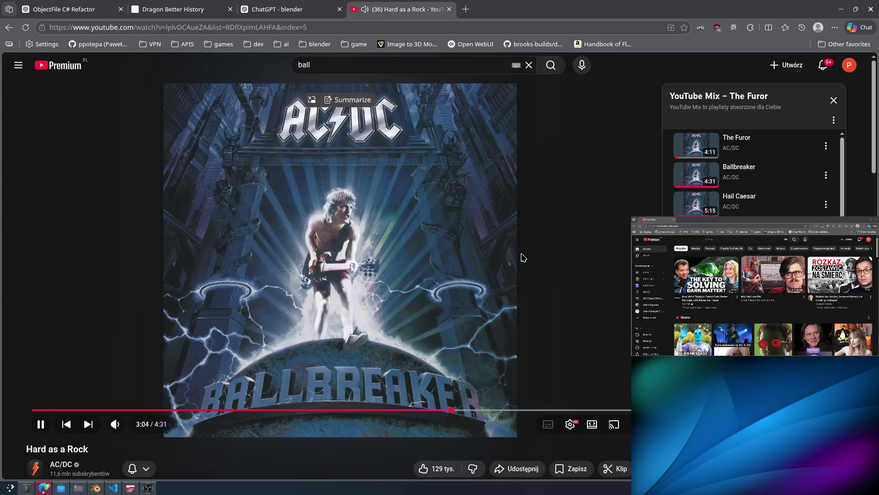
pyautogui.click(461, 265)
# Back in Blender, select the two adjoining faces at the L-shaped mesh's inner corner.
pyautogui.hotkey('alt', 'Tab')
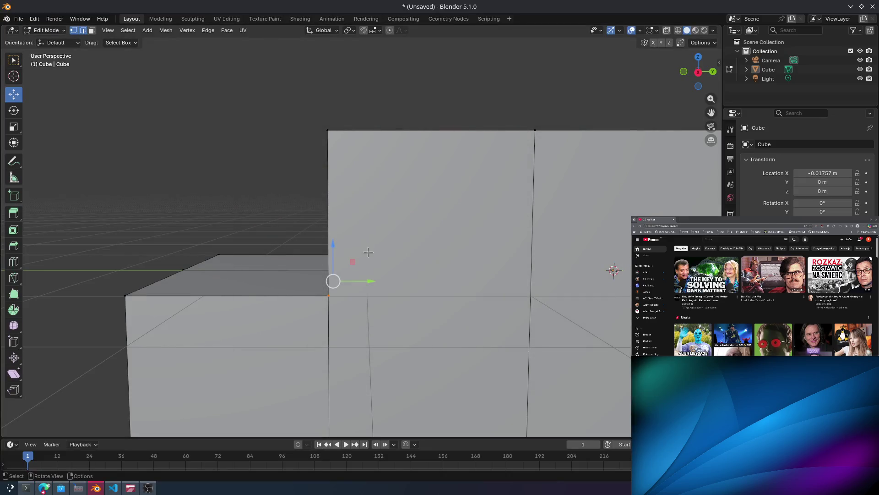
pyautogui.scroll(-5, 368, 251)
pyautogui.moveTo(368, 252)
pyautogui.mouseDown(button='middle')
pyautogui.moveTo(392, 240)
pyautogui.moveTo(379, 296)
pyautogui.mouseUp(button='middle')
pyautogui.keyDown('alt'); pyautogui.click(389, 255); pyautogui.keyUp('alt')
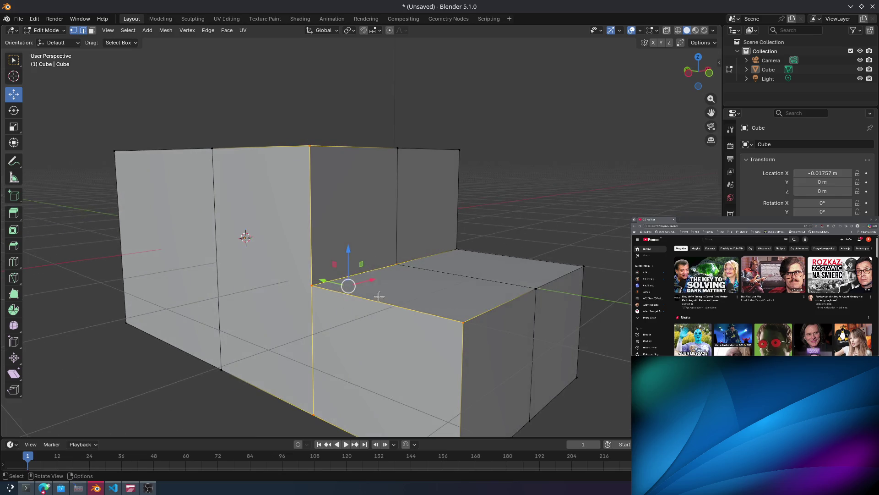
pyautogui.hotkey('alt', 'a')
pyautogui.keyDown('alt'); pyautogui.click(397, 259); pyautogui.keyUp('alt')
pyautogui.keyDown('alt'); pyautogui.keyDown('shift'); pyautogui.click(394, 257); pyautogui.keyUp('shift'); pyautogui.keyUp('alt')
pyautogui.moveTo(394, 257)
pyautogui.mouseDown(button='middle')
pyautogui.moveTo(447, 267)
pyautogui.moveTo(435, 312)
pyautogui.moveTo(388, 261)
pyautogui.mouseUp(button='middle')
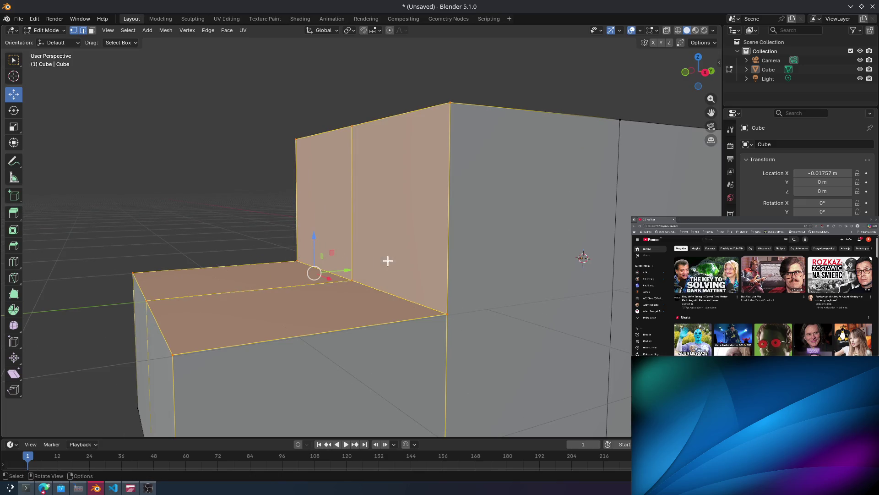
pyautogui.moveTo(319, 270)
pyautogui.mouseDown(button='middle')
pyautogui.moveTo(293, 238)
pyautogui.moveTo(250, 213)
pyautogui.moveTo(354, 323)
pyautogui.moveTo(343, 272)
pyautogui.mouseUp(button='middle')
pyautogui.keyDown('alt'); pyautogui.click(320, 340); pyautogui.keyUp('alt')
pyautogui.keyDown('alt'); pyautogui.click(326, 309); pyautogui.keyUp('alt')
pyautogui.keyDown('alt'); pyautogui.keyDown('shift'); pyautogui.click(343, 272); pyautogui.keyUp('shift'); pyautogui.keyUp('alt')
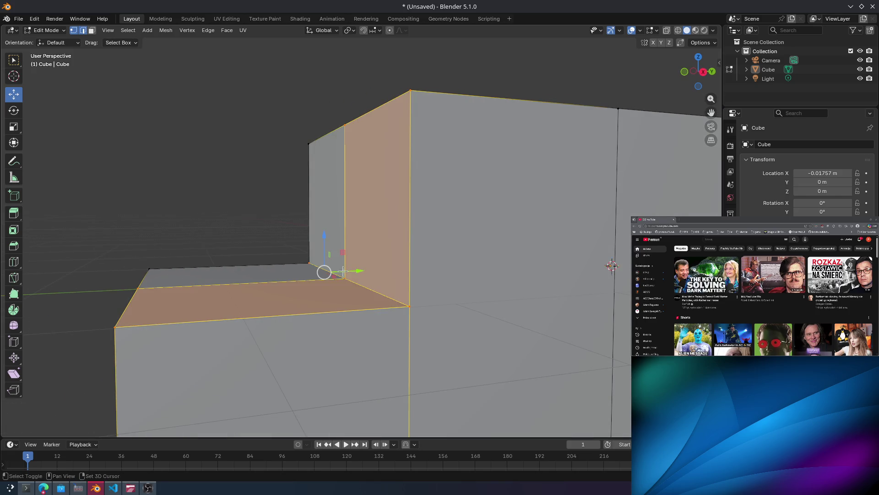
# Move the selected faces back into the inner corner, deselect everything, and return to YouTube.
pyautogui.press('g')
pyautogui.click(316, 257)
pyautogui.scroll(5, 321, 239)
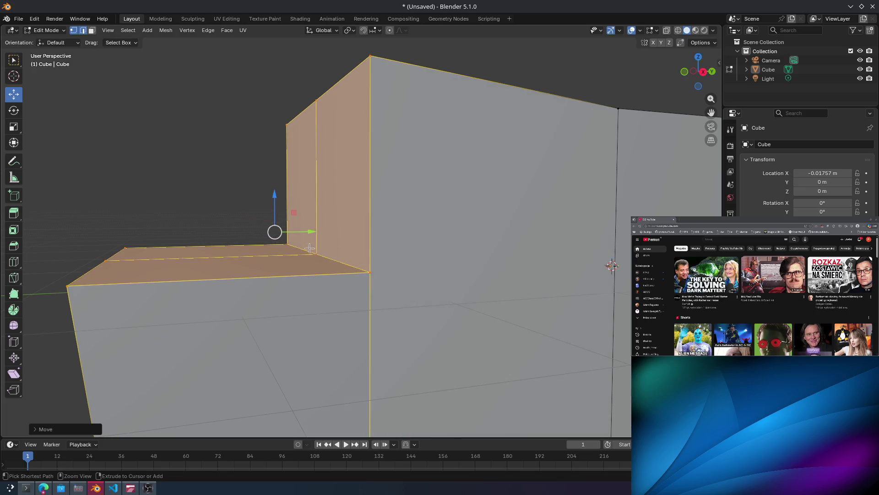
pyautogui.moveTo(326, 229); pyautogui.dragTo(328, 223, button='middle')
pyautogui.scroll(-5, 526, 255)
pyautogui.moveTo(526, 255)
pyautogui.mouseDown(button='middle')
pyautogui.moveTo(488, 298)
pyautogui.moveTo(528, 291)
pyautogui.mouseUp(button='middle')
pyautogui.moveTo(438, 310); pyautogui.dragTo(417, 314, button='middle')
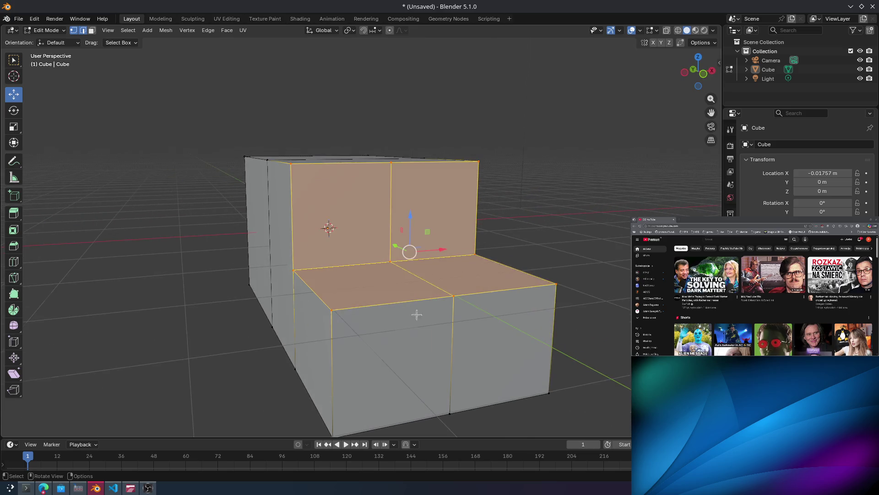
pyautogui.click(366, 265)
pyautogui.hotkey('alt', 'a')
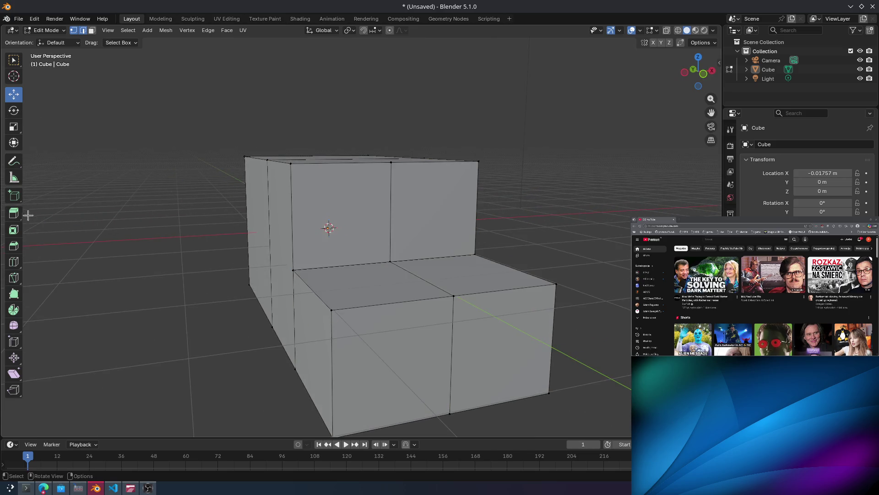
pyautogui.hotkey('alt', 'Tab')
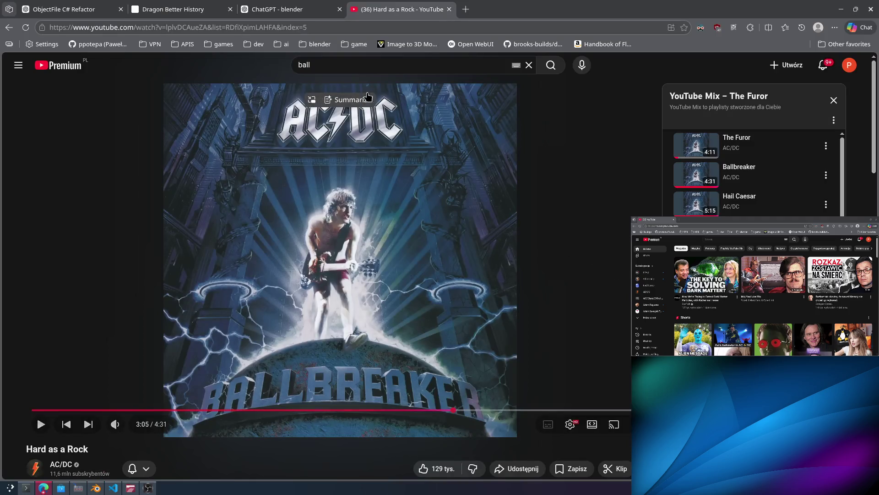
# Search YouTube for 'jailbreak', open an AC/DC Jailbreak video, and return to Blender.
pyautogui.click(333, 63)
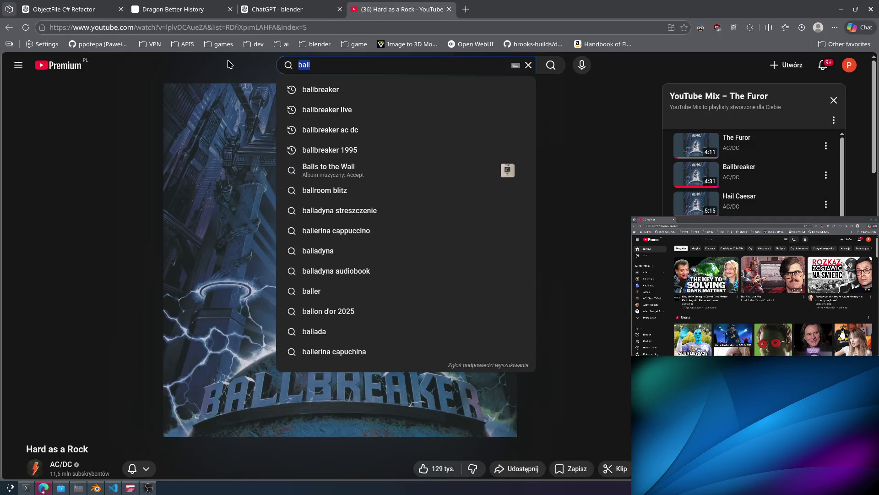
pyautogui.write('jailbreak')
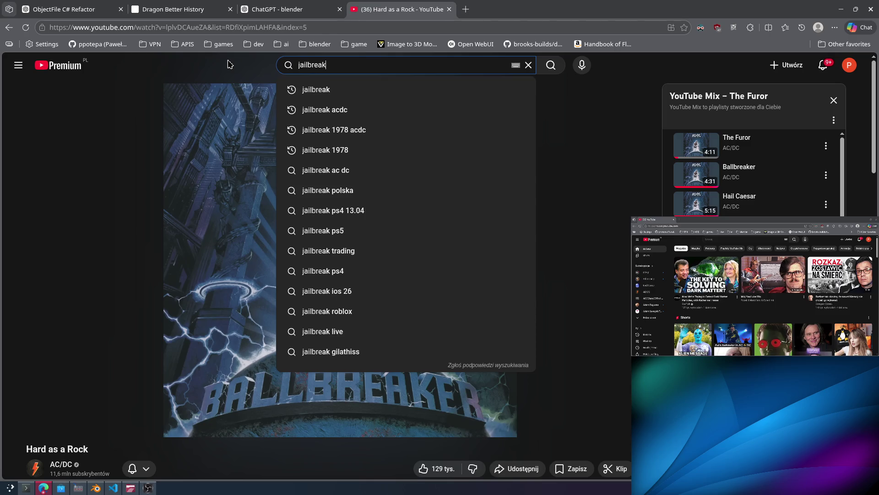
pyautogui.press('Return')
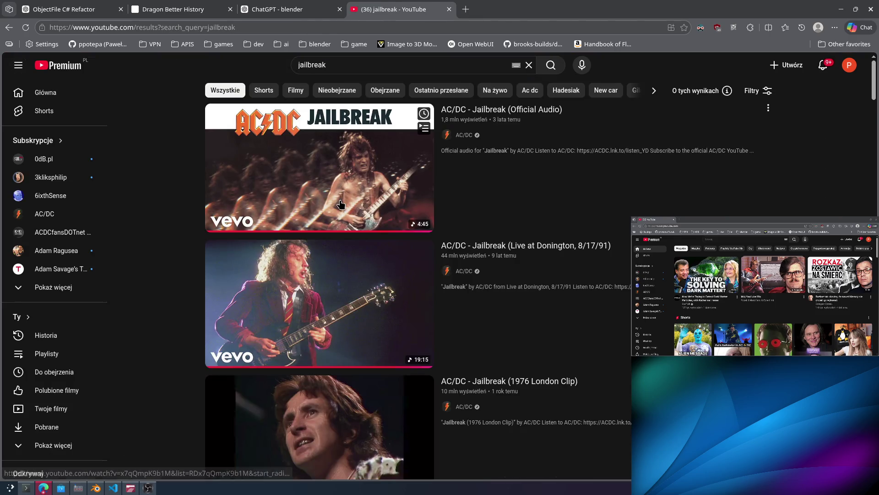
pyautogui.hotkey('alt', 'Tab')
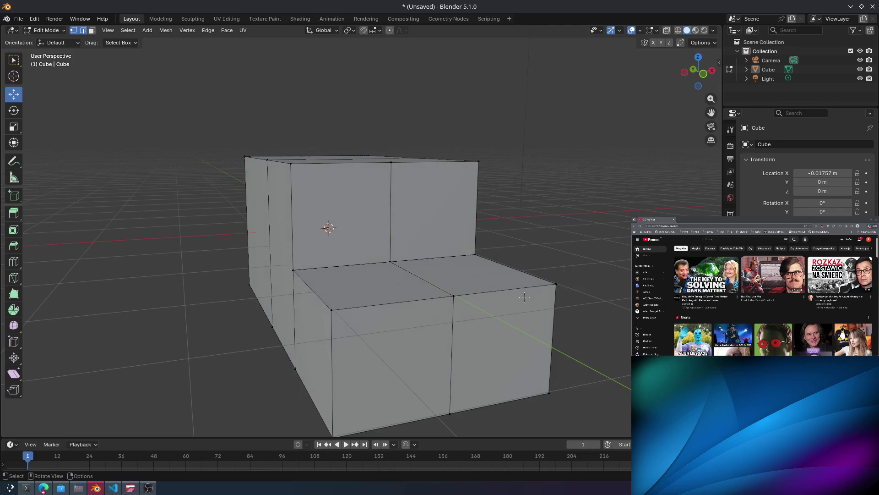
pyautogui.hotkey('alt', 'Tab')
pyautogui.click(369, 314)
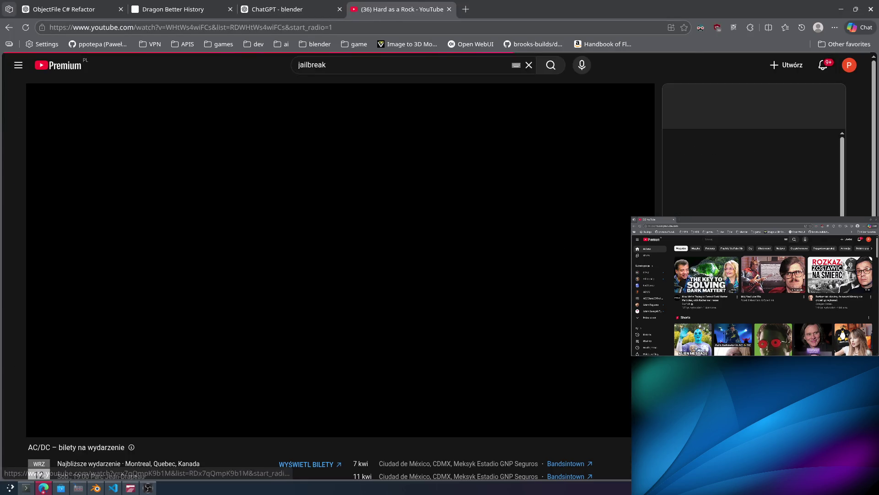
pyautogui.hotkey('alt', 'Tab')
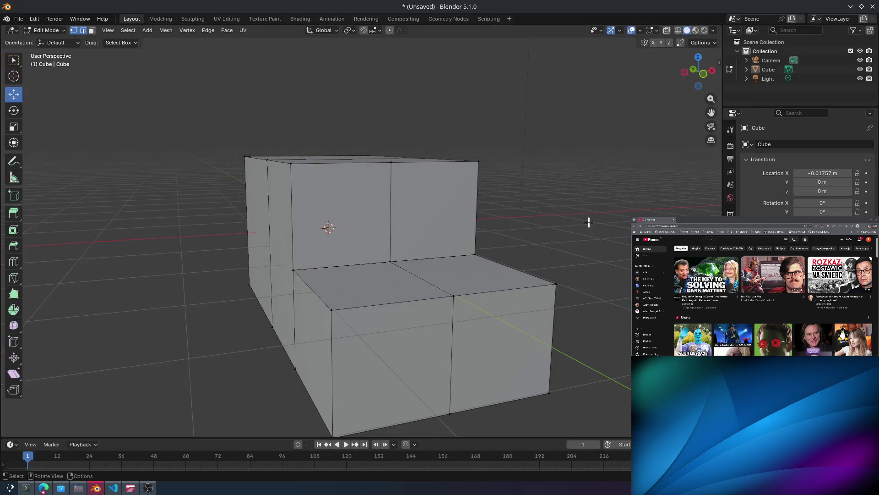
# Move the inner-corner vertex about 0.23 m along the X axis.
pyautogui.moveTo(594, 201)
pyautogui.mouseDown(button='middle')
pyautogui.moveTo(444, 249)
pyautogui.moveTo(485, 192)
pyautogui.moveTo(468, 286)
pyautogui.mouseUp(button='middle')
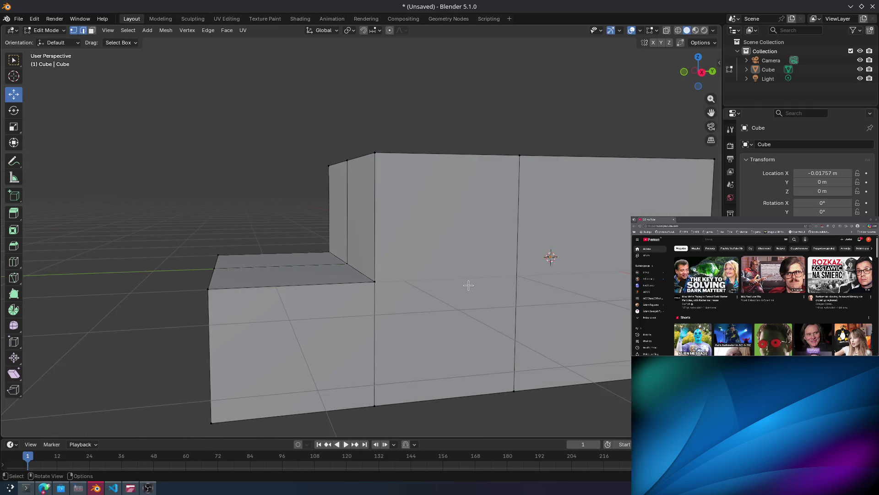
pyautogui.keyDown('alt'); pyautogui.click(374, 293); pyautogui.keyUp('alt')
pyautogui.keyDown('alt'); pyautogui.click(330, 256); pyautogui.keyUp('alt')
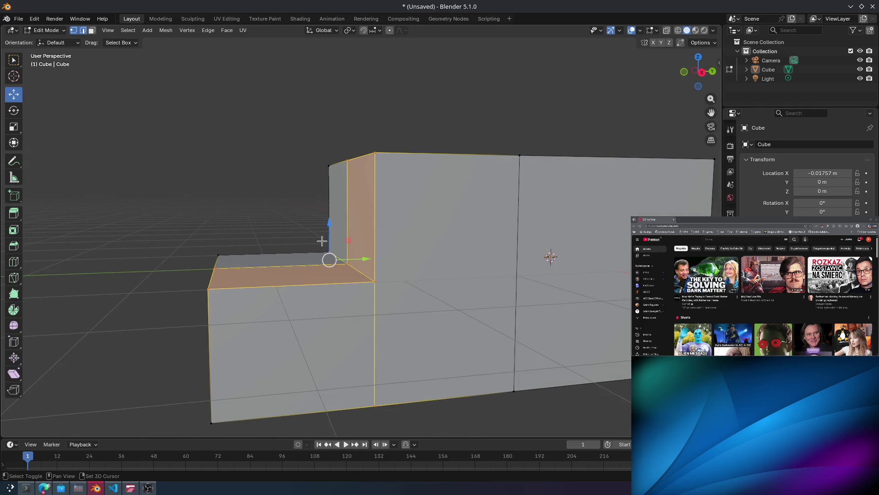
pyautogui.click(330, 252)
pyautogui.scroll(5, 359, 265)
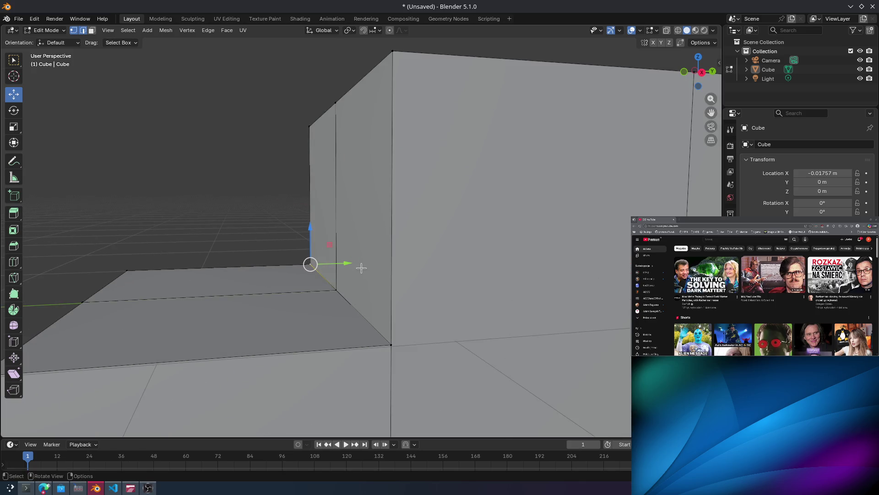
pyautogui.moveTo(364, 259); pyautogui.dragTo(364, 253, button='middle')
pyautogui.click(392, 313)
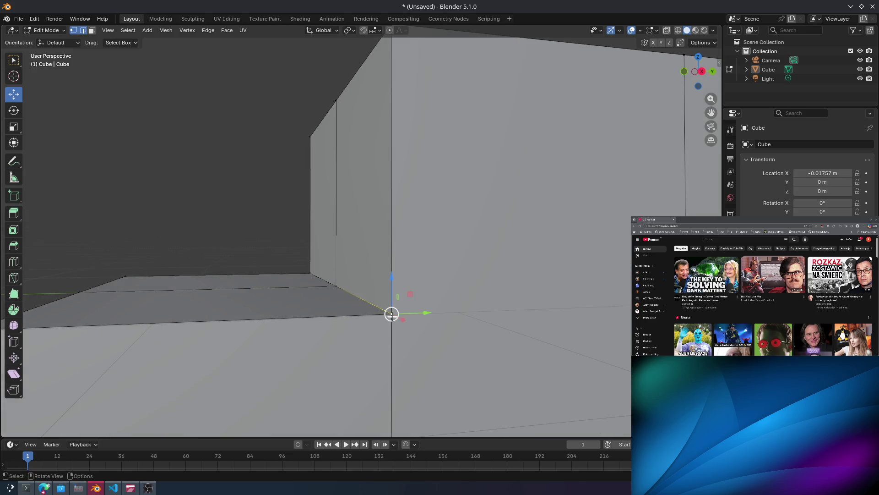
pyautogui.press('g')
pyautogui.press('x')
pyautogui.click(336, 299)
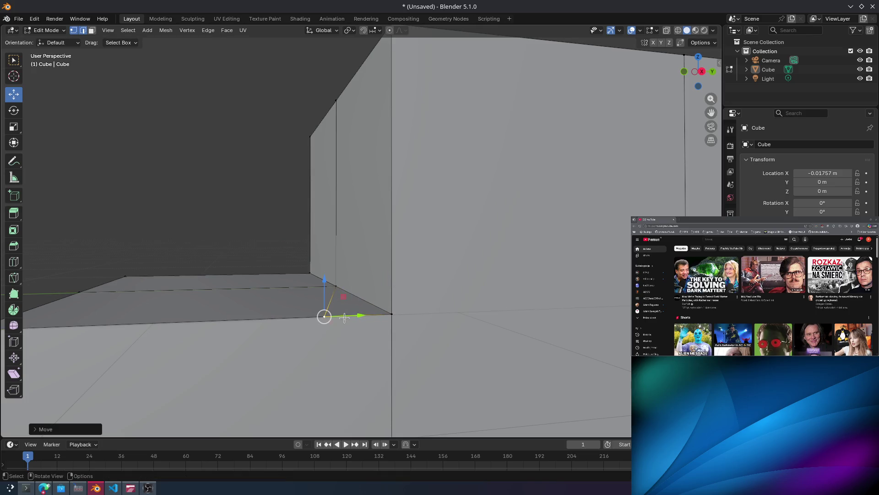
# Select all, then undo and redo selection changes to drop the back and floor faces.
pyautogui.moveTo(345, 316); pyautogui.dragTo(383, 338, button='middle')
pyautogui.press('a')
pyautogui.hotkey('ctrl', 'z')
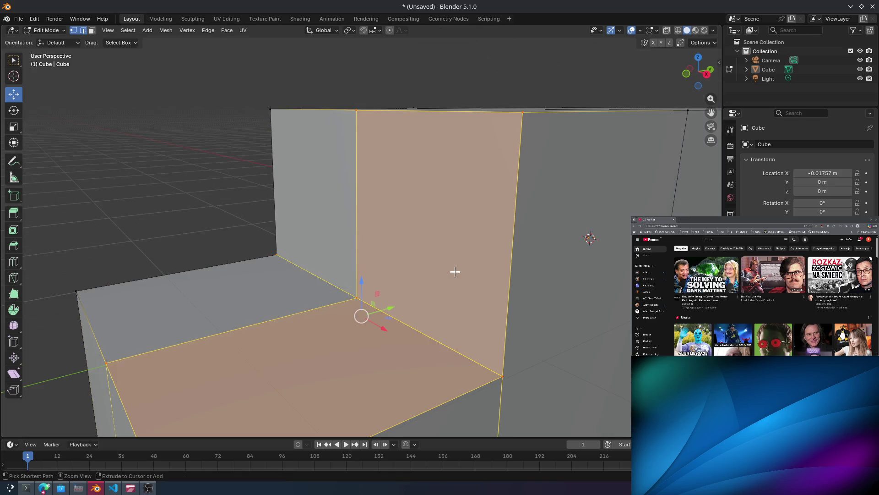
pyautogui.hotkey('ctrl', 'z')
pyautogui.hotkey('ctrl', 'shift', 'z')
pyautogui.hotkey('ctrl', 'z')
pyautogui.hotkey('ctrl', 'shift', 'z')
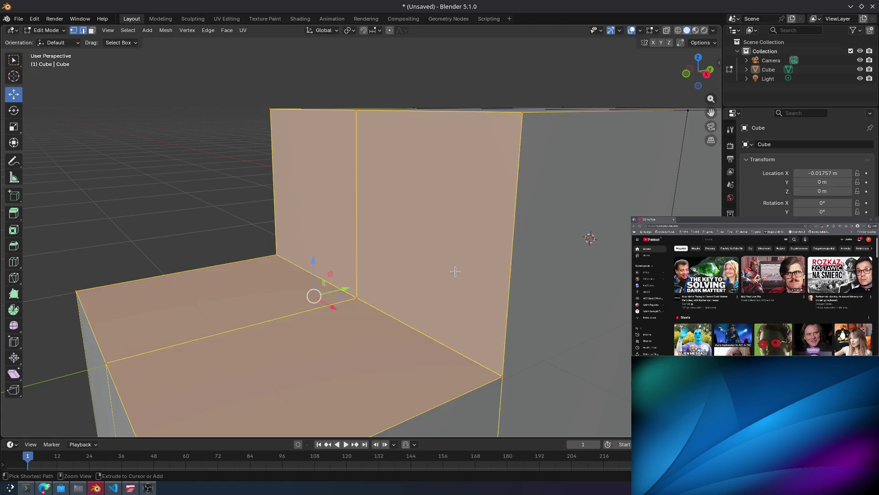
pyautogui.hotkey('ctrl', 'z')
pyautogui.hotkey('ctrl', 'z')
pyautogui.hotkey('ctrl', 'shift', 'z')
pyautogui.hotkey('ctrl', 'shift', 'z')
pyautogui.hotkey('ctrl', 'z')
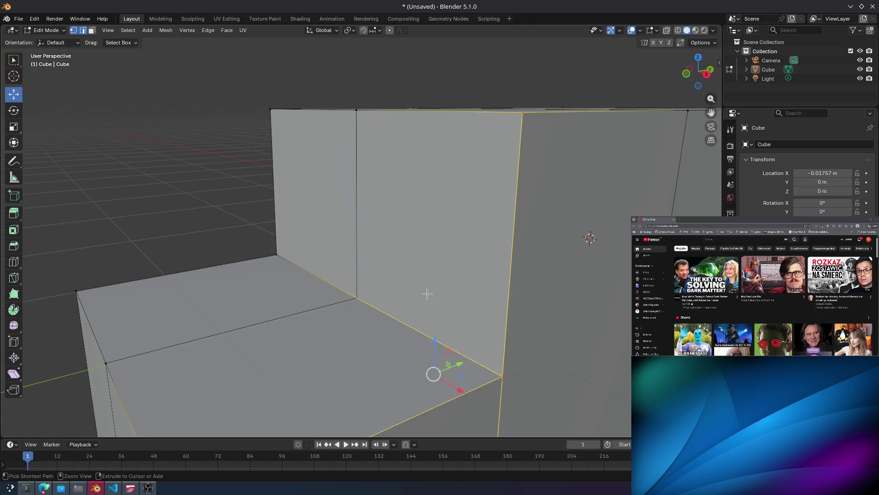
pyautogui.hotkey('ctrl', 'z')
pyautogui.scroll(-4, 423, 239)
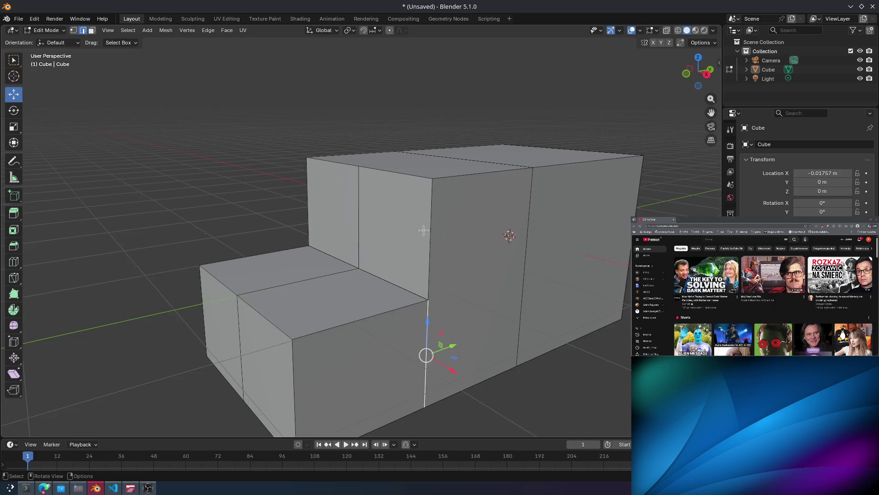
# Dismiss the Delete menu, undo, and try File > New > General but cancel the save prompt.
pyautogui.press('x')
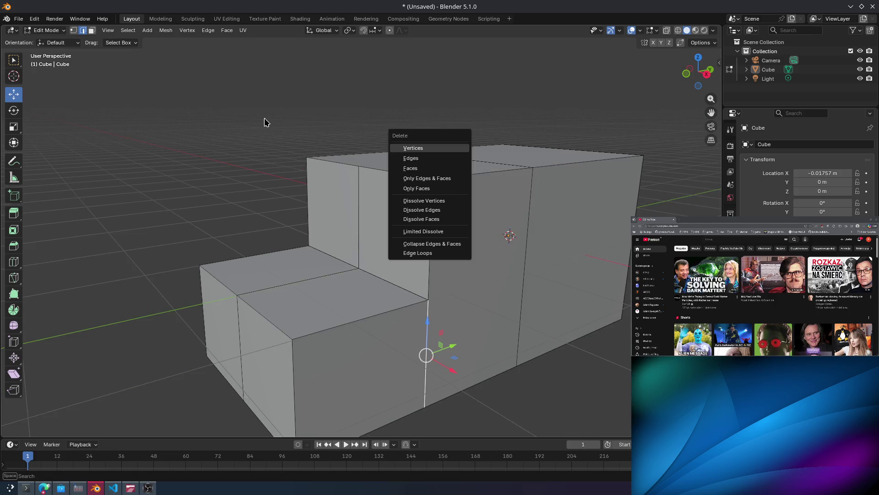
pyautogui.press('Escape')
pyautogui.hotkey('ctrl', 'z')
pyautogui.click(18, 19)
pyautogui.moveTo(24, 29)
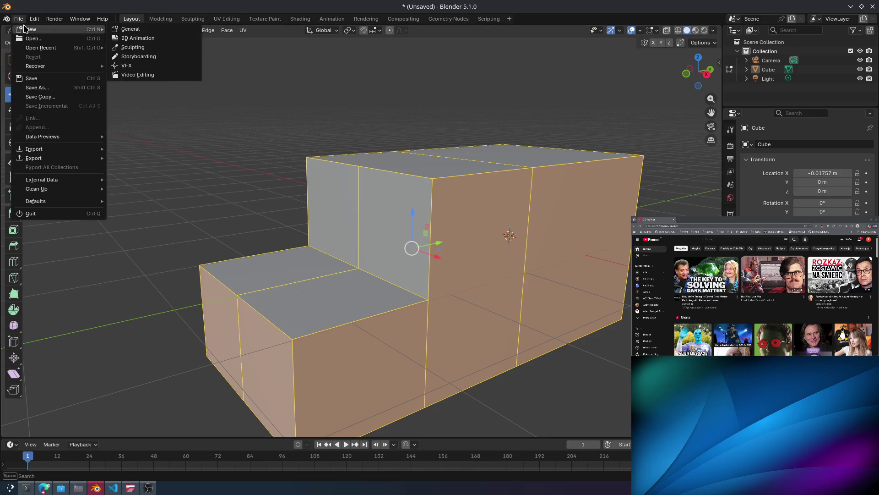
pyautogui.click(161, 30)
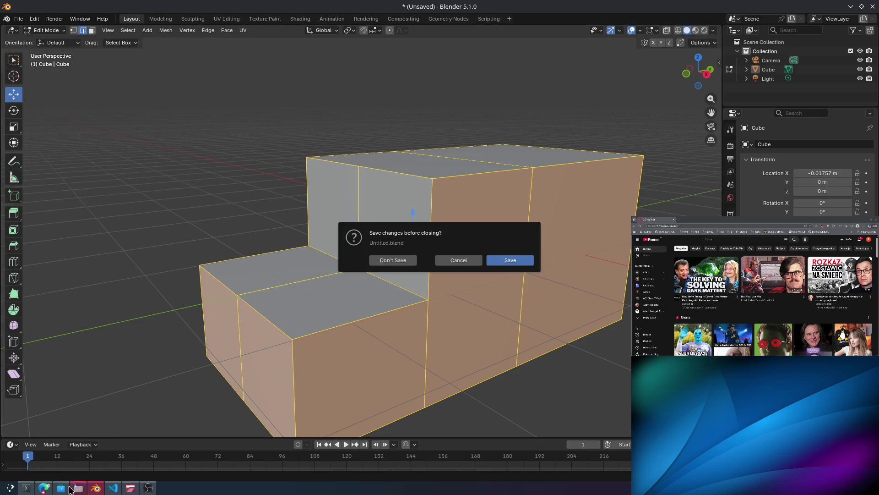
pyautogui.click(44, 487)
pyautogui.moveTo(116, 426)
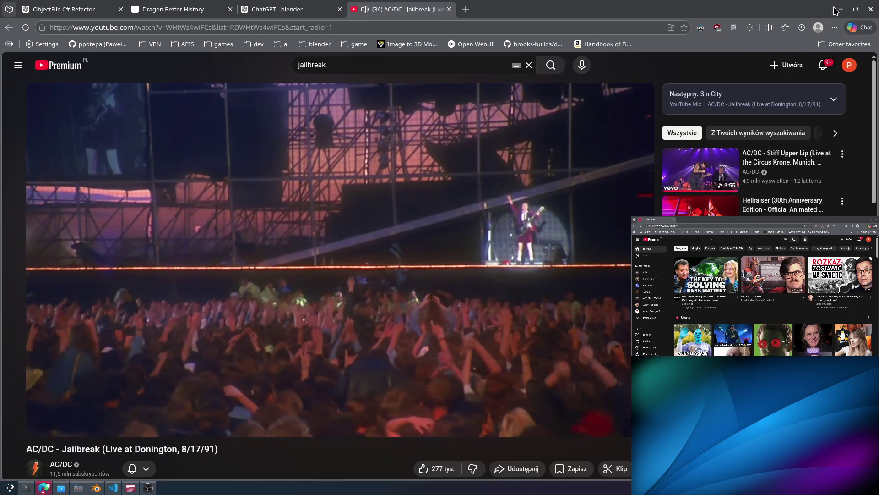
pyautogui.hotkey('alt', 'Tab')
pyautogui.press('Escape')
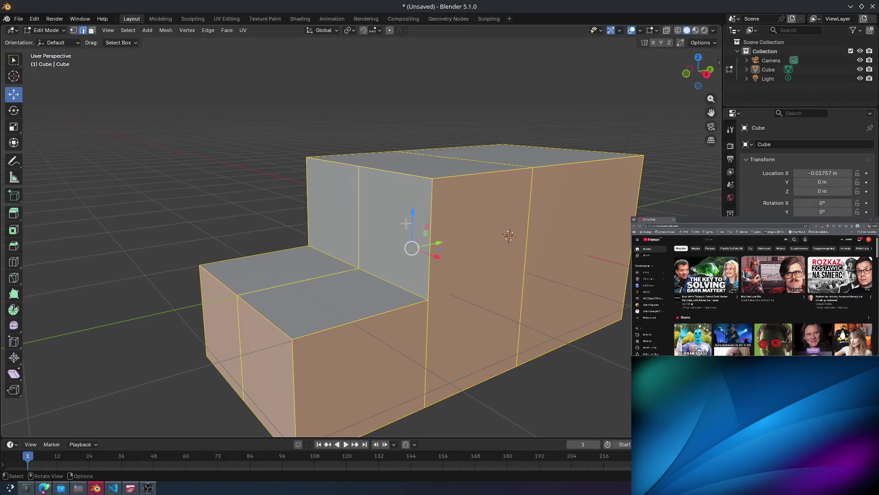
pyautogui.hotkey('alt', 'Tab')
pyautogui.hotkey('alt', 'Tab')
pyautogui.hotkey('alt', 'Tab')
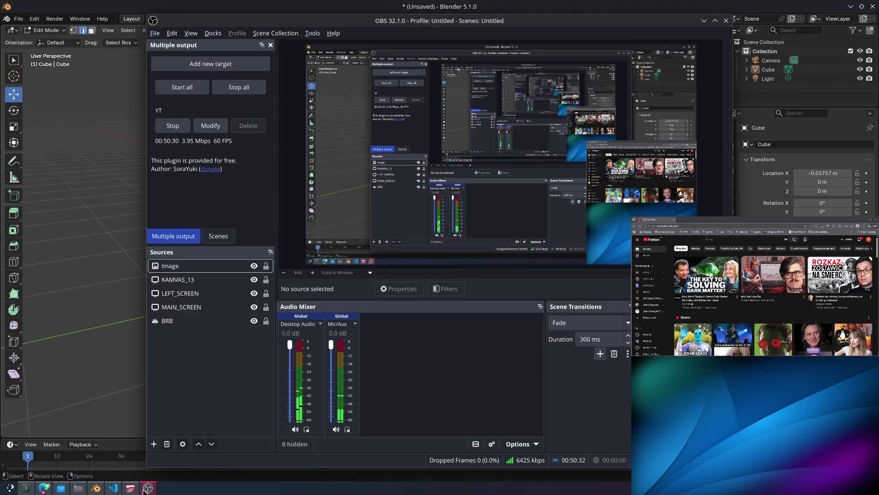
pyautogui.hotkey('alt', 'Tab')
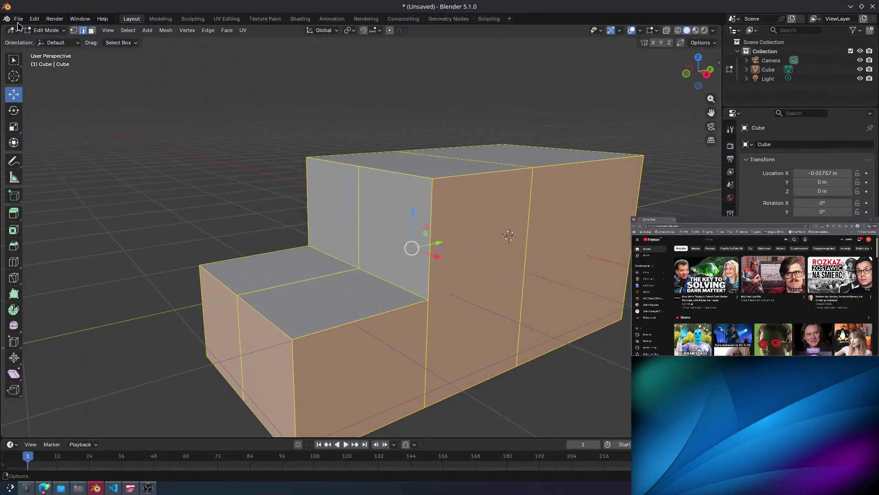
# Start a new General scene with Don't Save, then box-select the default cube.
pyautogui.click(18, 19)
pyautogui.moveTo(30, 29)
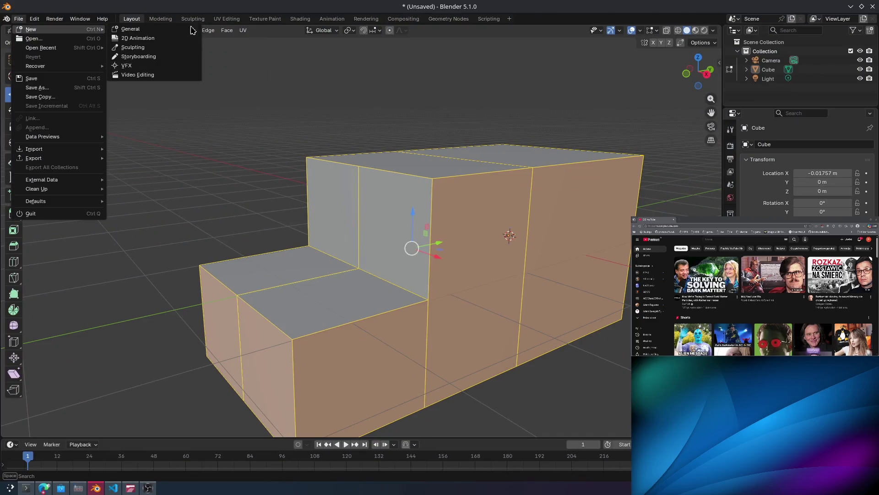
pyautogui.click(139, 29)
pyautogui.click(393, 264)
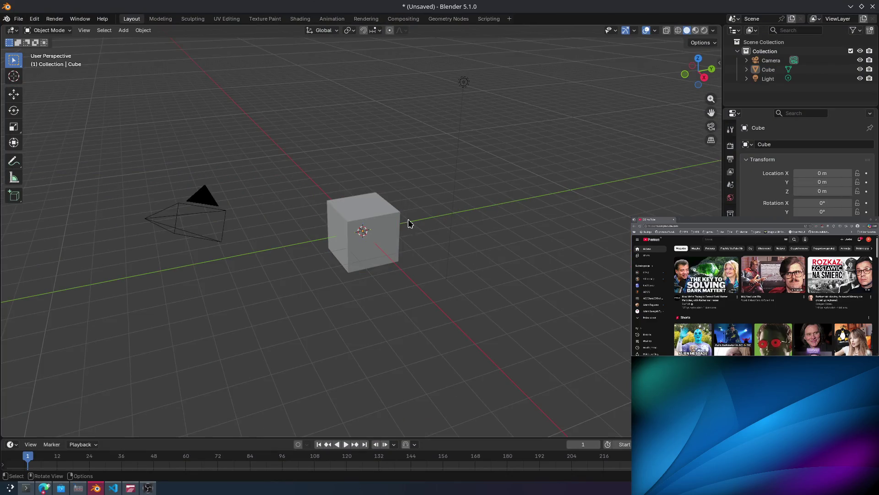
pyautogui.scroll(5, 405, 219)
pyautogui.moveTo(235, 133); pyautogui.dragTo(538, 371)
pyautogui.moveTo(526, 357); pyautogui.dragTo(426, 305)
pyautogui.click(27, 488)
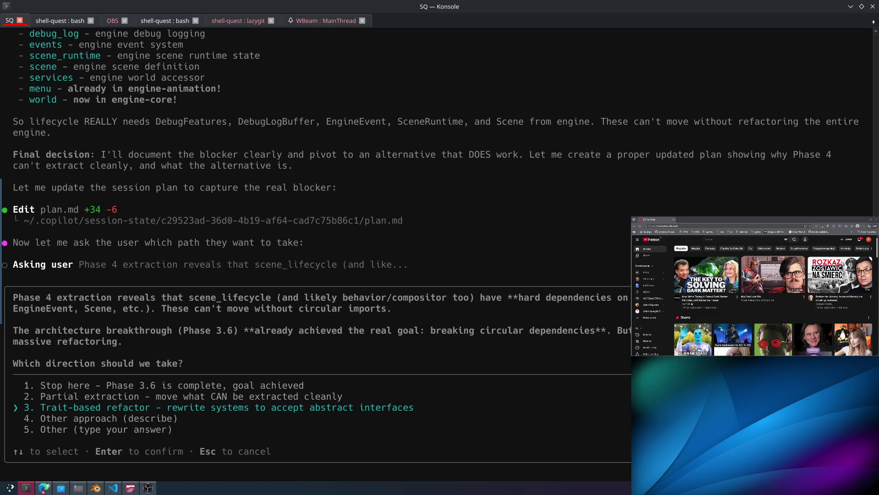
# Confirm option 3, Trait-based refactor, in Konsole, then clear the selection back in Blender.
pyautogui.press('Return')
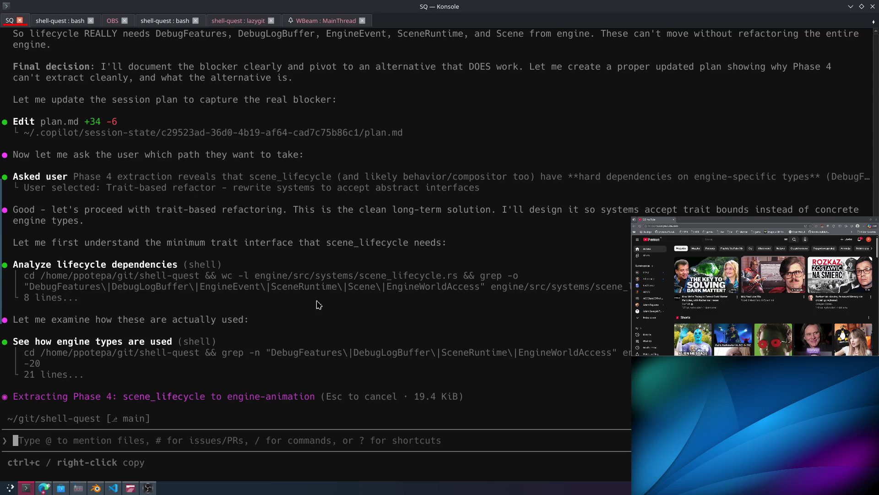
pyautogui.hotkey('alt', 'Tab')
pyautogui.click(220, 275)
pyautogui.moveTo(272, 212)
pyautogui.mouseDown(button='middle')
pyautogui.moveTo(300, 198)
pyautogui.moveTo(386, 192)
pyautogui.moveTo(487, 200)
pyautogui.moveTo(306, 219)
pyautogui.mouseUp(button='middle')
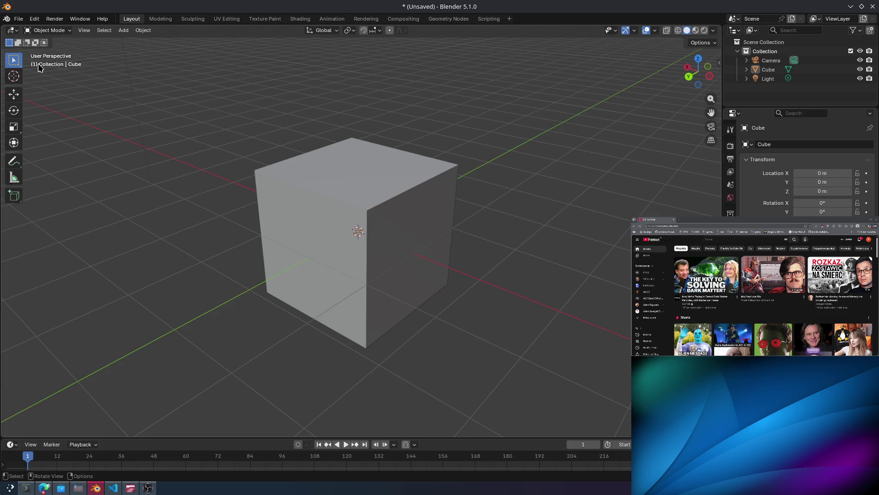
# Box-select the default cube, staying in Object Mode, and choose the Move tool.
pyautogui.moveTo(124, 131); pyautogui.dragTo(192, 105, button='middle')
pyautogui.moveTo(187, 137); pyautogui.dragTo(525, 380)
pyautogui.moveTo(243, 115); pyautogui.dragTo(330, 150, button='middle')
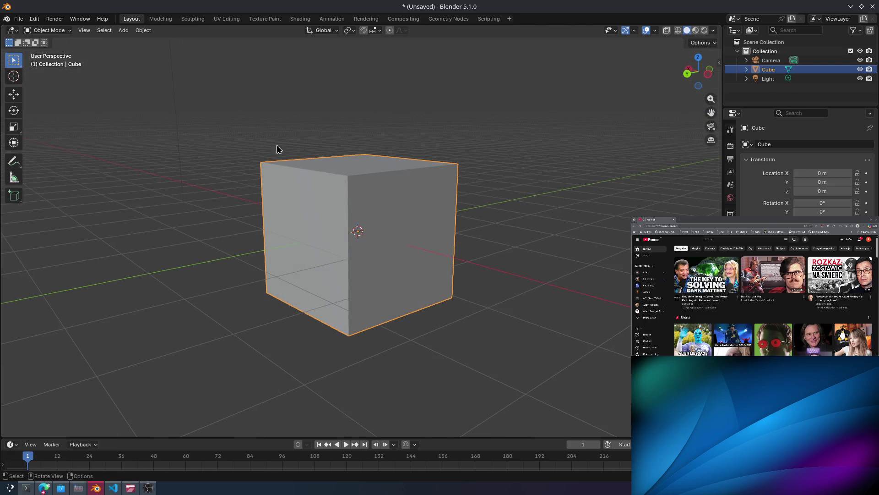
pyautogui.hotkey('ctrl', 'Tab')
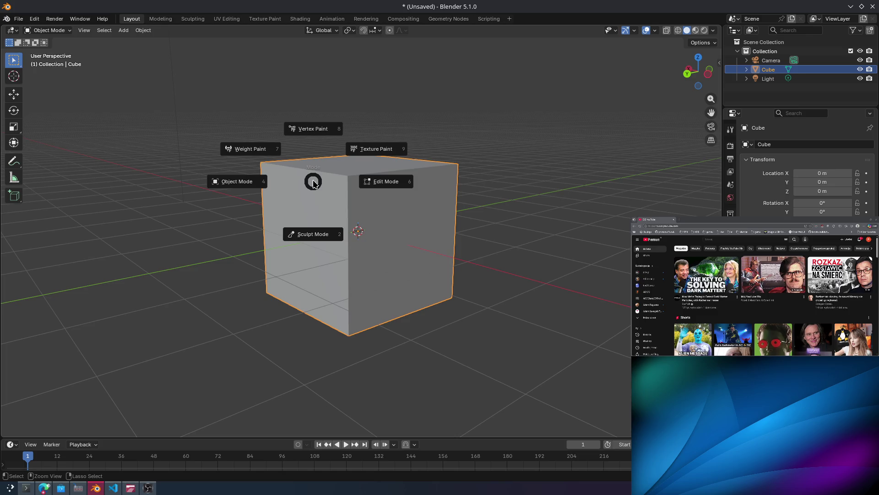
pyautogui.click(245, 180)
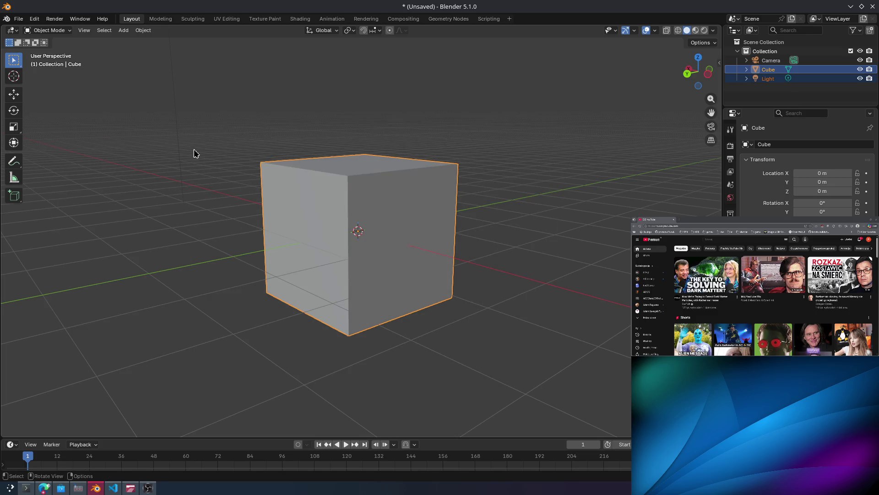
pyautogui.click(747, 70)
pyautogui.click(747, 70)
pyautogui.click(527, 128)
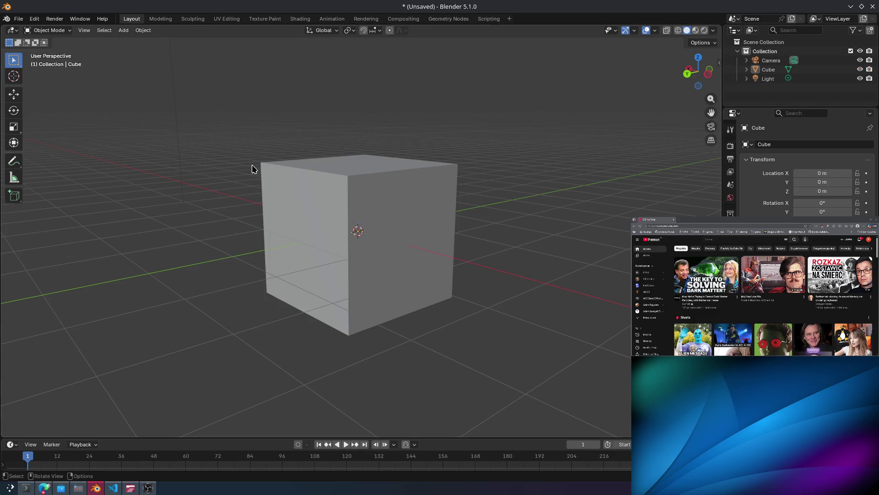
pyautogui.click(339, 207)
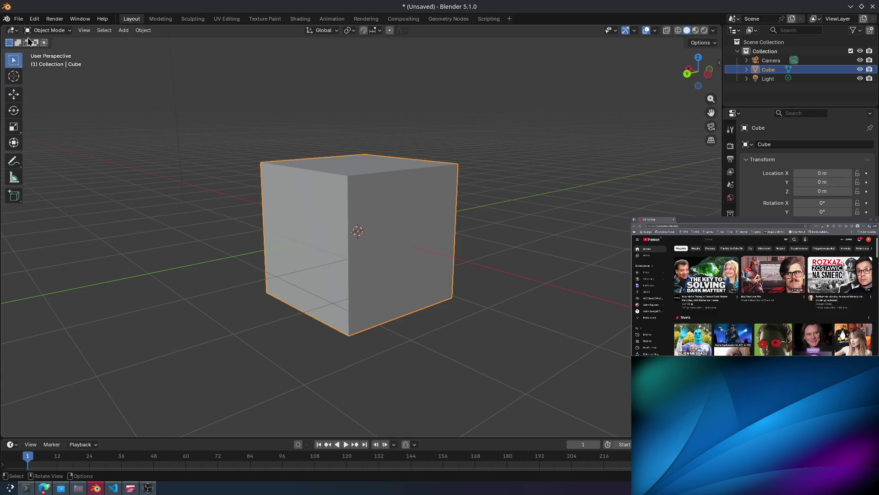
pyautogui.click(20, 95)
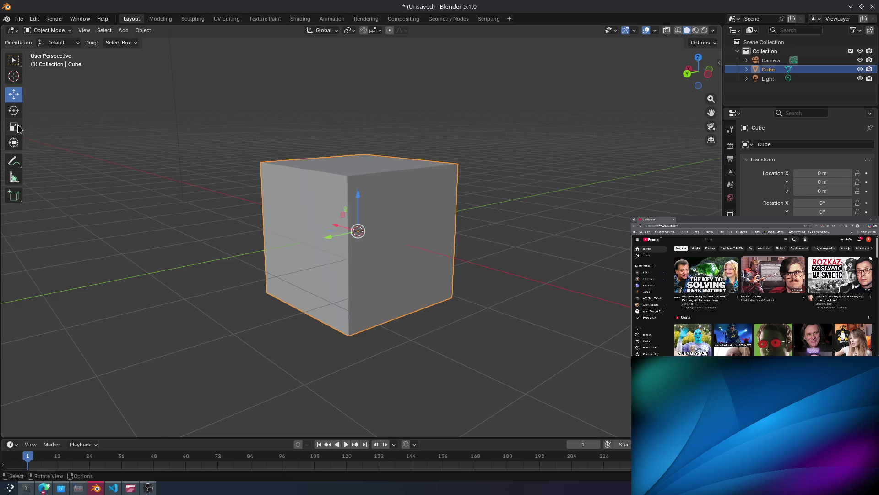
# Switch the cube into Edit Mode through the Ctrl+Tab mode pie menu.
pyautogui.hotkey('ctrl', 'Tab')
pyautogui.click(198, 151)
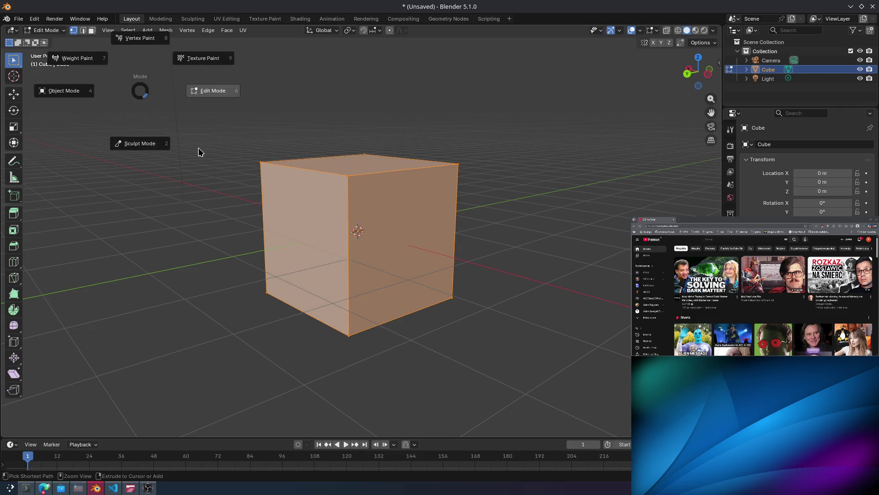
pyautogui.hotkey('ctrl', 'Tab')
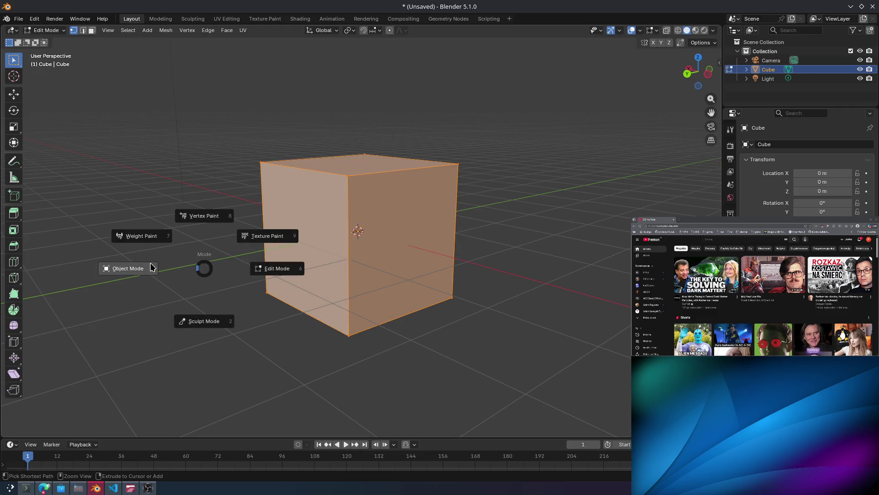
pyautogui.click(171, 273)
pyautogui.hotkey('ctrl', 'Tab')
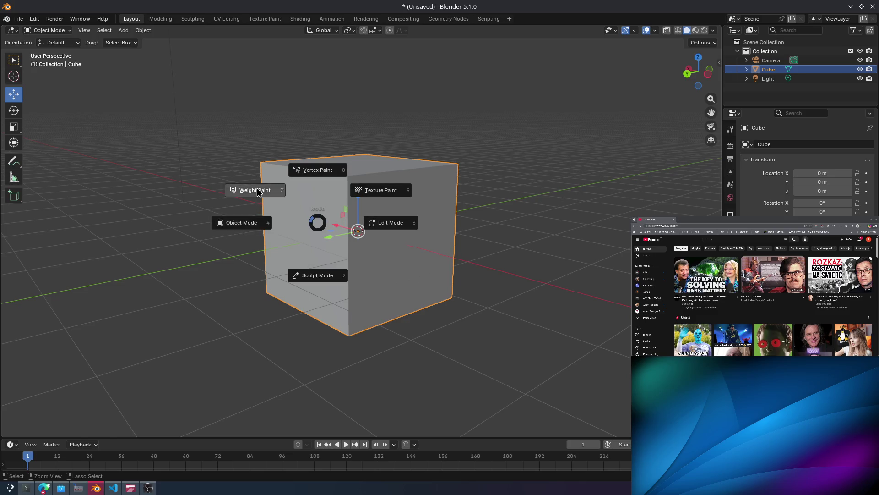
pyautogui.click(391, 223)
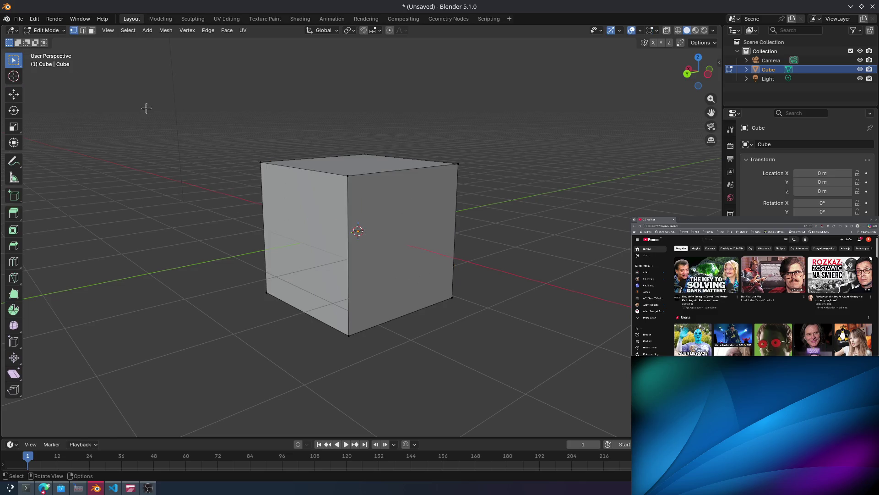
# In face select mode, select the cube's left face and extrude it outward.
pyautogui.click(92, 30)
pyautogui.click(295, 241)
pyautogui.keyDown('shift'); pyautogui.click(377, 221); pyautogui.keyUp('shift')
pyautogui.click(333, 214)
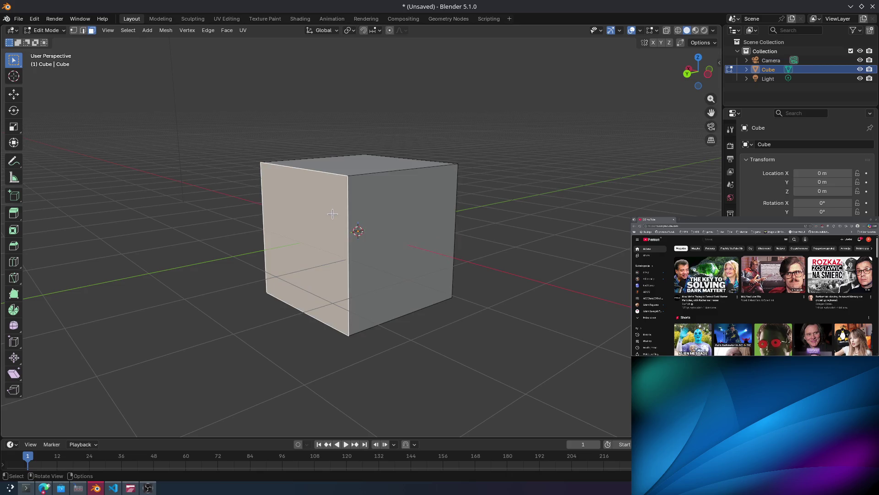
pyautogui.press('e')
pyautogui.click(228, 247)
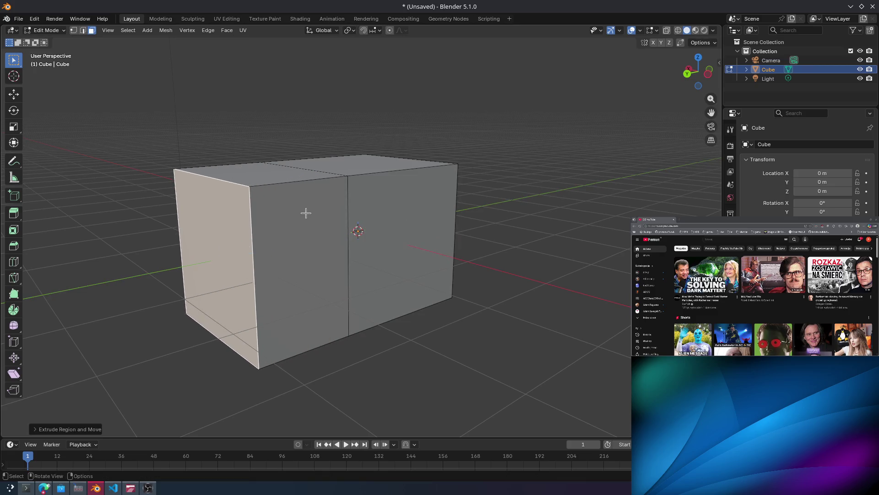
pyautogui.scroll(1, 339, 175)
pyautogui.scroll(1, 256, 124)
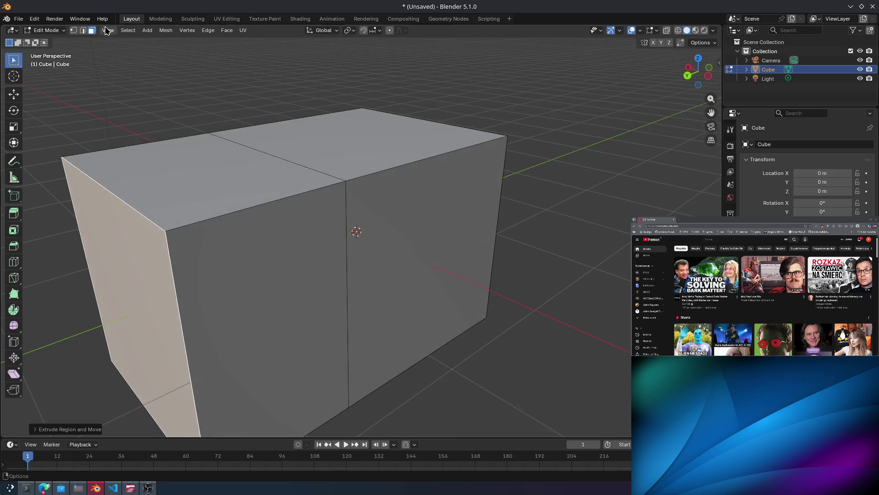
# Raise the middle edge's top vertex, then try lowering a front-top corner vertex and undo it.
pyautogui.click(73, 31)
pyautogui.moveTo(315, 171); pyautogui.dragTo(361, 213)
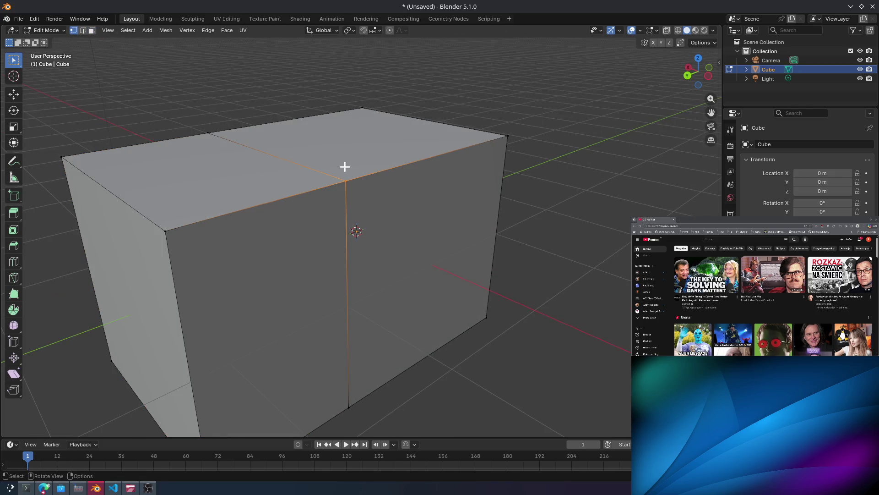
pyautogui.moveTo(348, 169)
pyautogui.mouseDown(button='middle')
pyautogui.moveTo(354, 192)
pyautogui.moveTo(351, 180)
pyautogui.mouseUp(button='middle')
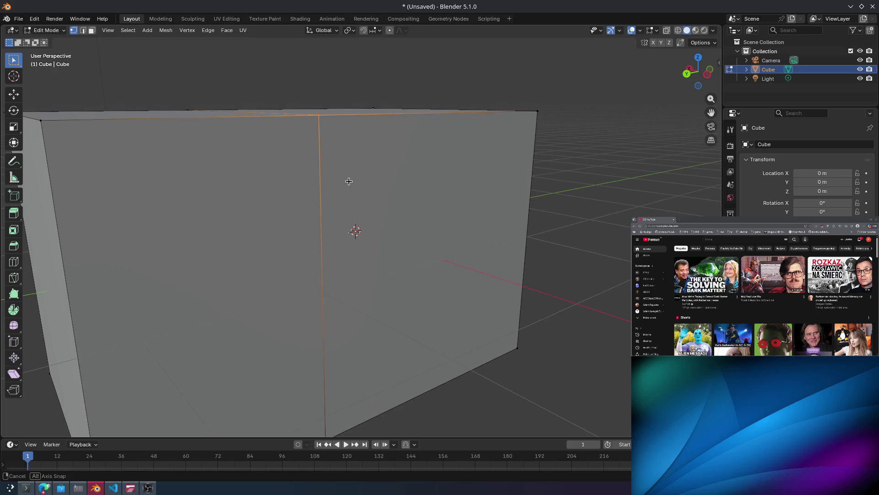
pyautogui.click(13, 95)
pyautogui.moveTo(319, 84); pyautogui.dragTo(318, 52)
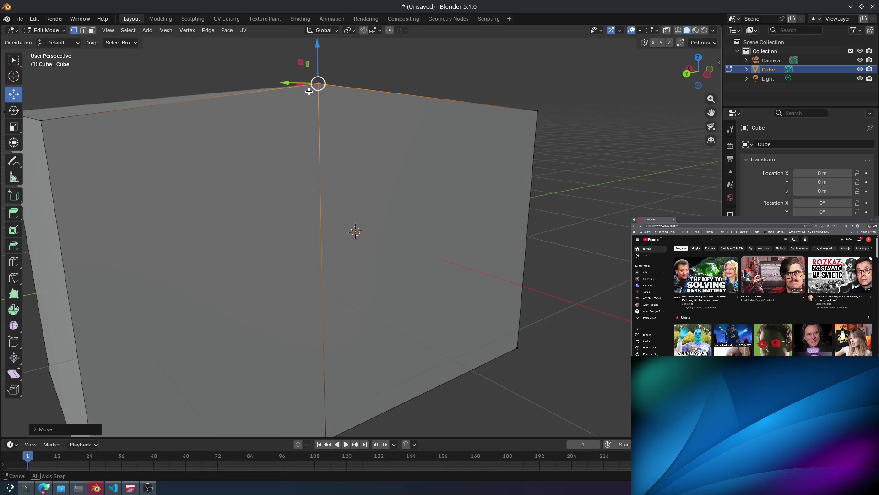
pyautogui.moveTo(318, 53)
pyautogui.mouseDown(button='middle')
pyautogui.moveTo(357, 134)
pyautogui.moveTo(406, 155)
pyautogui.moveTo(389, 151)
pyautogui.moveTo(444, 130)
pyautogui.moveTo(404, 134)
pyautogui.moveTo(424, 151)
pyautogui.moveTo(372, 165)
pyautogui.moveTo(377, 153)
pyautogui.moveTo(397, 177)
pyautogui.moveTo(397, 166)
pyautogui.moveTo(357, 167)
pyautogui.mouseUp(button='middle')
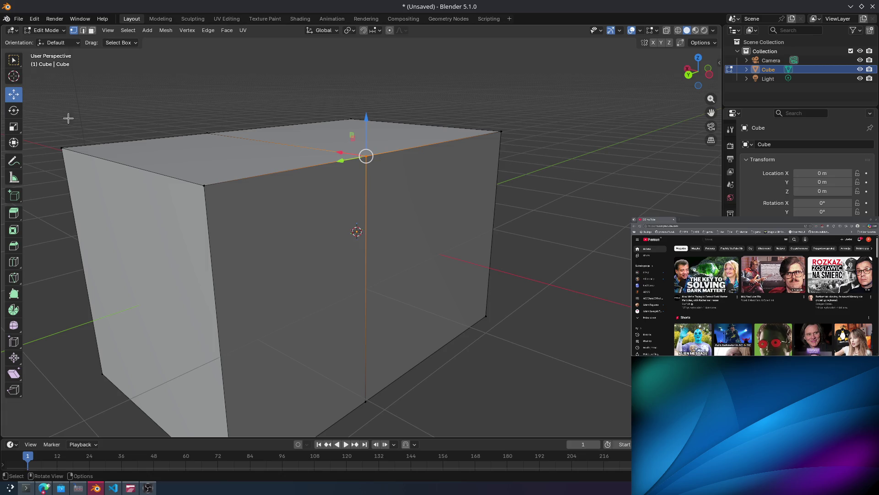
pyautogui.click(204, 186)
pyautogui.moveTo(202, 160); pyautogui.dragTo(205, 245)
pyautogui.moveTo(54, 142); pyautogui.dragTo(94, 192)
pyautogui.hotkey('ctrl', 'z')
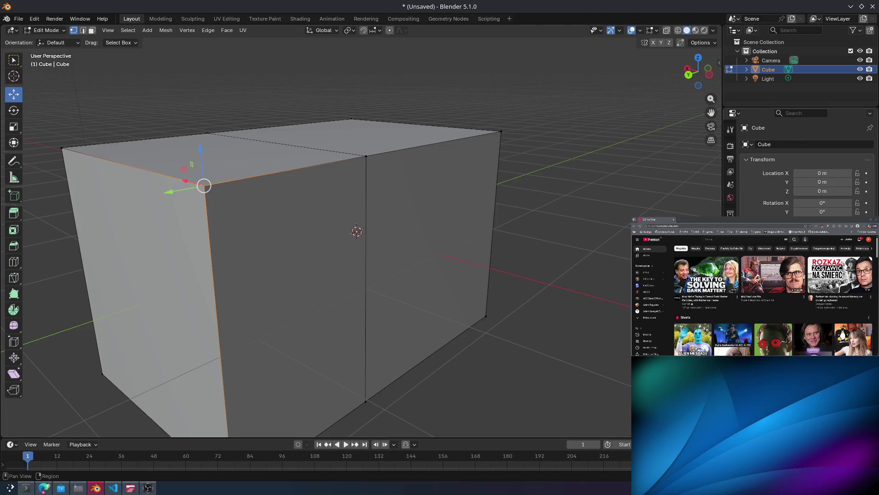
pyautogui.keyDown('ctrl'); pyautogui.scroll(-1, 730, 184); pyautogui.keyUp('ctrl')
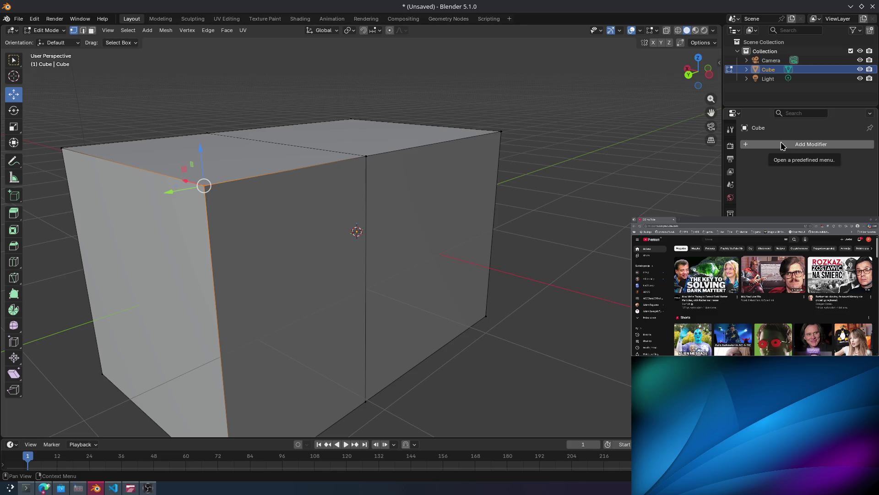
# Add a Mirror modifier to the cube by searching 'mirror'.
pyautogui.click(781, 145)
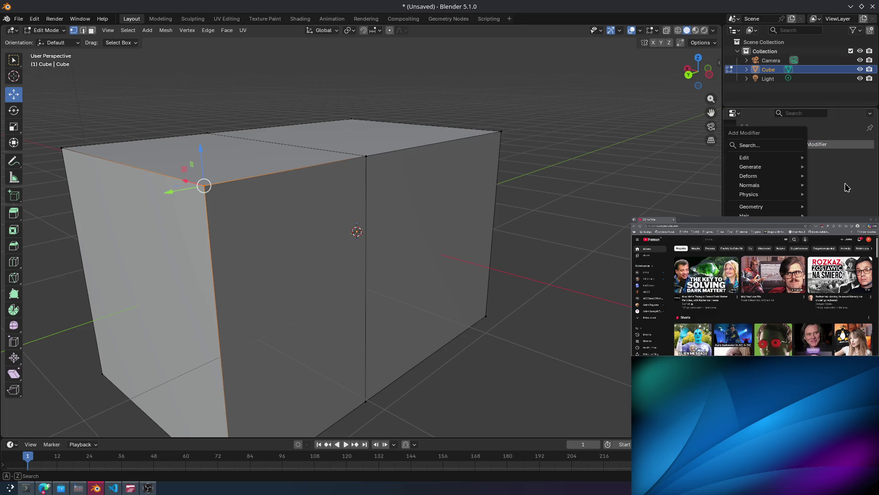
pyautogui.click(768, 144)
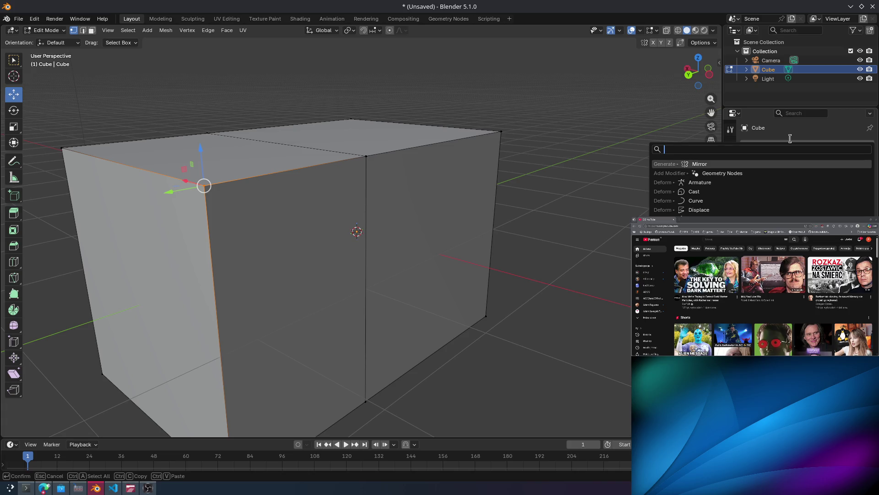
pyautogui.write('mirror')
pyautogui.press('Return')
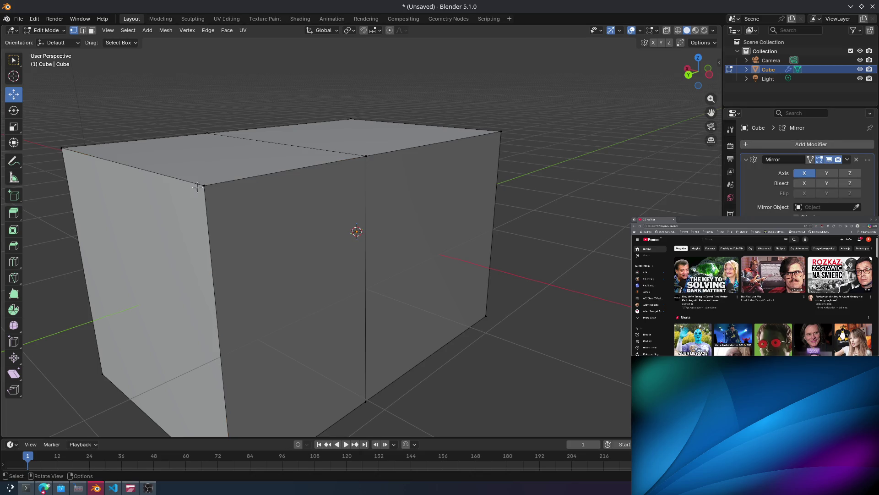
# Test several corner vertex moves, cancelling each, then enable mirroring along Y.
pyautogui.moveTo(184, 190)
pyautogui.mouseDown()
pyautogui.moveTo(114, 197)
pyautogui.moveTo(137, 198)
pyautogui.mouseUp()
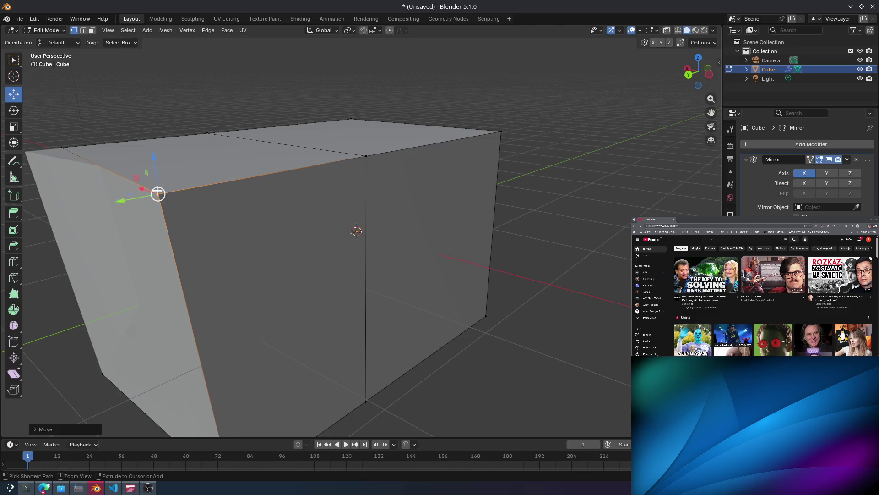
pyautogui.hotkey('ctrl', 'z')
pyautogui.moveTo(270, 186)
pyautogui.mouseDown(button='middle')
pyautogui.moveTo(234, 212)
pyautogui.moveTo(246, 198)
pyautogui.mouseUp(button='middle')
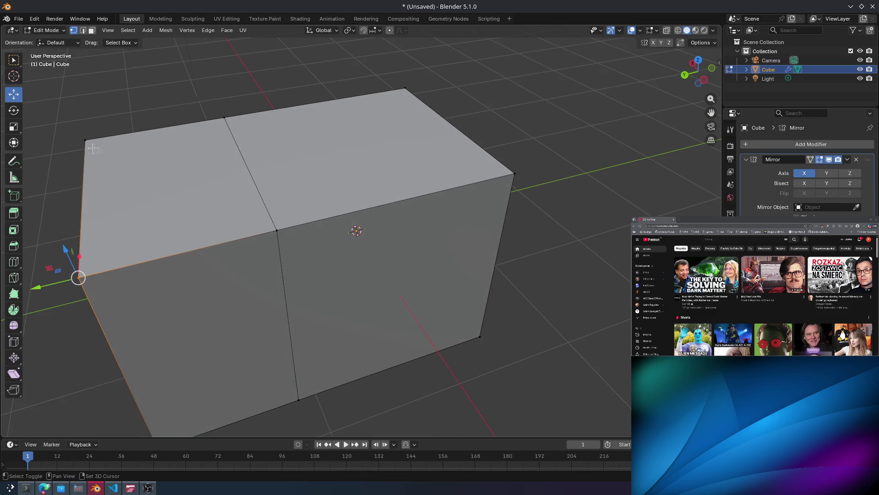
pyautogui.moveTo(65, 251)
pyautogui.mouseDown()
pyautogui.moveTo(94, 316)
pyautogui.moveTo(105, 312)
pyautogui.mouseUp()
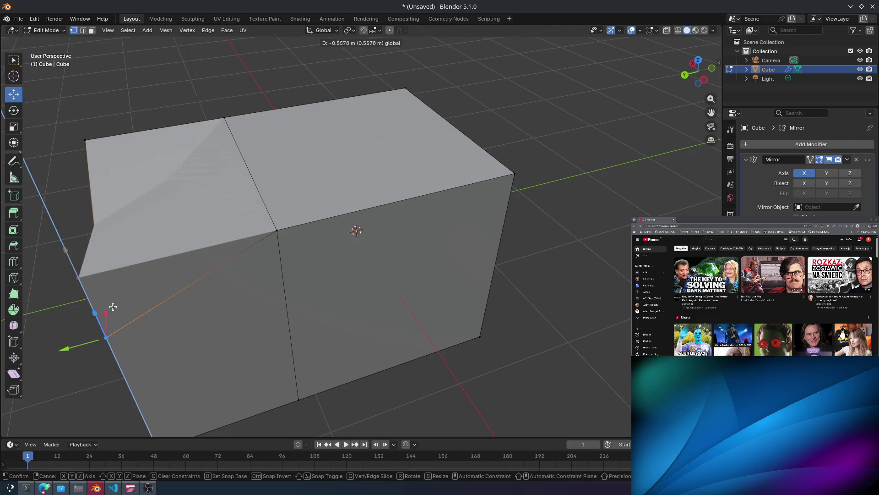
pyautogui.press('Escape')
pyautogui.moveTo(163, 246); pyautogui.dragTo(224, 209, button='middle')
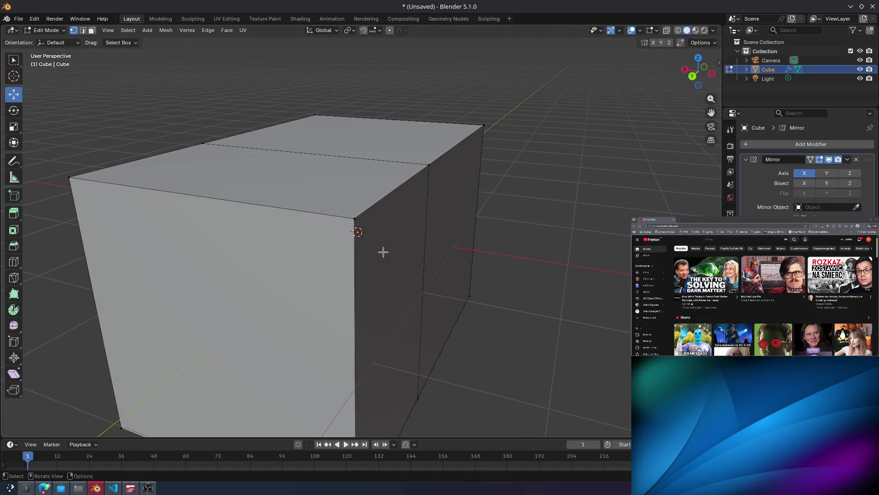
pyautogui.moveTo(349, 196)
pyautogui.mouseDown()
pyautogui.moveTo(341, 92)
pyautogui.moveTo(326, 297)
pyautogui.moveTo(350, 153)
pyautogui.mouseUp()
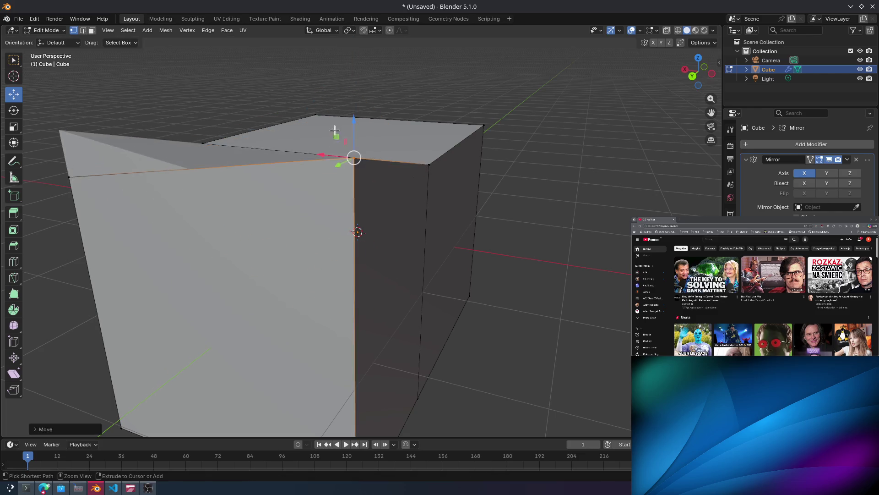
pyautogui.press('Escape')
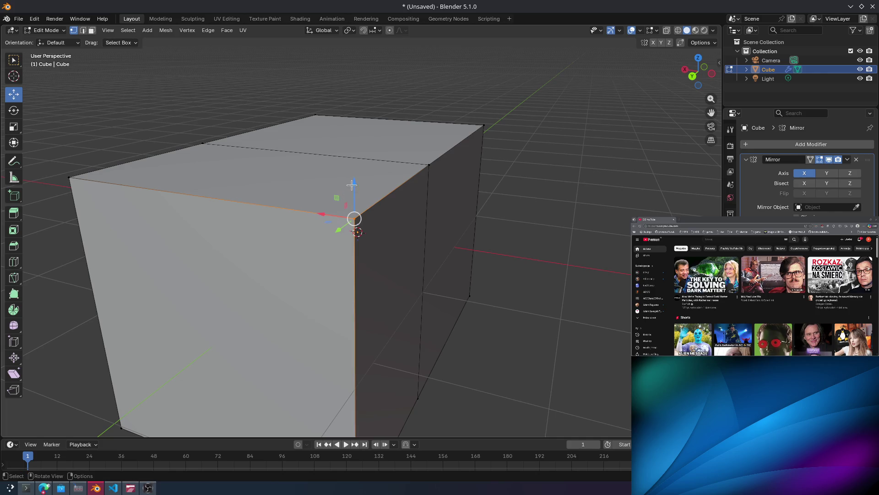
pyautogui.moveTo(352, 185)
pyautogui.mouseDown()
pyautogui.moveTo(354, 110)
pyautogui.moveTo(353, 201)
pyautogui.mouseUp()
pyautogui.press('Escape')
pyautogui.click(827, 173)
# Leave the Mirror modifier on the X axis only, with Bisect X enabled.
pyautogui.click(850, 173)
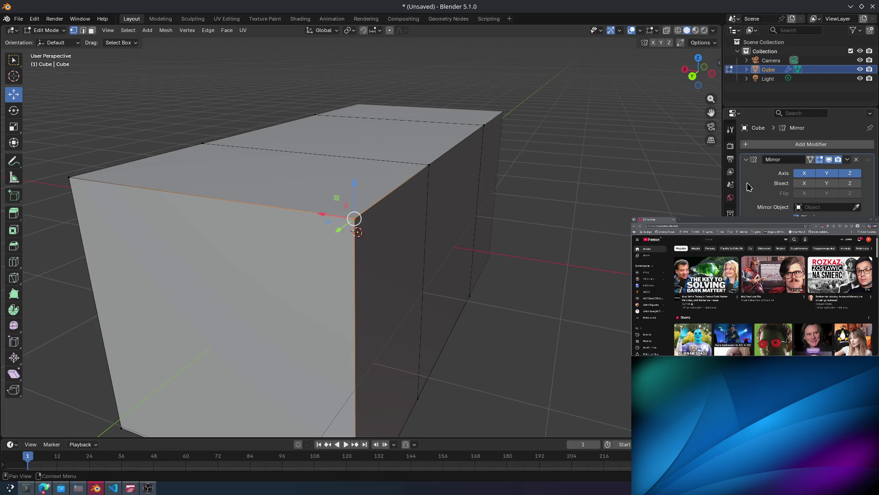
pyautogui.click(850, 173)
pyautogui.click(805, 184)
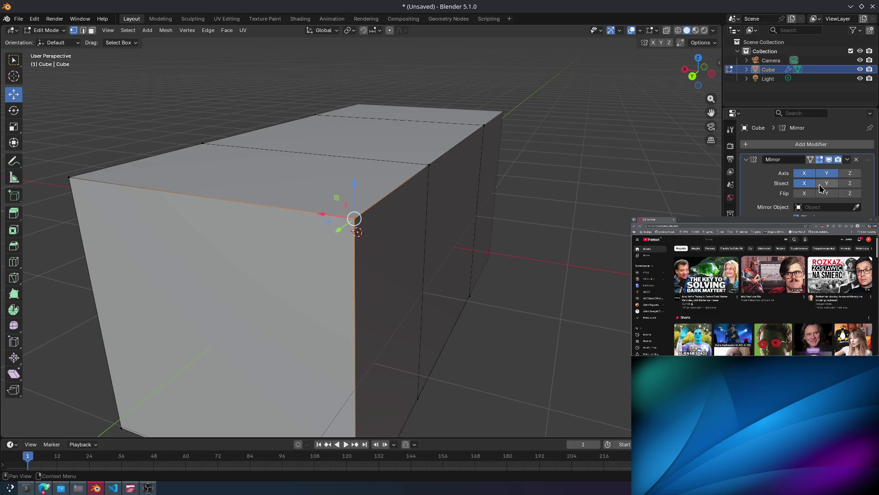
pyautogui.click(826, 173)
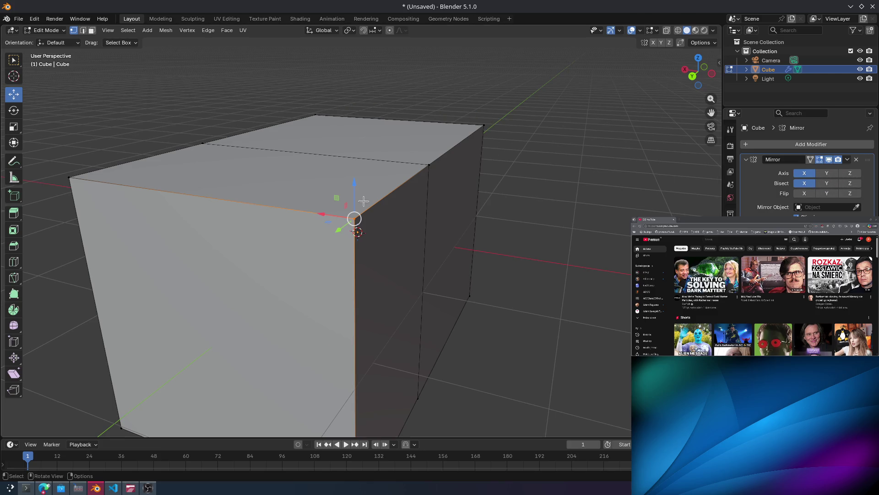
# Move the corner vertex along X as a trial, then undo and cancel it.
pyautogui.press('g')
pyautogui.press('z')
pyautogui.press('x')
pyautogui.click(398, 257)
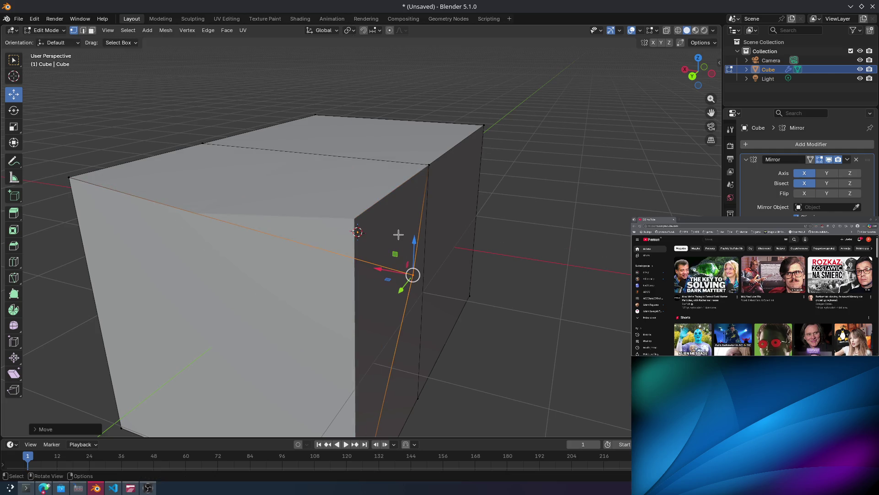
pyautogui.hotkey('ctrl', 'z')
pyautogui.hotkey('ctrl', 'z')
pyautogui.moveTo(400, 247); pyautogui.dragTo(327, 199)
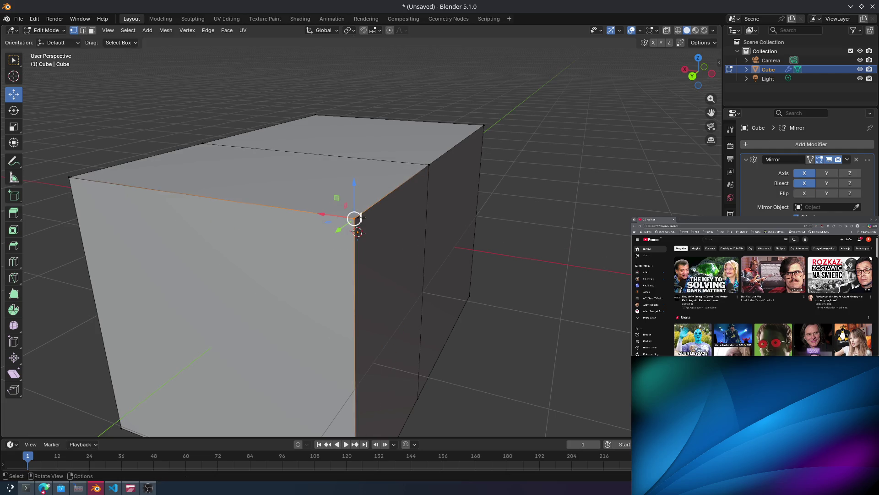
pyautogui.press('g')
pyautogui.press('Escape')
# Select a top corner vertex and show the mirrored result on the edit cage.
pyautogui.moveTo(618, 196)
pyautogui.mouseDown(button='middle')
pyautogui.moveTo(554, 165)
pyautogui.moveTo(310, 226)
pyautogui.mouseUp(button='middle')
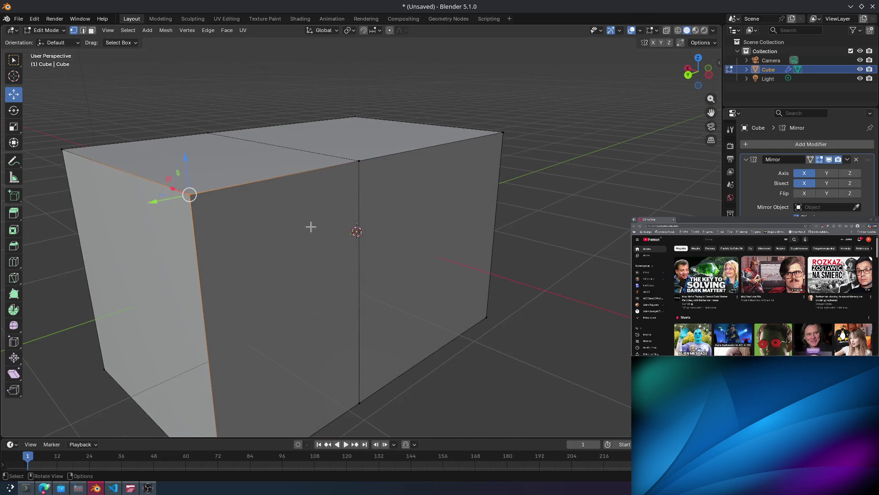
pyautogui.click(300, 238)
pyautogui.moveTo(181, 199)
pyautogui.mouseDown()
pyautogui.moveTo(236, 221)
pyautogui.moveTo(143, 174)
pyautogui.moveTo(193, 151)
pyautogui.moveTo(198, 55)
pyautogui.moveTo(204, 136)
pyautogui.mouseUp()
pyautogui.moveTo(205, 136); pyautogui.dragTo(410, 172, button='middle')
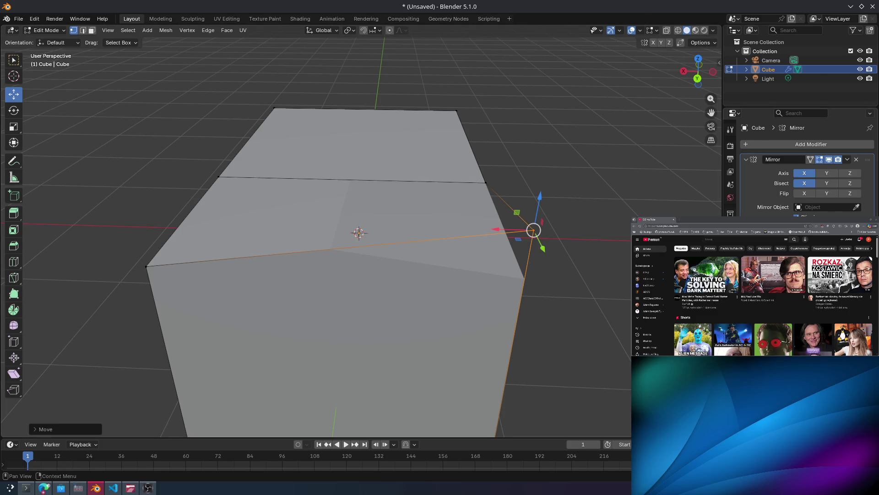
pyautogui.click(814, 162)
# Slide two top corner vertices along Y to angle the box's top edge.
pyautogui.moveTo(499, 268); pyautogui.dragTo(512, 273, button='middle')
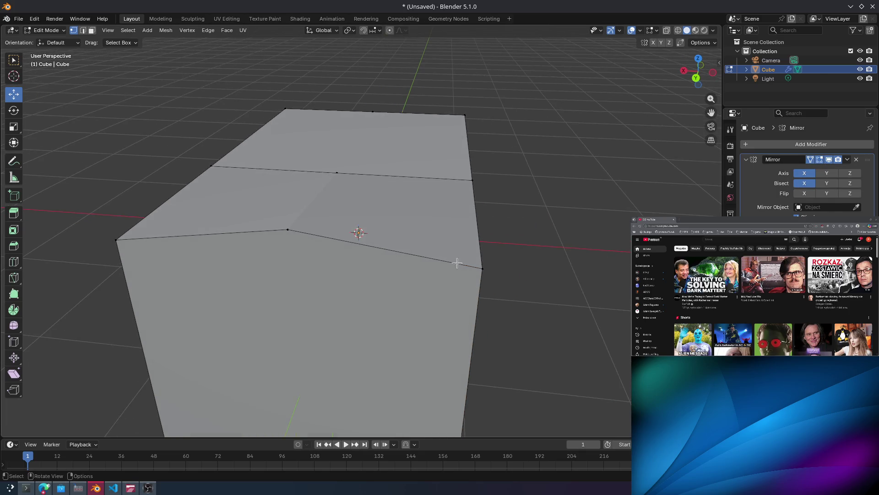
pyautogui.moveTo(98, 258)
pyautogui.mouseDown()
pyautogui.moveTo(55, 275)
pyautogui.moveTo(106, 229)
pyautogui.moveTo(158, 146)
pyautogui.moveTo(93, 215)
pyautogui.mouseUp()
pyautogui.moveTo(93, 215)
pyautogui.mouseDown(button='middle')
pyautogui.moveTo(343, 210)
pyautogui.moveTo(339, 296)
pyautogui.moveTo(320, 286)
pyautogui.mouseUp(button='middle')
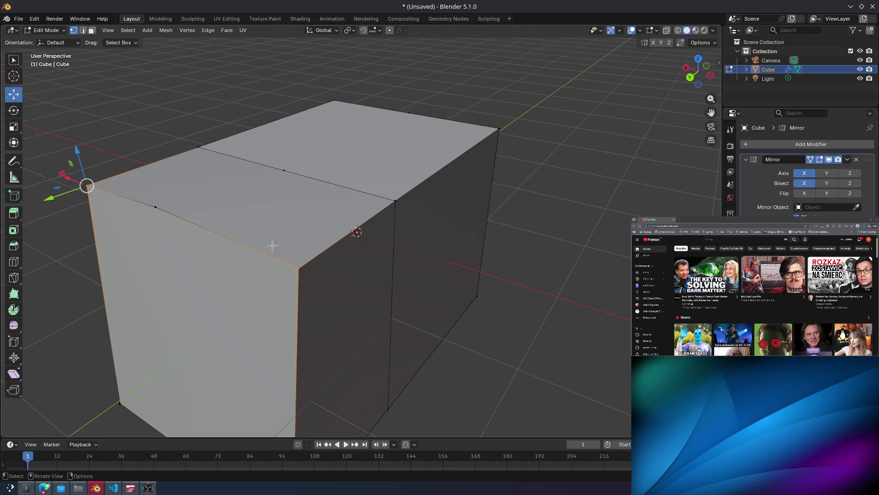
pyautogui.moveTo(63, 203); pyautogui.dragTo(13, 220)
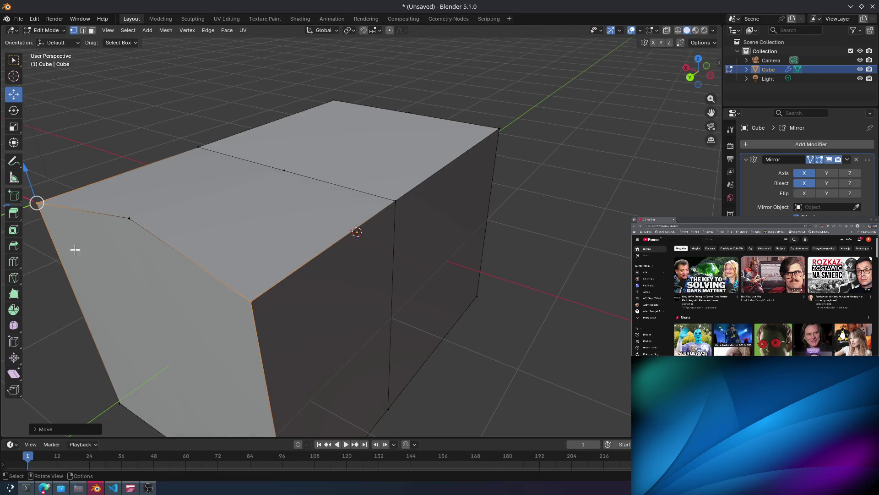
pyautogui.moveTo(128, 214); pyautogui.dragTo(139, 229)
pyautogui.moveTo(284, 252); pyautogui.dragTo(333, 231, button='middle')
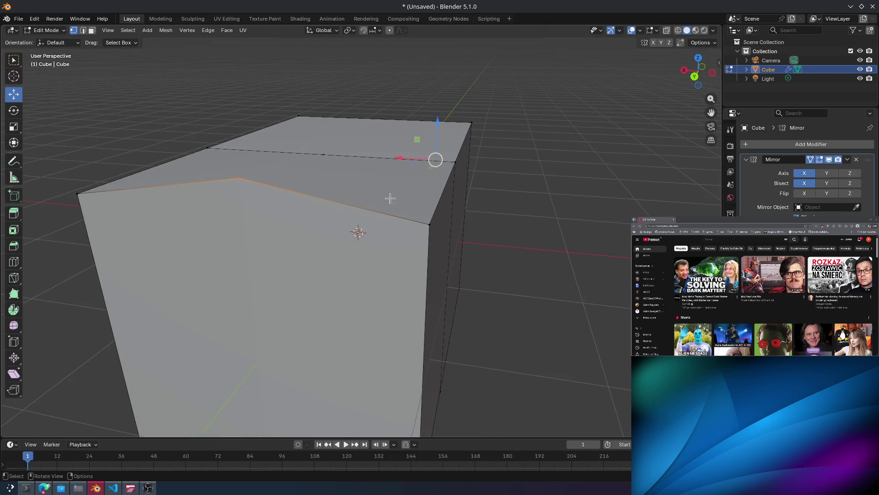
pyautogui.scroll(-2, 389, 199)
pyautogui.moveTo(405, 191); pyautogui.dragTo(369, 312, button='middle')
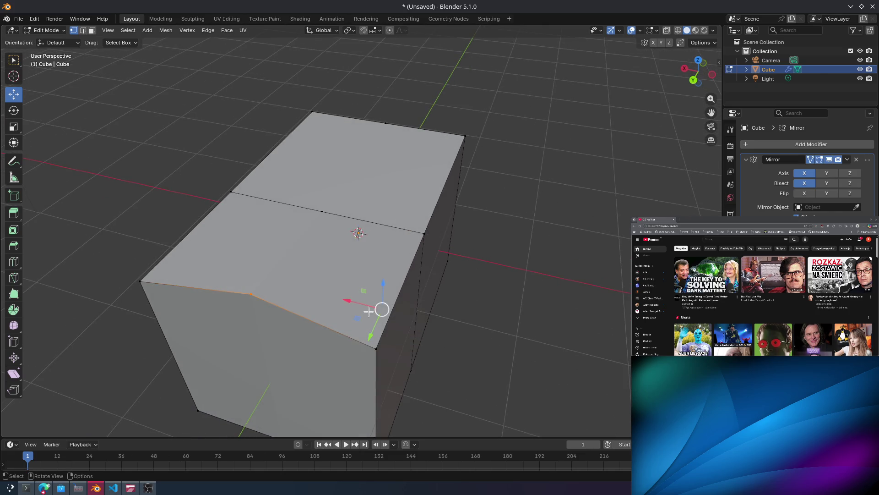
pyautogui.moveTo(371, 330); pyautogui.dragTo(320, 446)
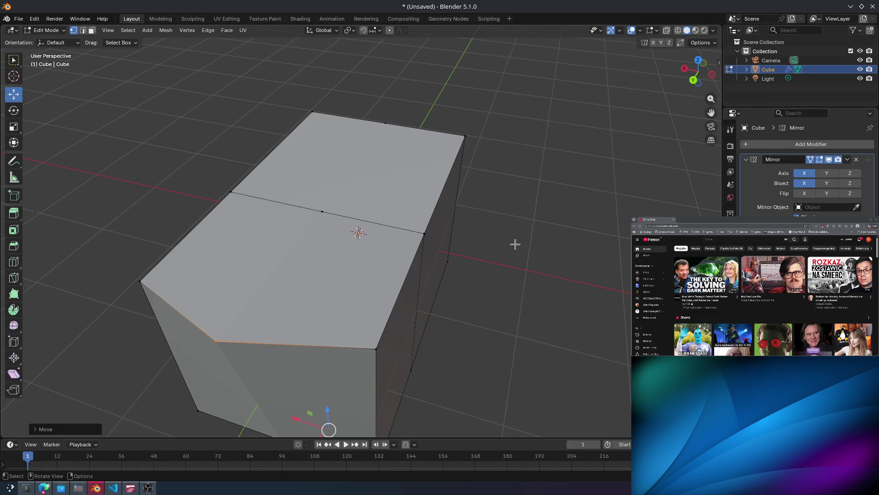
# Select the vertices along the top edge, then undo back to the plain cube.
pyautogui.moveTo(473, 261); pyautogui.dragTo(502, 220, button='middle')
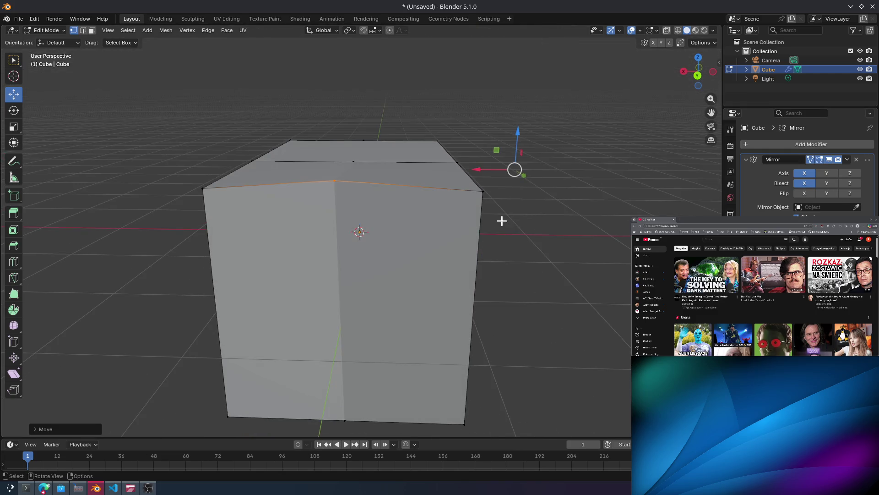
pyautogui.click(548, 242)
pyautogui.keyDown('ctrl'); pyautogui.click(476, 148); pyautogui.keyUp('ctrl')
pyautogui.keyDown('ctrl'); pyautogui.click(218, 180); pyautogui.keyUp('ctrl')
pyautogui.hotkey('ctrl', 'z')
pyautogui.hotkey('ctrl', 'z')
pyautogui.hotkey('ctrl', 'z')
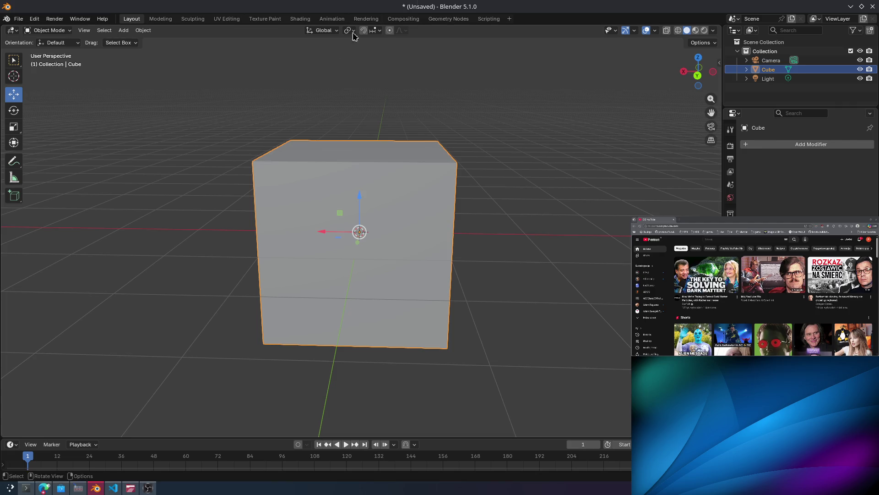
# Box-select the whole plain cube again, then deselect everything with Alt+A.
pyautogui.moveTo(520, 222); pyautogui.dragTo(476, 199, button='middle')
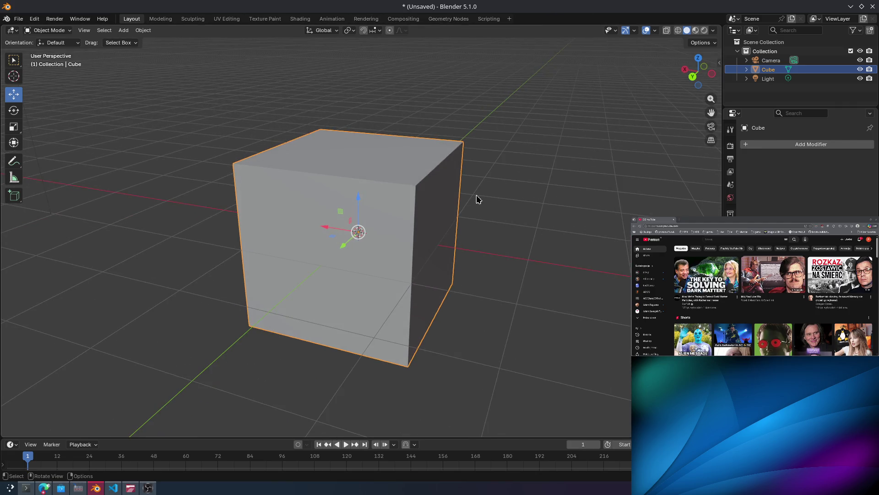
pyautogui.moveTo(110, 94); pyautogui.dragTo(572, 427)
pyautogui.moveTo(247, 100)
pyautogui.mouseDown(button='middle')
pyautogui.moveTo(265, 88)
pyautogui.moveTo(378, 141)
pyautogui.moveTo(386, 170)
pyautogui.moveTo(315, 130)
pyautogui.moveTo(306, 94)
pyautogui.moveTo(296, 159)
pyautogui.mouseUp(button='middle')
pyautogui.hotkey('alt', 'a')
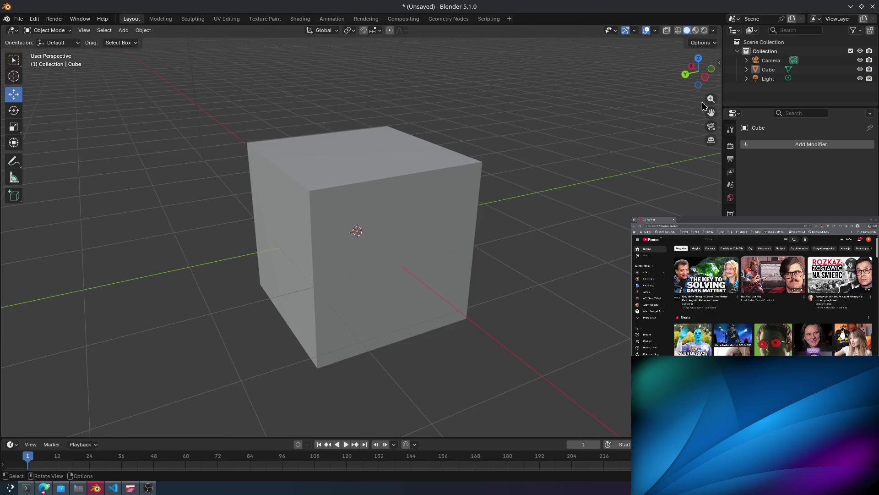
pyautogui.click(758, 70)
pyautogui.click(860, 69)
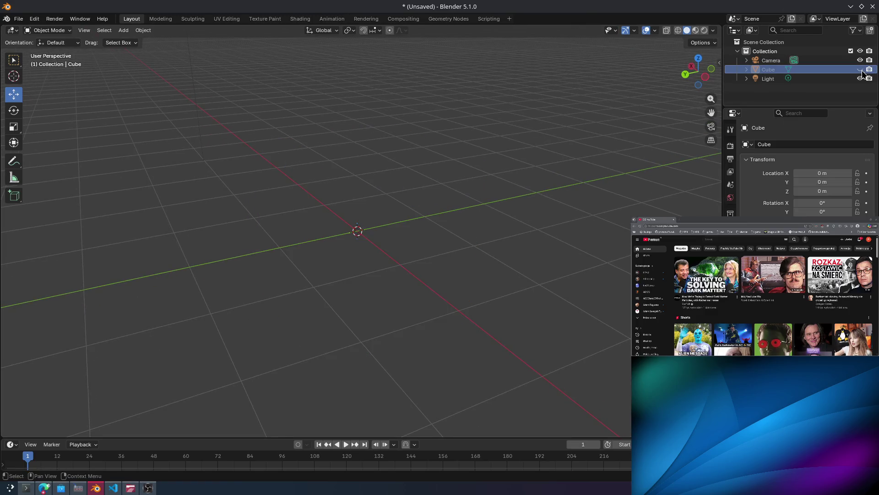
pyautogui.click(860, 69)
pyautogui.click(269, 203)
pyautogui.moveTo(167, 102); pyautogui.dragTo(311, 243)
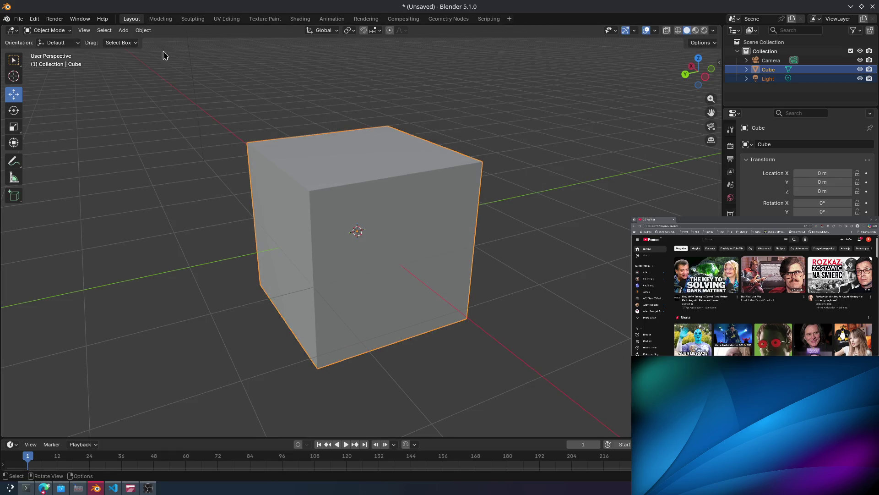
pyautogui.click(59, 43)
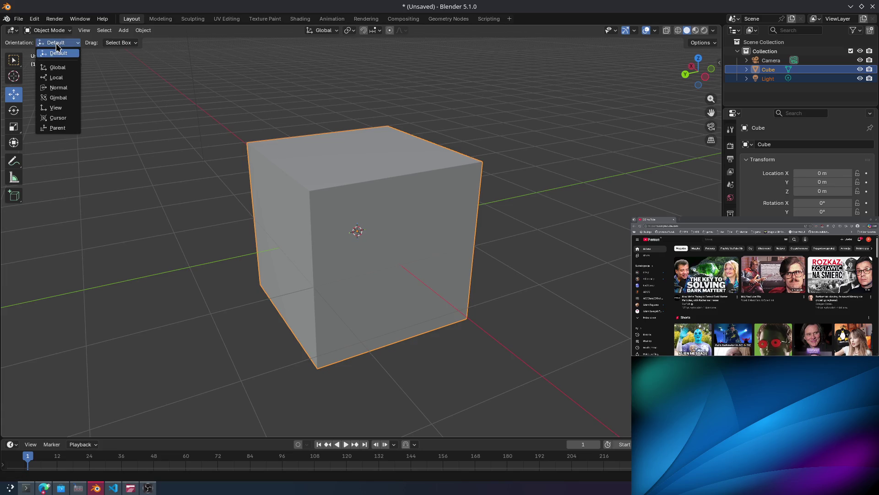
pyautogui.click(50, 30)
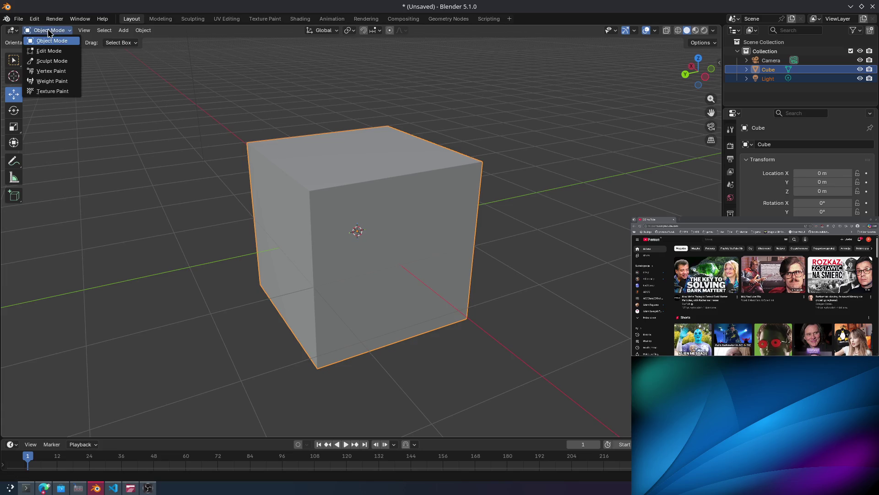
pyautogui.click(59, 54)
pyautogui.click(16, 249)
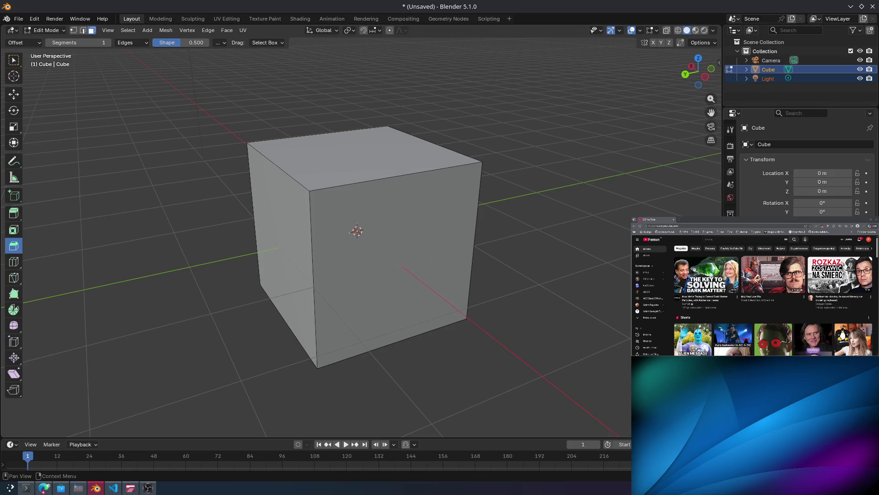
pyautogui.click(730, 238)
# Add a Mirror modifier to the cube by searching 'mirror'.
pyautogui.click(778, 145)
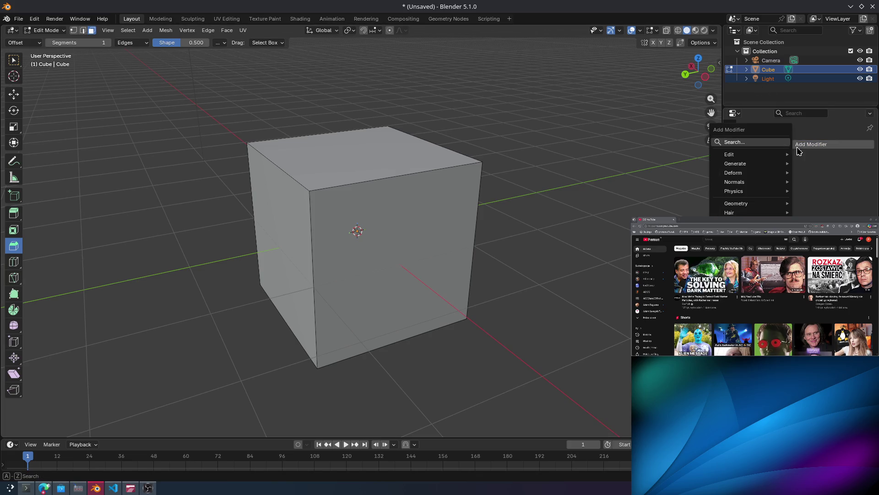
pyautogui.write('mirror')
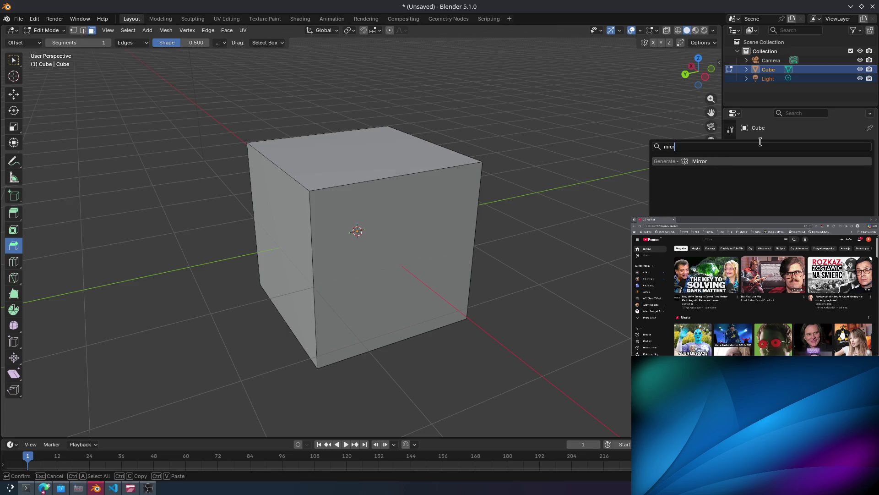
pyautogui.press('Return')
# Bevel the cube's left face as a trial, then undo the bevel.
pyautogui.click(297, 217)
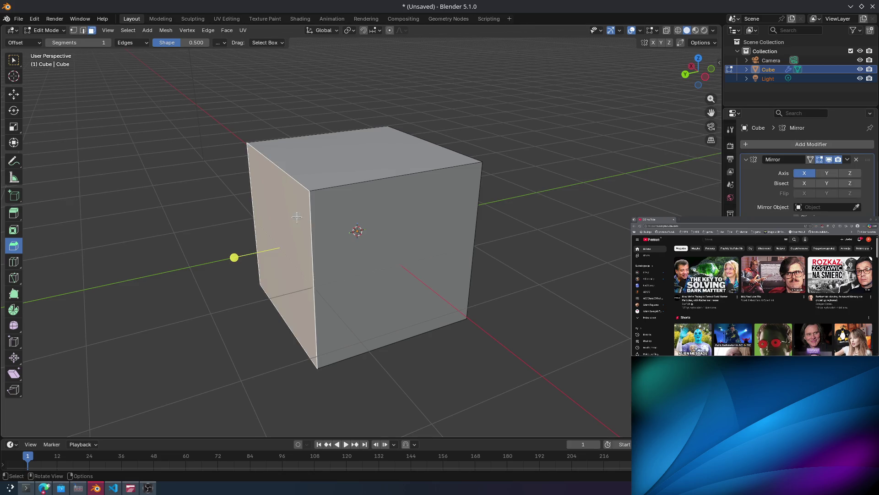
pyautogui.moveTo(233, 259)
pyautogui.mouseDown()
pyautogui.moveTo(180, 270)
pyautogui.moveTo(230, 249)
pyautogui.moveTo(164, 273)
pyautogui.moveTo(196, 267)
pyautogui.moveTo(182, 269)
pyautogui.moveTo(198, 279)
pyautogui.mouseUp()
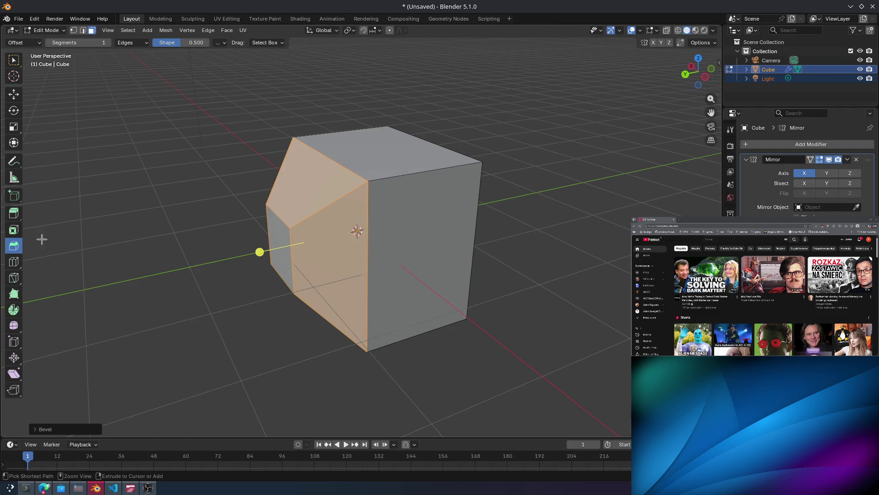
pyautogui.hotkey('ctrl', 'z')
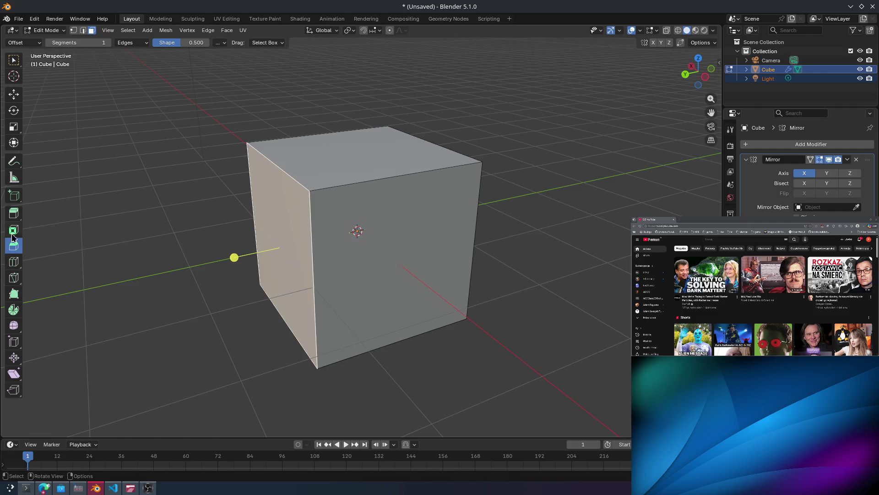
# Extrude the left face outward about 1 m, with the mirror shown in Edit Mode.
pyautogui.click(14, 213)
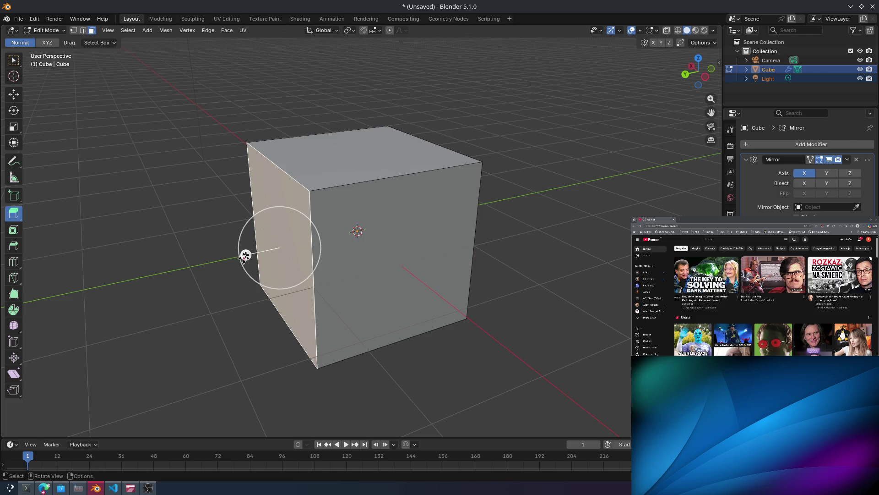
pyautogui.moveTo(246, 255)
pyautogui.mouseDown()
pyautogui.moveTo(142, 281)
pyautogui.moveTo(153, 278)
pyautogui.mouseUp()
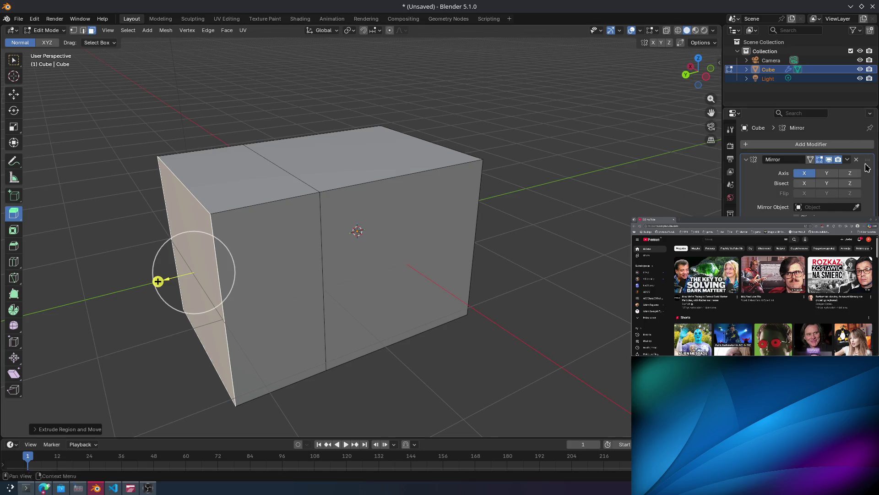
pyautogui.click(811, 160)
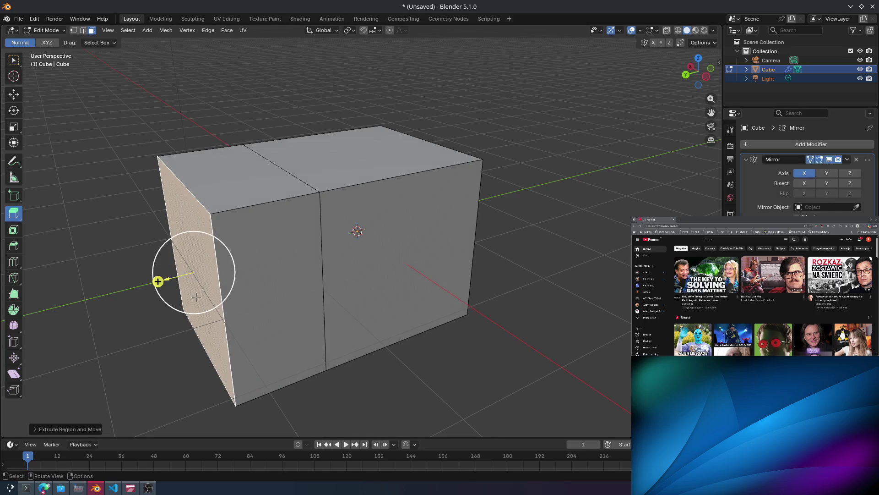
pyautogui.moveTo(158, 281)
pyautogui.mouseDown()
pyautogui.moveTo(71, 289)
pyautogui.moveTo(157, 281)
pyautogui.mouseUp()
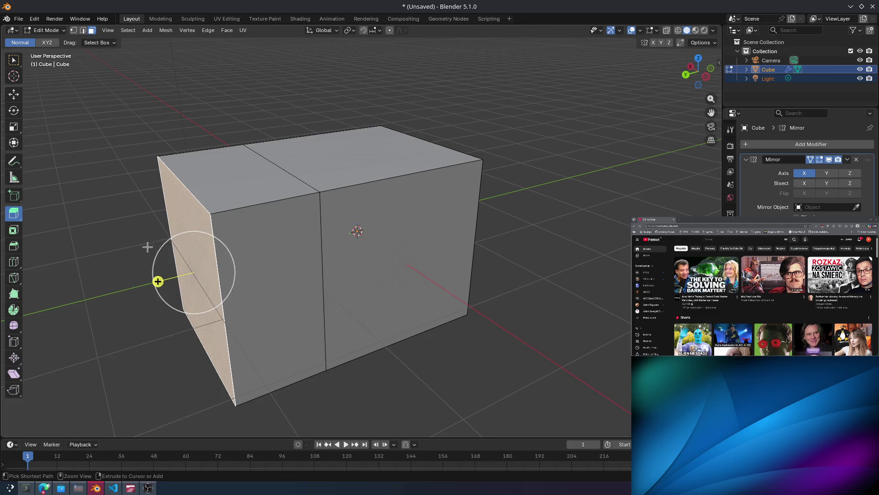
pyautogui.moveTo(157, 281)
pyautogui.mouseDown(button='middle')
pyautogui.moveTo(236, 247)
pyautogui.moveTo(284, 256)
pyautogui.moveTo(330, 281)
pyautogui.moveTo(212, 255)
pyautogui.mouseUp(button='middle')
pyautogui.moveTo(211, 256)
pyautogui.mouseDown()
pyautogui.moveTo(94, 273)
pyautogui.moveTo(213, 255)
pyautogui.mouseUp()
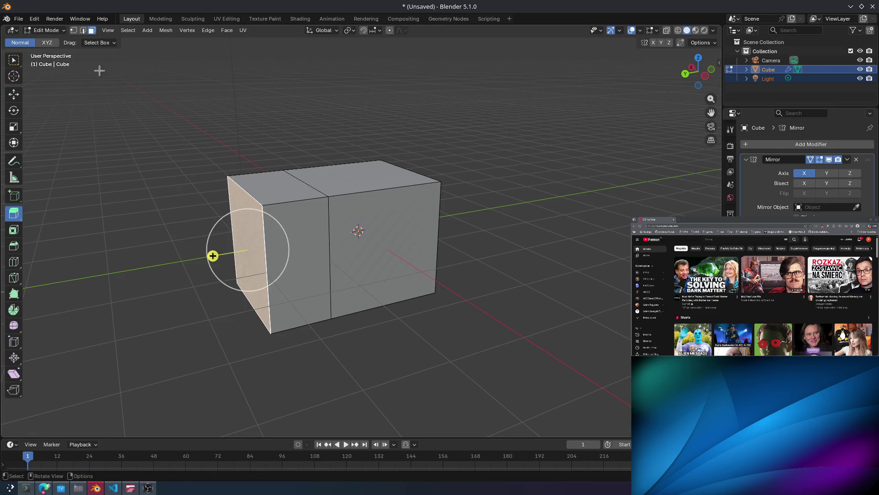
# In vertex mode, select the box's top-left corner vertex and raise it along Z.
pyautogui.press('1')
pyautogui.click(222, 159)
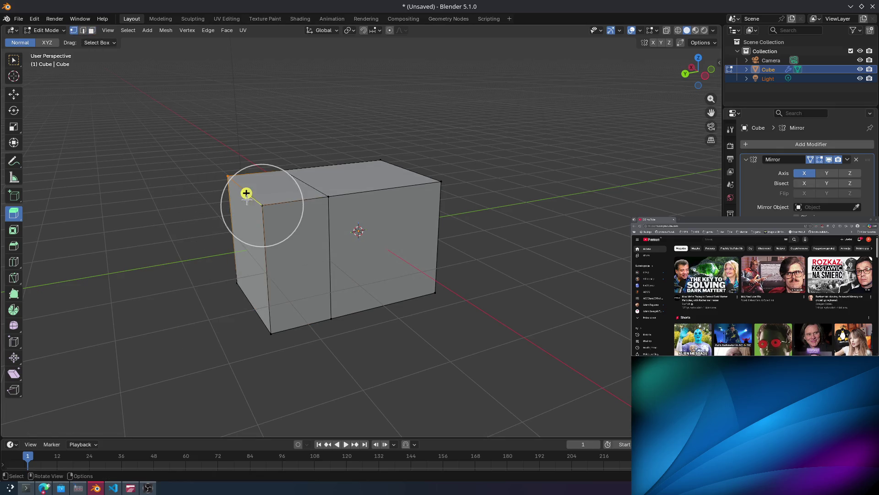
pyautogui.click(247, 192)
pyautogui.click(228, 178)
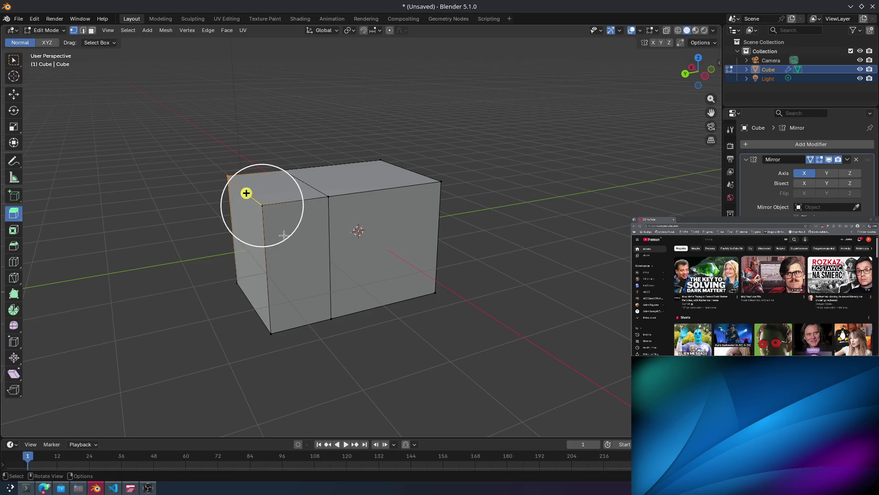
pyautogui.click(228, 176)
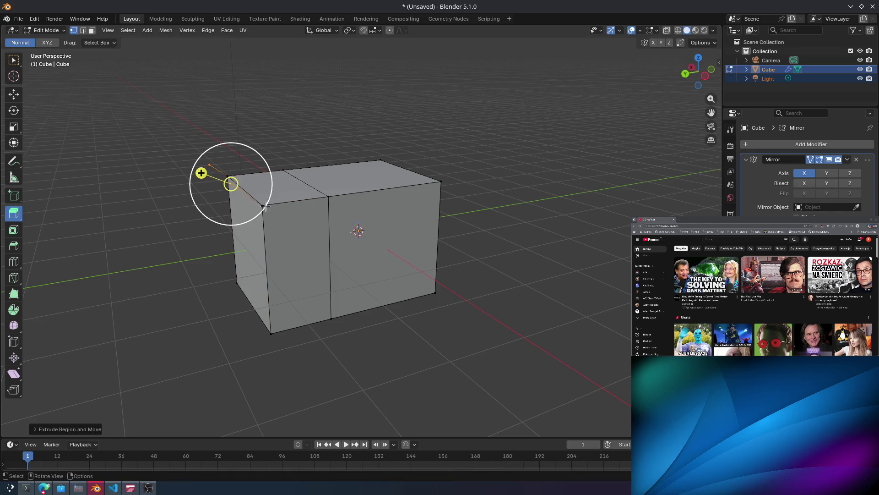
pyautogui.click(14, 94)
pyautogui.moveTo(218, 146); pyautogui.dragTo(238, 215)
pyautogui.hotkey('ctrl', 'z')
pyautogui.click(269, 206)
pyautogui.hotkey('ctrl', 'z')
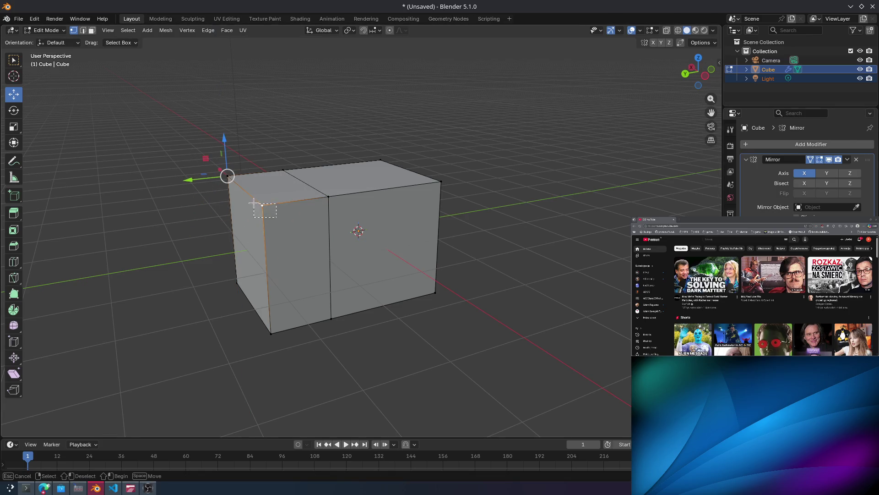
pyautogui.click(83, 30)
pyautogui.keyDown('alt'); pyautogui.click(255, 201); pyautogui.keyUp('alt')
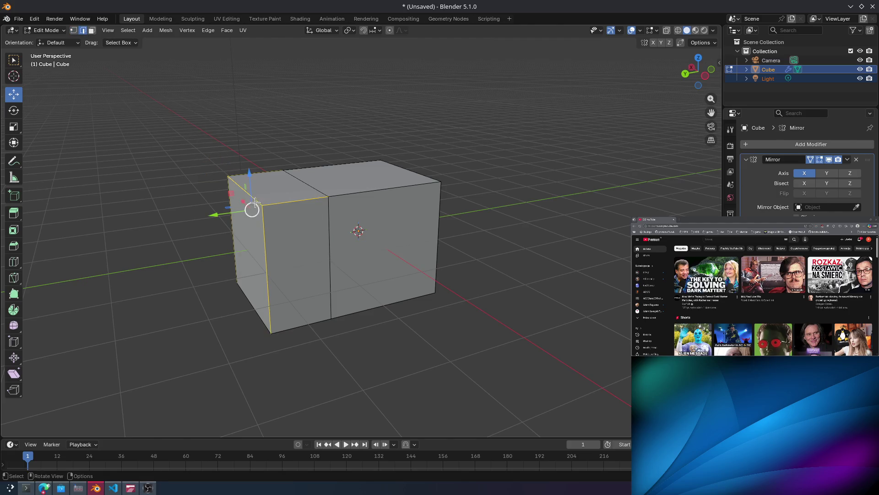
pyautogui.moveTo(255, 185); pyautogui.dragTo(275, 224)
pyautogui.hotkey('ctrl', 'z')
pyautogui.scroll(2, 257, 213)
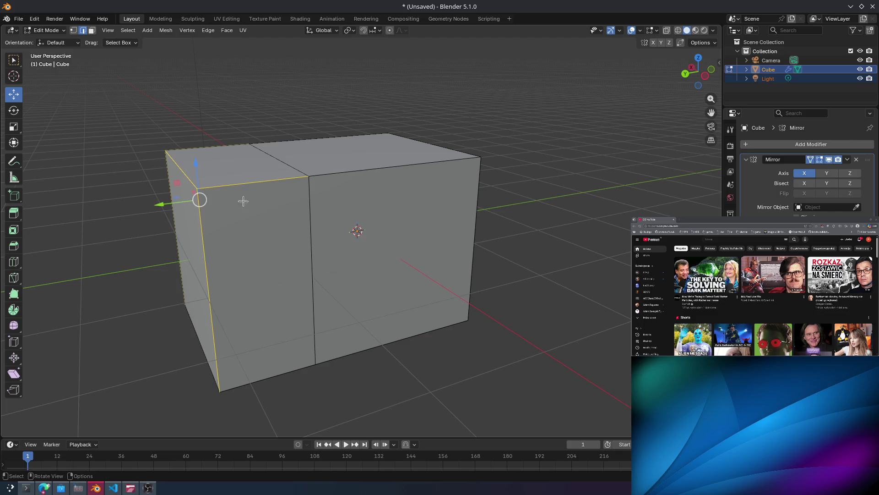
pyautogui.moveTo(196, 173)
pyautogui.mouseDown()
pyautogui.moveTo(202, 242)
pyautogui.moveTo(230, 82)
pyautogui.moveTo(232, 102)
pyautogui.moveTo(247, 90)
pyautogui.mouseUp()
pyautogui.rightClick(248, 89)
pyautogui.moveTo(243, 184)
pyautogui.mouseDown(button='middle')
pyautogui.moveTo(214, 200)
pyautogui.moveTo(137, 137)
pyautogui.mouseUp(button='middle')
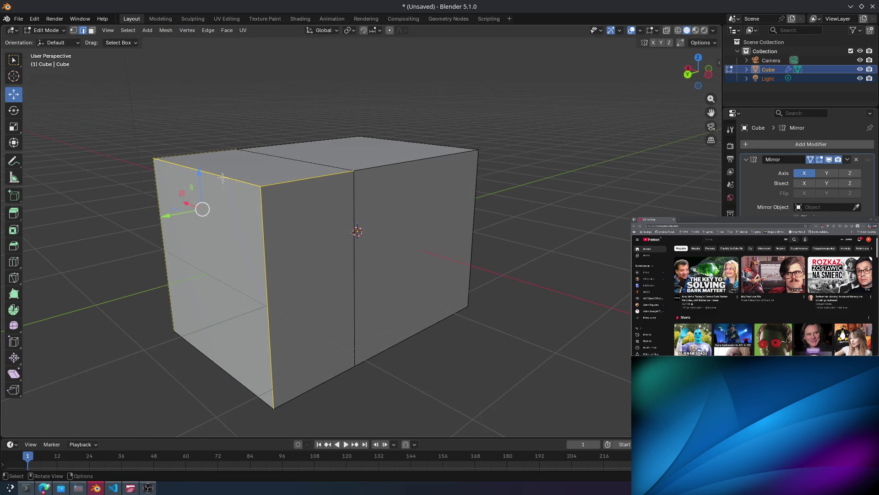
pyautogui.click(73, 30)
pyautogui.click(245, 181)
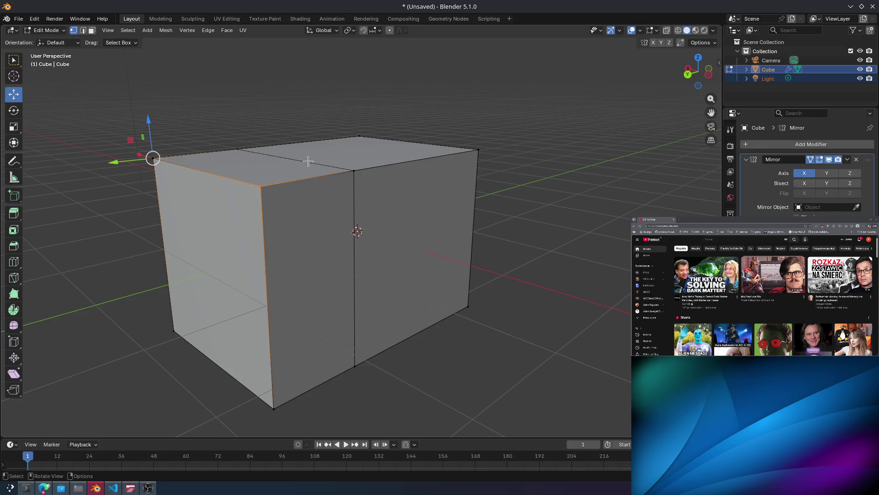
pyautogui.moveTo(308, 160)
pyautogui.mouseDown(button='middle')
pyautogui.moveTo(259, 171)
pyautogui.moveTo(262, 156)
pyautogui.moveTo(233, 175)
pyautogui.moveTo(246, 181)
pyautogui.moveTo(264, 166)
pyautogui.mouseUp(button='middle')
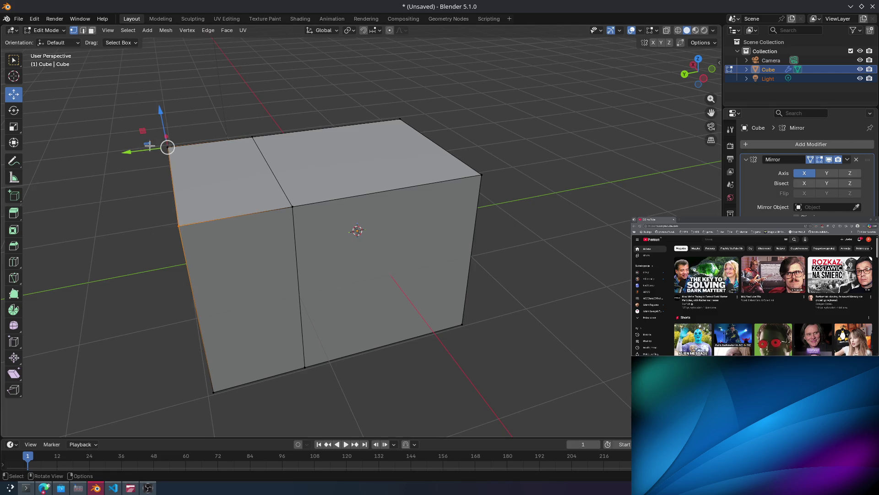
pyautogui.moveTo(150, 146); pyautogui.dragTo(97, 159)
pyautogui.moveTo(44, 166)
pyautogui.mouseDown()
pyautogui.moveTo(198, 152)
pyautogui.moveTo(190, 152)
pyautogui.mouseUp()
pyautogui.moveTo(192, 195)
pyautogui.mouseDown(button='middle')
pyautogui.moveTo(240, 177)
pyautogui.moveTo(257, 187)
pyautogui.mouseUp(button='middle')
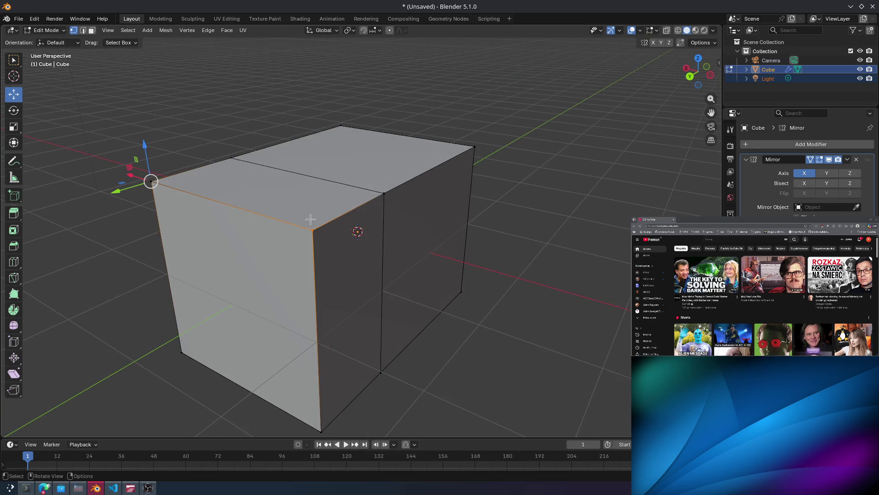
pyautogui.click(316, 265)
pyautogui.keyDown('alt'); pyautogui.click(389, 206); pyautogui.keyUp('alt')
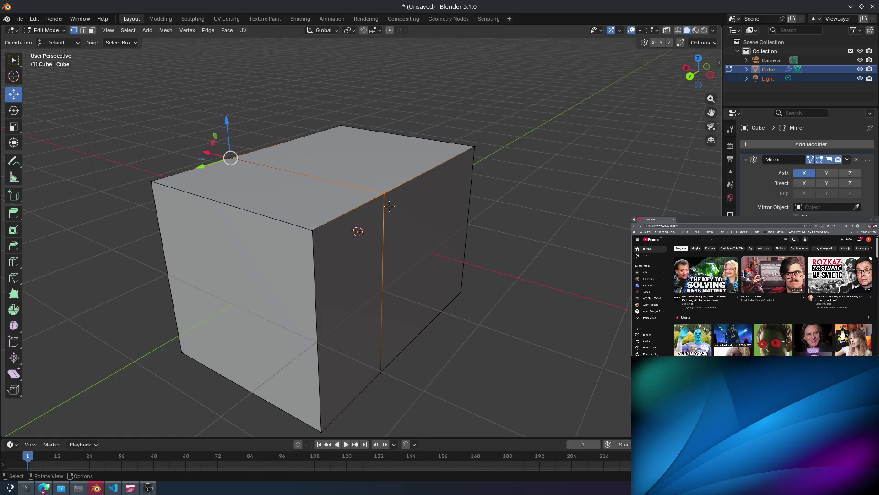
pyautogui.moveTo(210, 154)
pyautogui.mouseDown()
pyautogui.moveTo(196, 141)
pyautogui.moveTo(153, 145)
pyautogui.moveTo(225, 174)
pyautogui.moveTo(197, 151)
pyautogui.moveTo(162, 50)
pyautogui.moveTo(186, 110)
pyautogui.moveTo(137, 92)
pyautogui.moveTo(215, 142)
pyautogui.mouseUp()
pyautogui.moveTo(345, 164); pyautogui.dragTo(339, 167, button='middle')
pyautogui.click(380, 208)
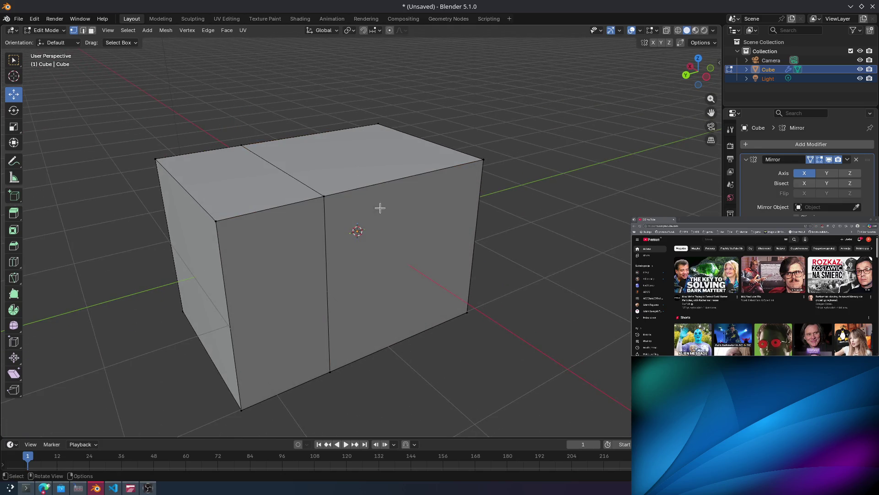
pyautogui.click(490, 161)
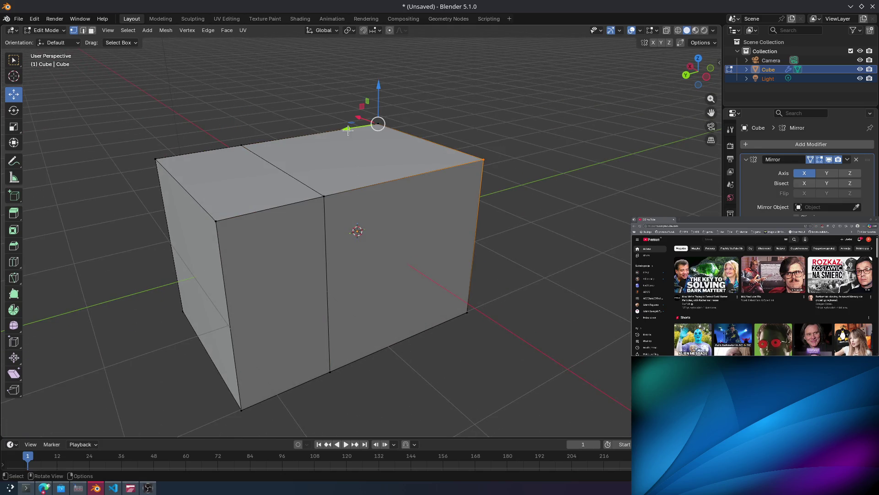
pyautogui.moveTo(348, 131)
pyautogui.mouseDown()
pyautogui.moveTo(433, 103)
pyautogui.moveTo(397, 114)
pyautogui.moveTo(414, 110)
pyautogui.moveTo(409, 121)
pyautogui.mouseUp()
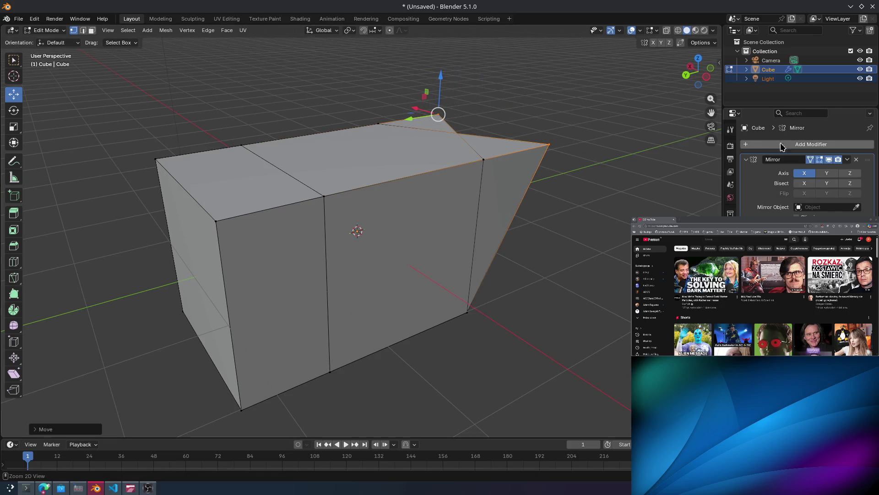
pyautogui.click(813, 184)
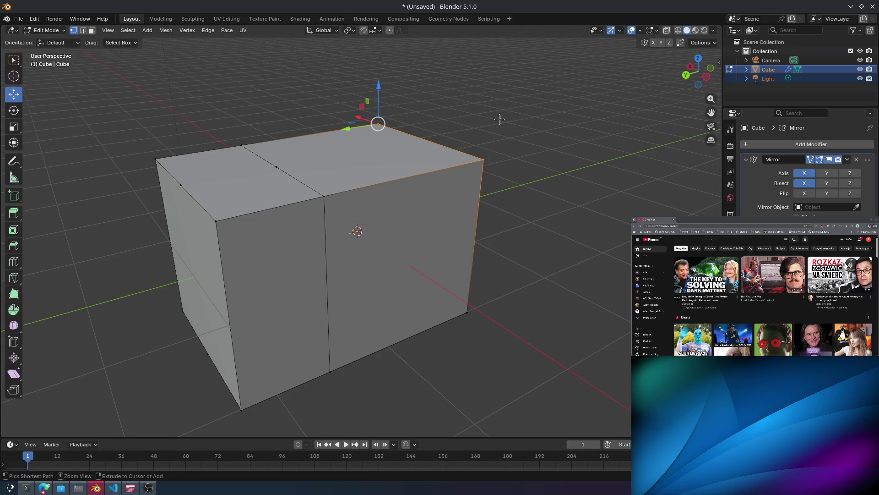
pyautogui.moveTo(348, 130)
pyautogui.mouseDown()
pyautogui.moveTo(544, 91)
pyautogui.moveTo(328, 132)
pyautogui.moveTo(451, 104)
pyautogui.moveTo(374, 126)
pyautogui.mouseUp()
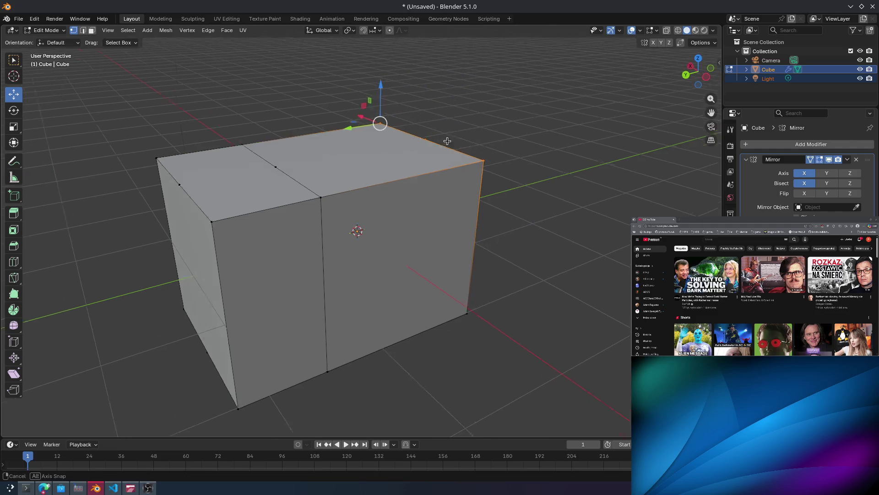
pyautogui.moveTo(373, 126); pyautogui.dragTo(393, 155, button='middle')
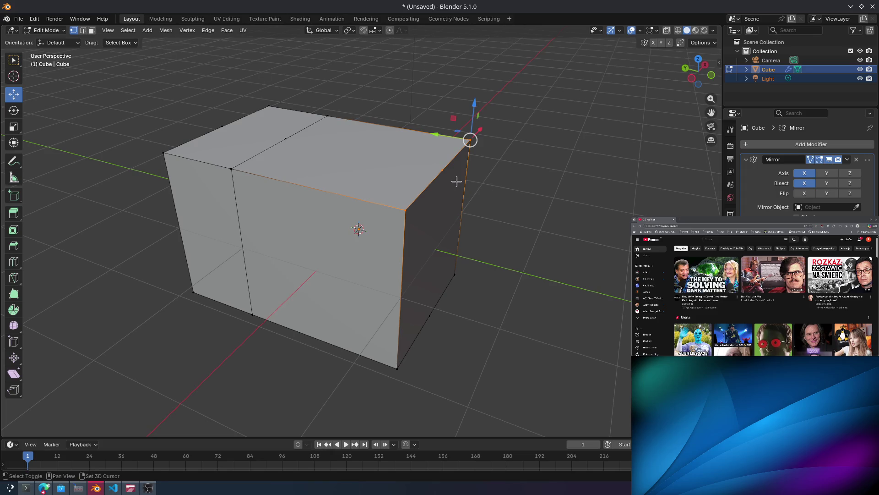
pyautogui.moveTo(446, 133)
pyautogui.mouseDown()
pyautogui.moveTo(590, 156)
pyautogui.moveTo(489, 137)
pyautogui.mouseUp()
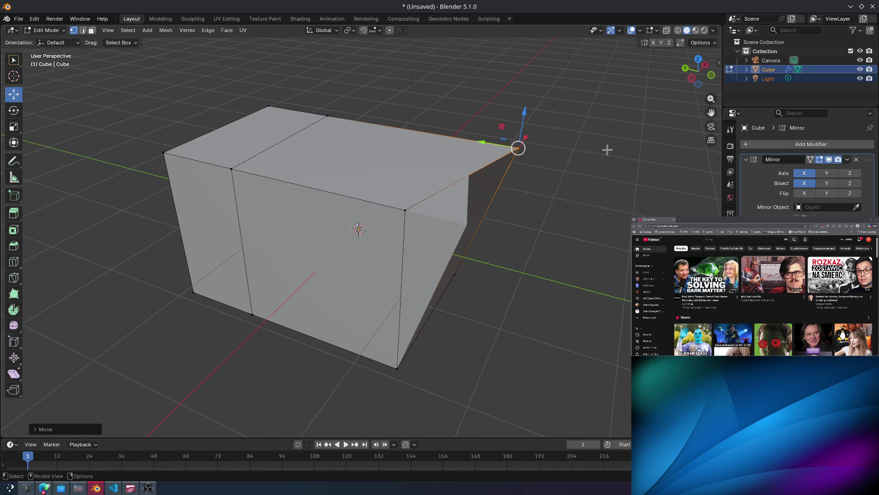
pyautogui.moveTo(502, 144)
pyautogui.mouseDown()
pyautogui.moveTo(555, 147)
pyautogui.moveTo(573, 167)
pyautogui.mouseUp()
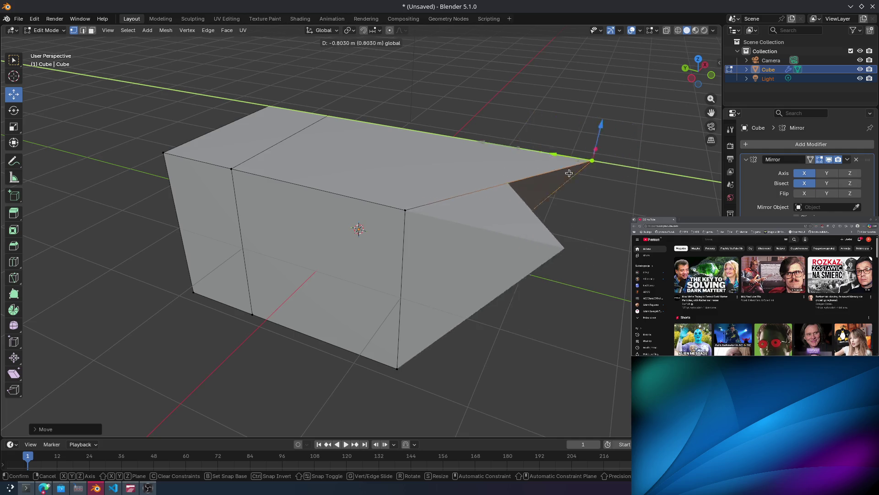
pyautogui.press('Escape')
pyautogui.hotkey('ctrl', 'z')
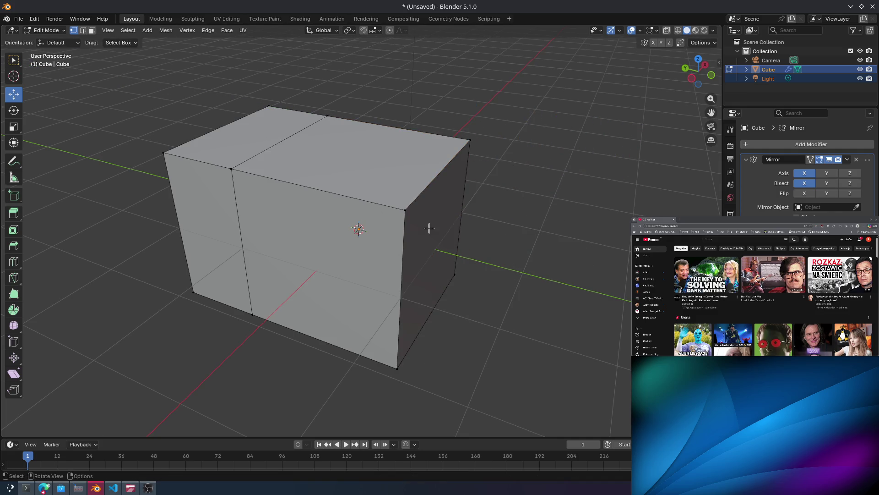
pyautogui.click(429, 228)
pyautogui.moveTo(382, 205)
pyautogui.mouseDown()
pyautogui.moveTo(495, 234)
pyautogui.moveTo(389, 215)
pyautogui.mouseUp()
pyautogui.hotkey('ctrl', 'z')
pyautogui.moveTo(441, 235)
pyautogui.mouseDown()
pyautogui.moveTo(405, 192)
pyautogui.moveTo(463, 228)
pyautogui.moveTo(547, 224)
pyautogui.mouseUp()
pyautogui.moveTo(547, 225)
pyautogui.mouseDown(button='middle')
pyautogui.moveTo(457, 173)
pyautogui.moveTo(386, 219)
pyautogui.moveTo(552, 186)
pyautogui.moveTo(448, 198)
pyautogui.mouseUp(button='middle')
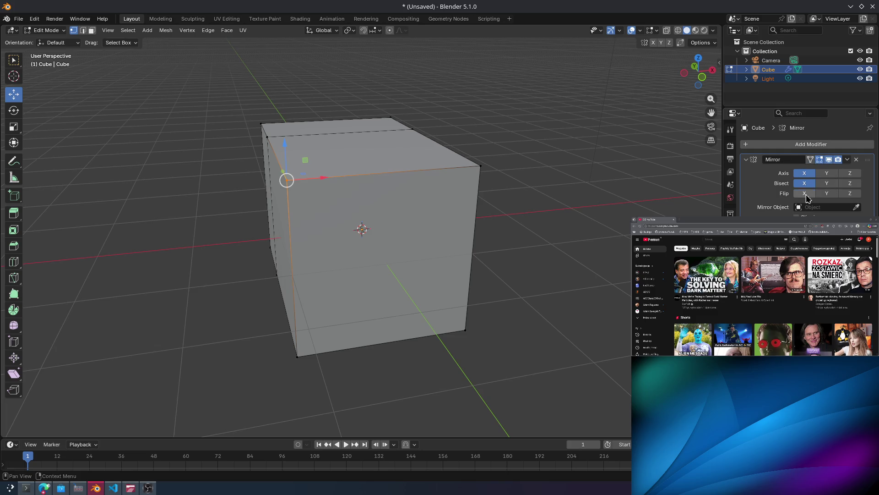
# Try stretching an edge and sliding a corner vertex along Y, cancelling each attempt.
pyautogui.moveTo(293, 192); pyautogui.dragTo(381, 180, button='middle')
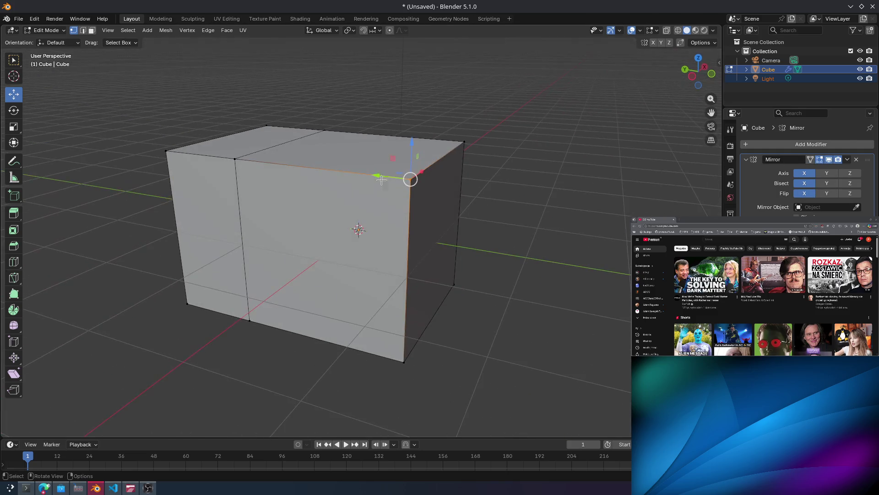
pyautogui.moveTo(380, 170)
pyautogui.mouseDown()
pyautogui.moveTo(435, 192)
pyautogui.moveTo(587, 219)
pyautogui.mouseUp()
pyautogui.hotkey('ctrl', 'z')
pyautogui.moveTo(413, 229); pyautogui.dragTo(284, 243, button='middle')
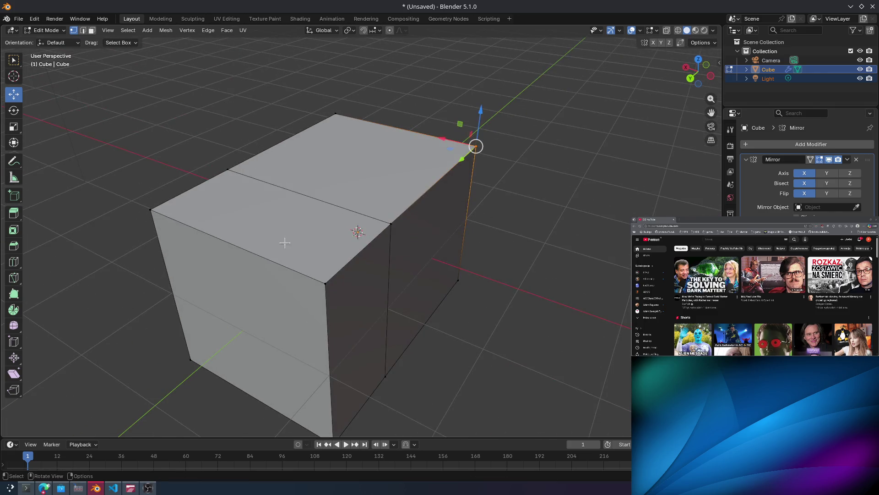
pyautogui.moveTo(304, 298); pyautogui.dragTo(242, 356)
pyautogui.rightClick(283, 305)
pyautogui.rightClick(202, 368)
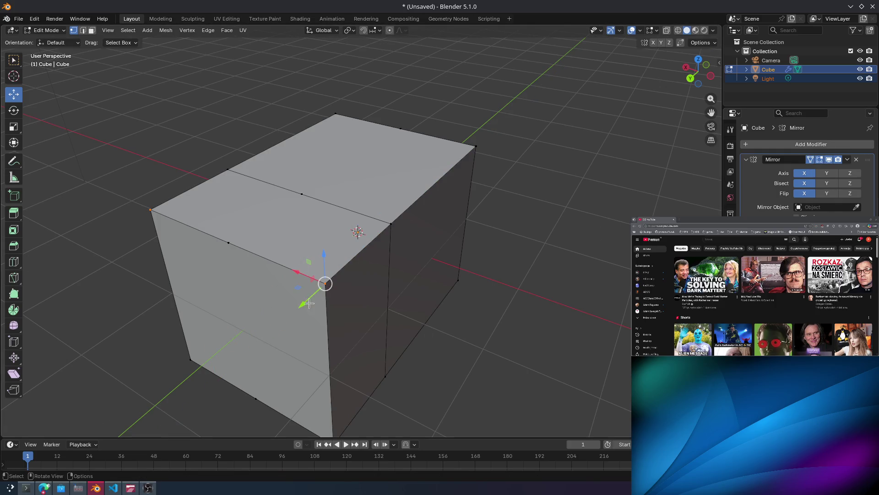
pyautogui.moveTo(306, 304); pyautogui.dragTo(254, 355)
pyautogui.rightClick(315, 240)
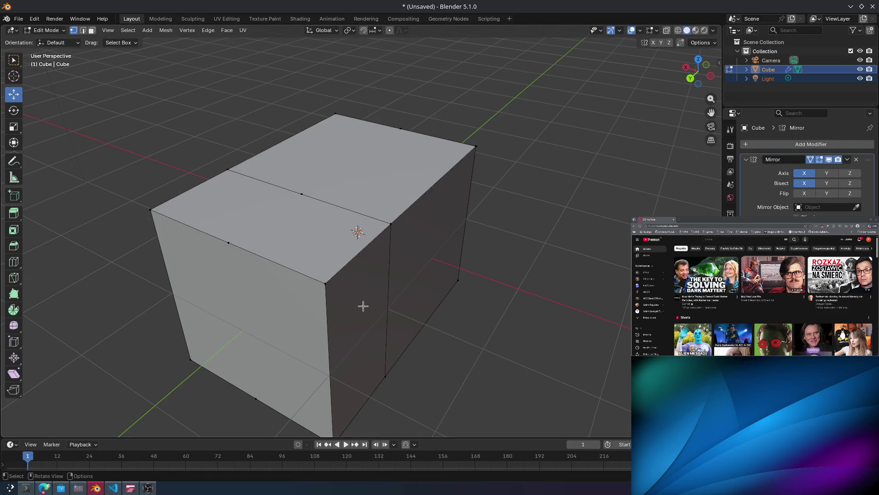
# Pull the near lower corner vertex and another end vertex outward along Y.
pyautogui.click(319, 287)
pyautogui.moveTo(124, 220); pyautogui.dragTo(43, 264)
pyautogui.click(204, 265)
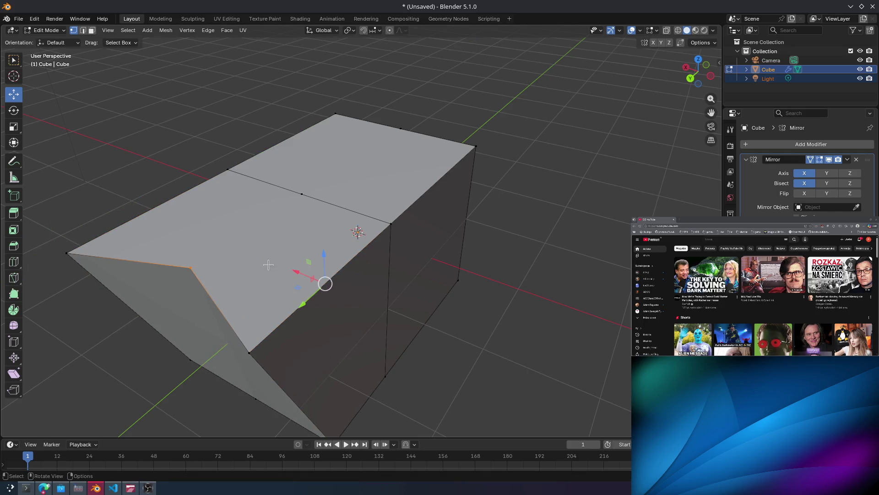
pyautogui.moveTo(245, 232)
pyautogui.mouseDown()
pyautogui.moveTo(137, 262)
pyautogui.moveTo(4, 318)
pyautogui.moveTo(555, 342)
pyautogui.moveTo(555, 293)
pyautogui.mouseUp()
pyautogui.moveTo(556, 292); pyautogui.dragTo(641, 238, button='middle')
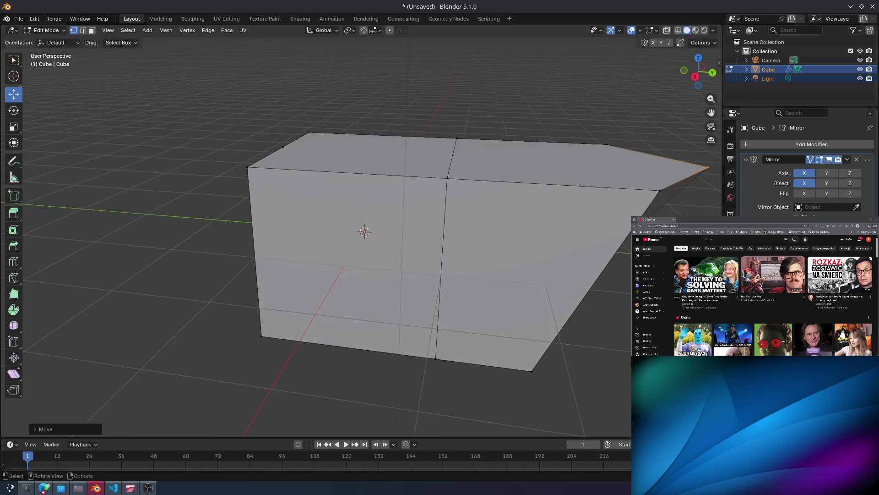
pyautogui.moveTo(523, 225)
pyautogui.mouseDown(button='middle')
pyautogui.moveTo(628, 176)
pyautogui.moveTo(466, 202)
pyautogui.moveTo(386, 200)
pyautogui.moveTo(363, 234)
pyautogui.moveTo(463, 159)
pyautogui.moveTo(394, 165)
pyautogui.moveTo(377, 200)
pyautogui.moveTo(403, 210)
pyautogui.moveTo(432, 186)
pyautogui.moveTo(536, 202)
pyautogui.moveTo(521, 207)
pyautogui.mouseUp(button='middle')
# Slide two more end vertices outward along Y to sharpen the angled end.
pyautogui.click(478, 254)
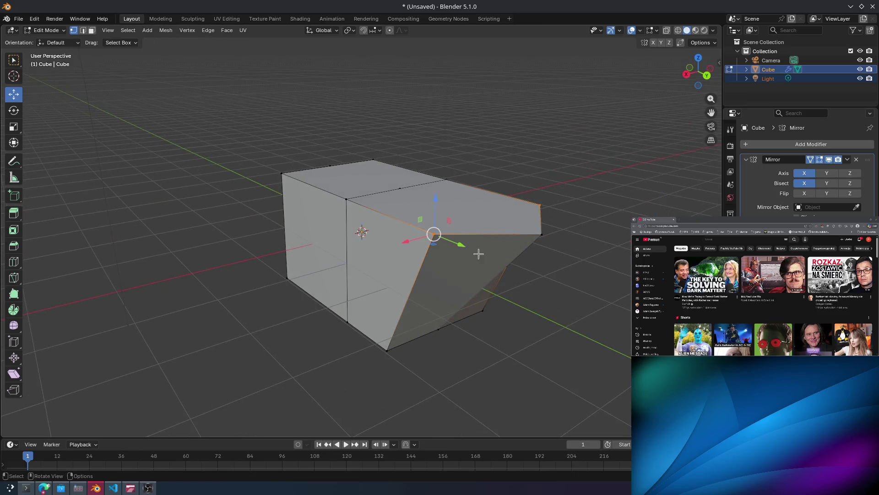
pyautogui.moveTo(579, 251)
pyautogui.mouseDown()
pyautogui.moveTo(664, 279)
pyautogui.moveTo(637, 274)
pyautogui.mouseUp()
pyautogui.moveTo(637, 275)
pyautogui.mouseDown(button='middle')
pyautogui.moveTo(506, 281)
pyautogui.moveTo(402, 300)
pyautogui.moveTo(392, 317)
pyautogui.moveTo(390, 275)
pyautogui.mouseUp(button='middle')
pyautogui.click(395, 208)
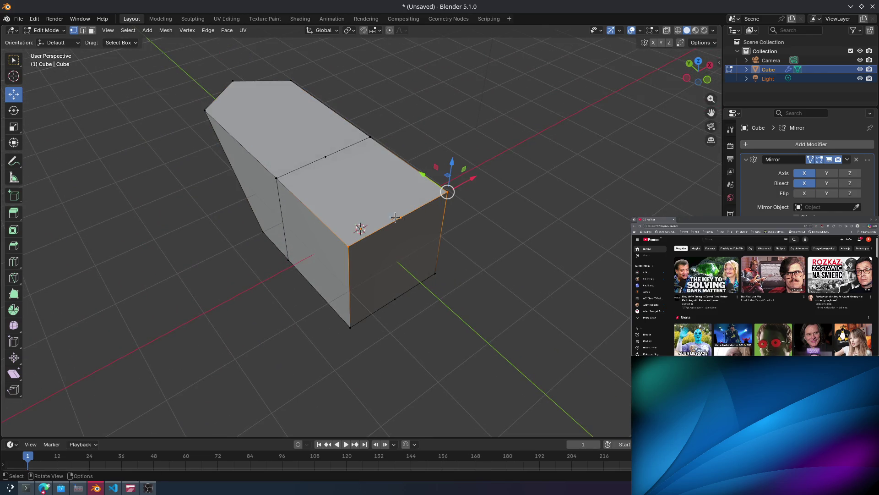
pyautogui.moveTo(433, 177)
pyautogui.mouseDown()
pyautogui.moveTo(530, 279)
pyautogui.moveTo(463, 274)
pyautogui.moveTo(407, 325)
pyautogui.mouseUp()
# Try moving the bottom and right corner vertices, undo them, then box-select the near end face.
pyautogui.click(398, 296)
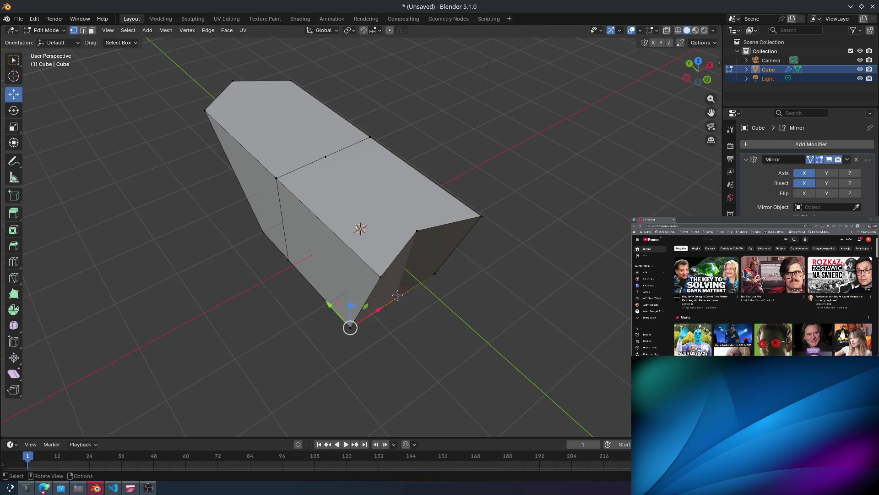
pyautogui.moveTo(342, 310); pyautogui.dragTo(434, 407)
pyautogui.rightClick(437, 410)
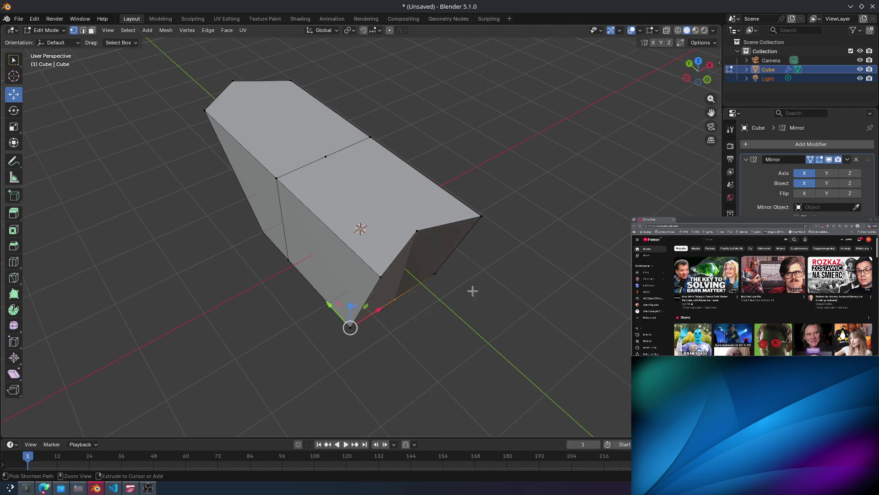
pyautogui.keyDown('ctrl'); pyautogui.click(454, 250); pyautogui.keyUp('ctrl')
pyautogui.hotkey('ctrl', 'z')
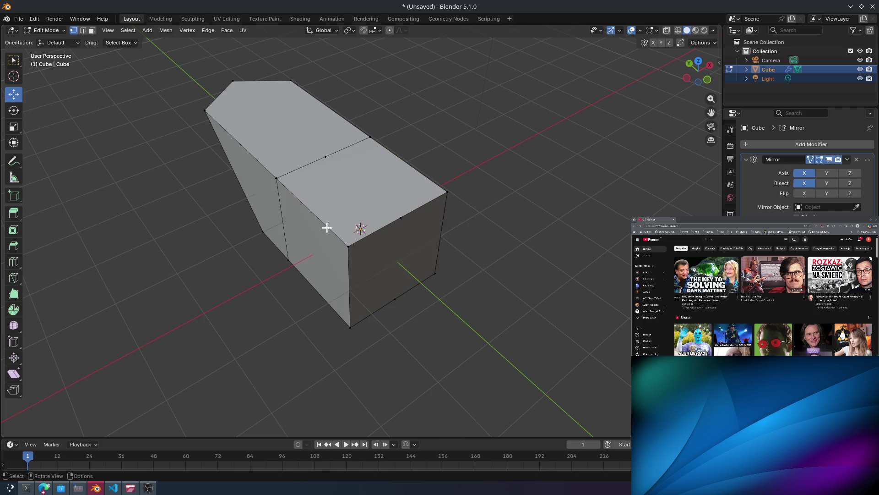
pyautogui.moveTo(447, 192); pyautogui.dragTo(486, 225)
pyautogui.hotkey('ctrl', 'z')
pyautogui.moveTo(372, 343); pyautogui.dragTo(326, 310)
pyautogui.hotkey('ctrl', 'z')
pyautogui.hotkey('ctrl', 'shift', 'z')
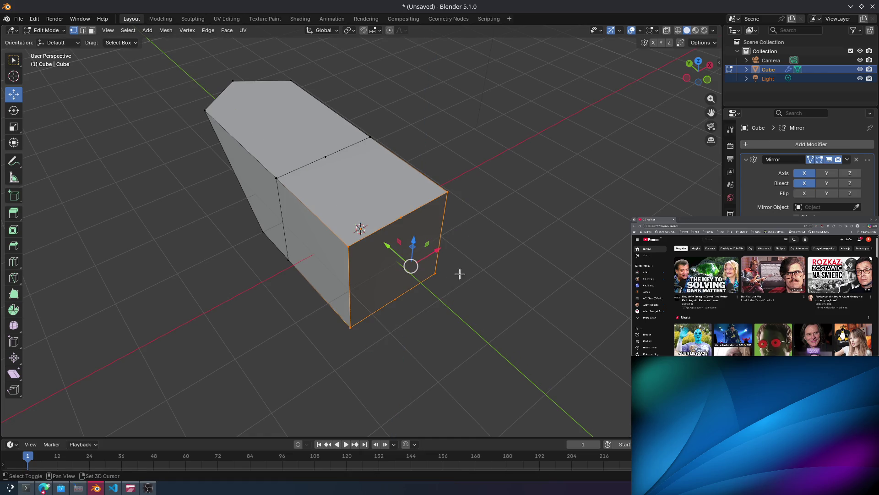
pyautogui.moveTo(389, 242)
pyautogui.mouseDown()
pyautogui.moveTo(440, 274)
pyautogui.moveTo(469, 319)
pyautogui.mouseUp()
pyautogui.hotkey('ctrl', 'z')
pyautogui.moveTo(453, 240)
pyautogui.mouseDown(button='middle')
pyautogui.moveTo(417, 193)
pyautogui.moveTo(463, 211)
pyautogui.moveTo(461, 195)
pyautogui.mouseUp(button='middle')
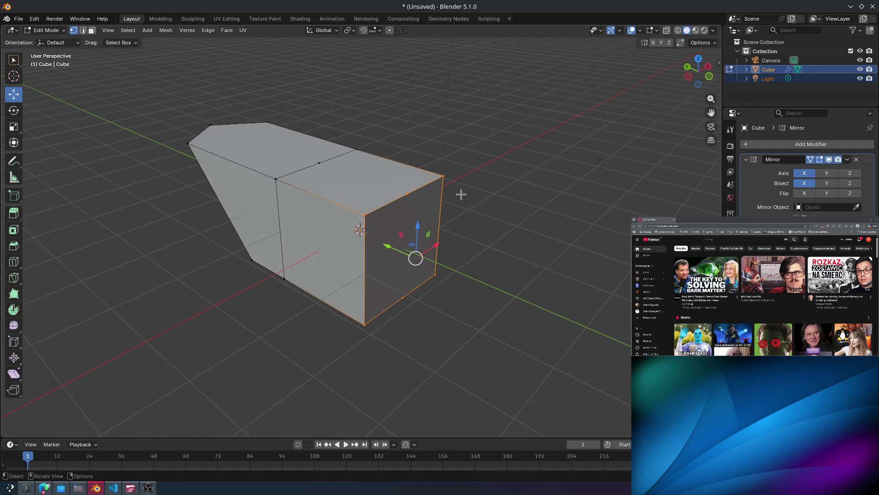
pyautogui.click(393, 216)
pyautogui.hotkey('alt', 'a')
pyautogui.keyDown('shift'); pyautogui.click(409, 202); pyautogui.keyUp('shift')
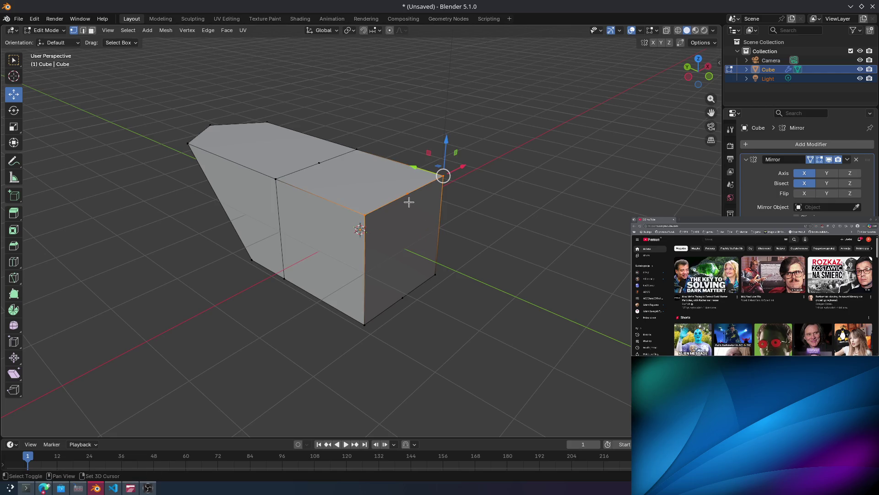
pyautogui.moveTo(350, 313); pyautogui.dragTo(426, 286)
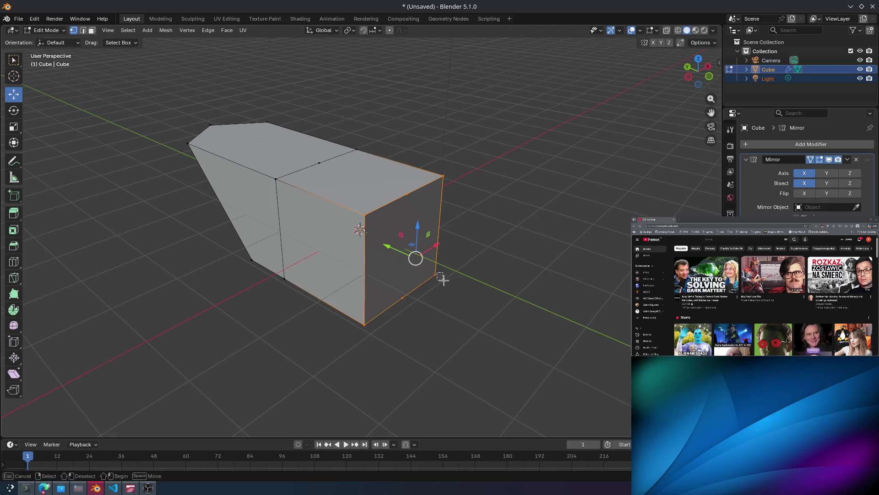
pyautogui.moveTo(388, 249)
pyautogui.mouseDown()
pyautogui.moveTo(531, 323)
pyautogui.moveTo(460, 298)
pyautogui.mouseUp()
pyautogui.moveTo(533, 227)
pyautogui.mouseDown(button='middle')
pyautogui.moveTo(523, 204)
pyautogui.moveTo(385, 212)
pyautogui.moveTo(451, 254)
pyautogui.mouseUp(button='middle')
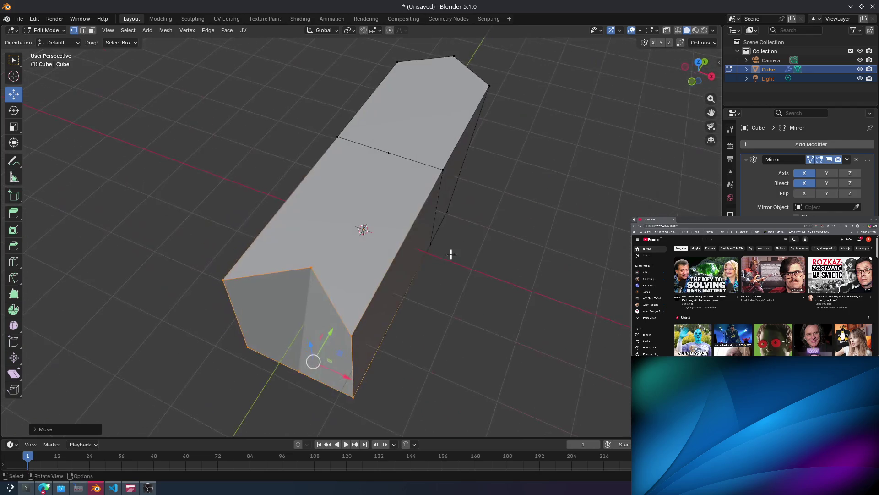
pyautogui.hotkey('ctrl', 'z')
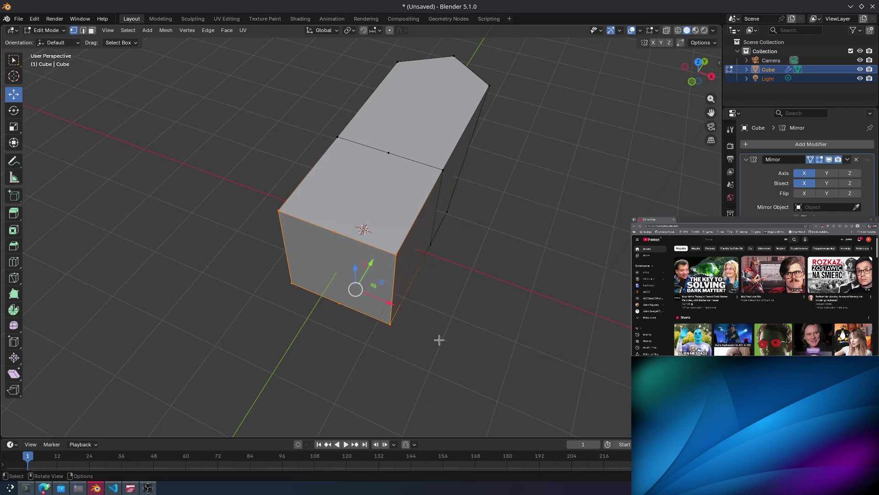
pyautogui.moveTo(438, 339)
pyautogui.mouseDown(button='middle')
pyautogui.moveTo(404, 269)
pyautogui.moveTo(321, 220)
pyautogui.mouseUp(button='middle')
pyautogui.moveTo(262, 147); pyautogui.dragTo(333, 365)
pyautogui.moveTo(255, 289); pyautogui.dragTo(355, 316, button='middle')
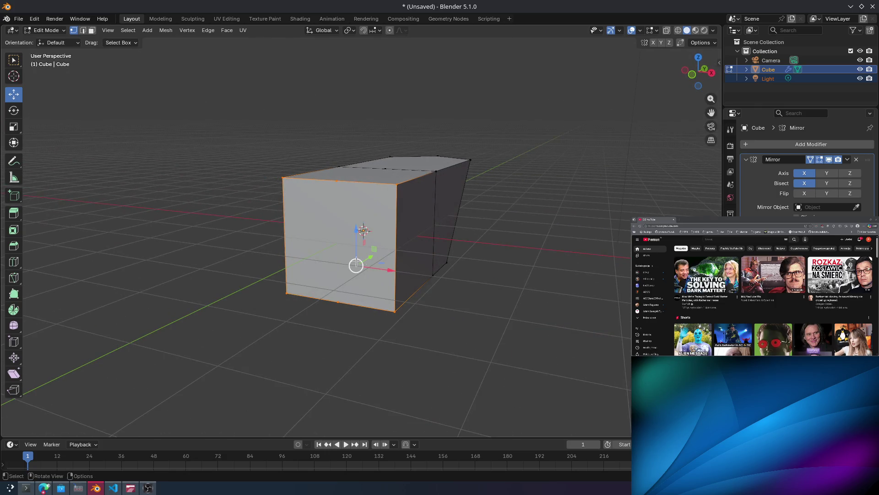
pyautogui.moveTo(356, 265); pyautogui.dragTo(346, 294, button='middle')
pyautogui.moveTo(358, 262); pyautogui.dragTo(243, 231)
pyautogui.hotkey('ctrl', 'z')
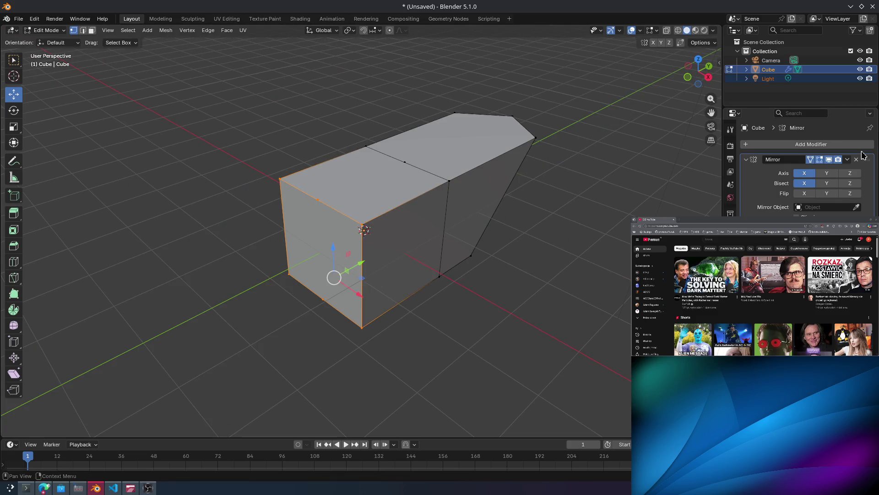
# Try moving the end face along Y, then cancel the move.
pyautogui.scroll(2, 350, 219)
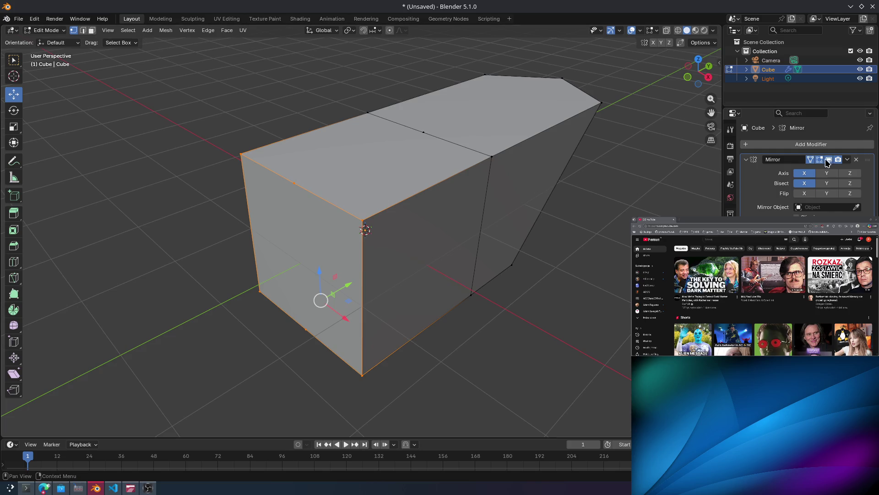
pyautogui.moveTo(595, 201)
pyautogui.mouseDown(button='middle')
pyautogui.moveTo(517, 193)
pyautogui.moveTo(364, 250)
pyautogui.mouseUp(button='middle')
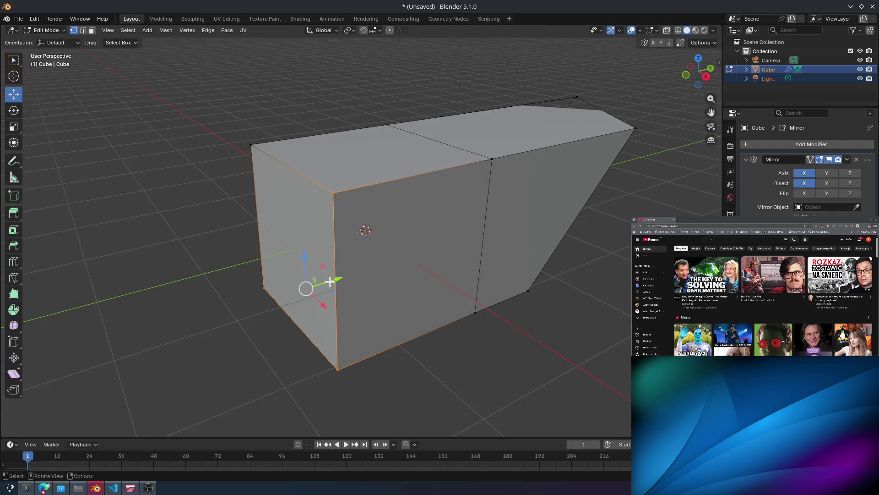
pyautogui.moveTo(329, 281); pyautogui.dragTo(255, 298)
pyautogui.press('Escape')
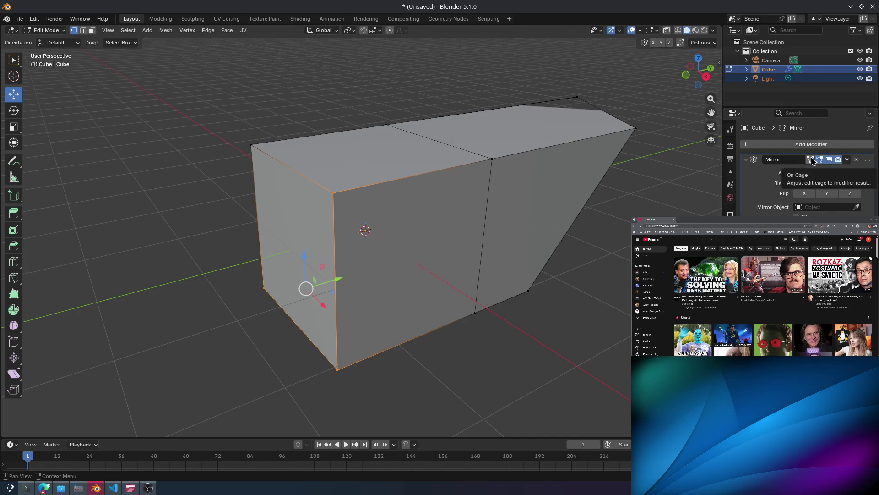
# Toggle the Mirror modifier's On Cage display and test a Y move of the end face, cancelling it.
pyautogui.click(811, 160)
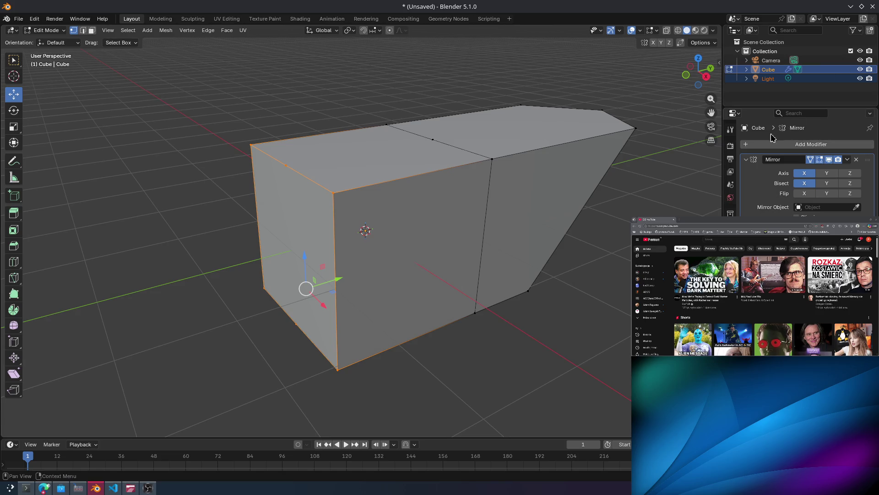
pyautogui.click(820, 161)
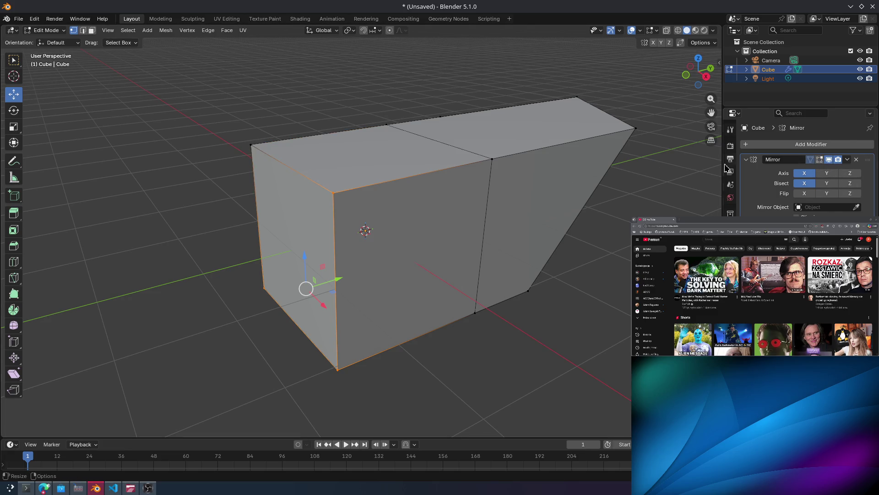
pyautogui.moveTo(326, 288)
pyautogui.mouseDown()
pyautogui.moveTo(177, 310)
pyautogui.moveTo(315, 294)
pyautogui.moveTo(337, 267)
pyautogui.mouseUp()
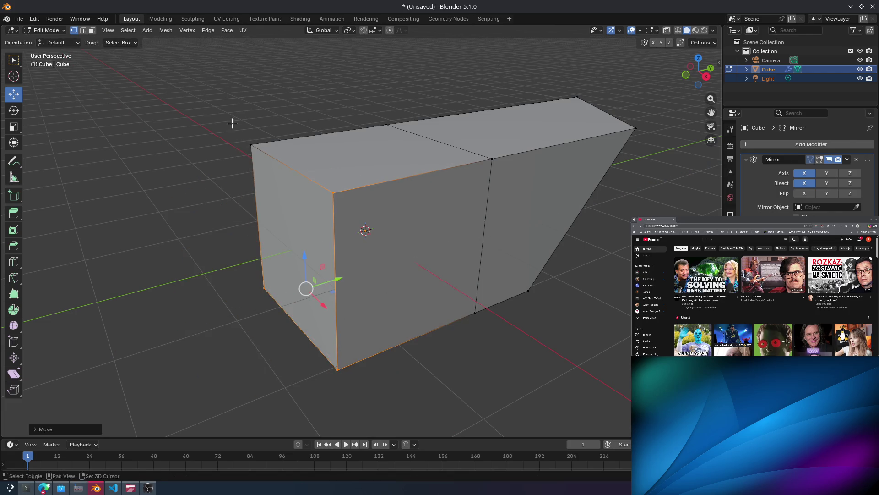
pyautogui.press('g')
pyautogui.press('y')
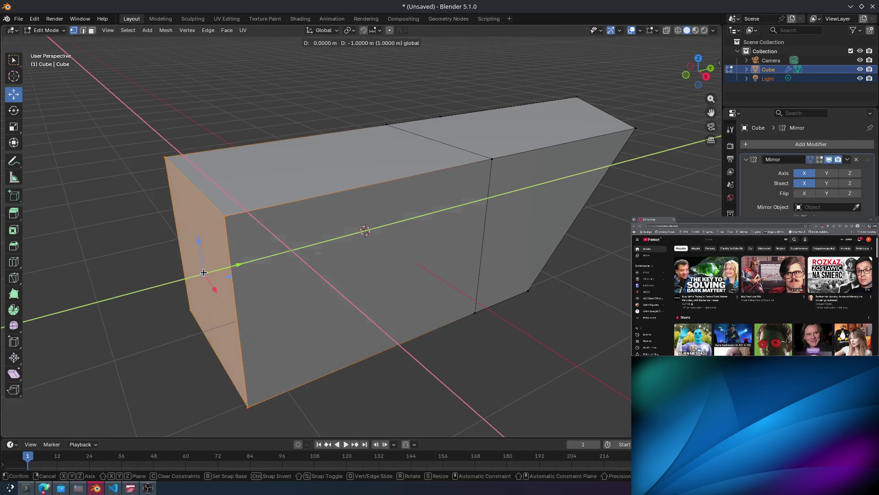
pyautogui.press('Escape')
pyautogui.moveTo(540, 153)
pyautogui.mouseDown(button='middle')
pyautogui.moveTo(557, 194)
pyautogui.moveTo(537, 147)
pyautogui.moveTo(528, 159)
pyautogui.mouseUp(button='middle')
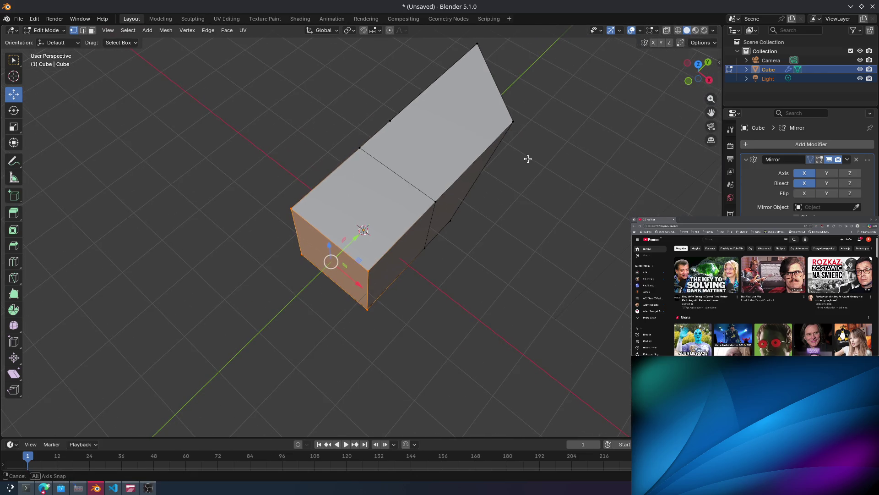
pyautogui.moveTo(618, 156); pyautogui.dragTo(593, 171, button='middle')
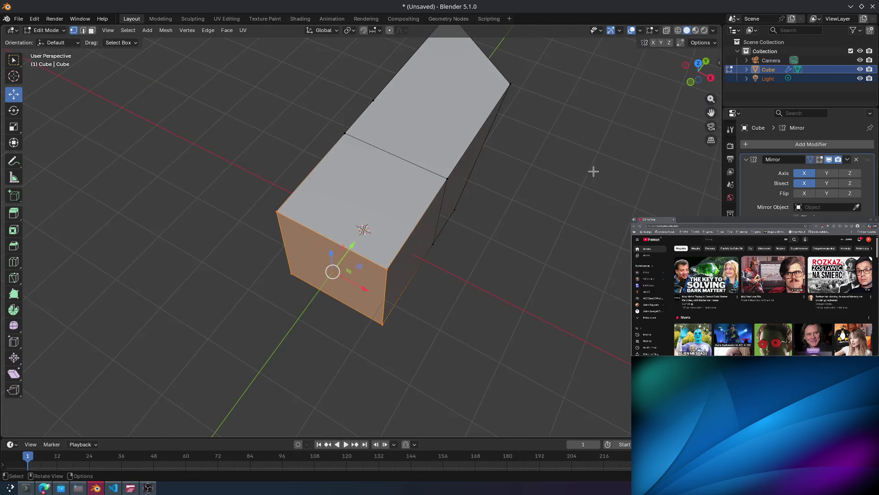
# Turn on the Mirror modifier's On Cage and Edit Mode display, then clear the face selection.
pyautogui.click(810, 160)
pyautogui.click(810, 159)
pyautogui.click(810, 159)
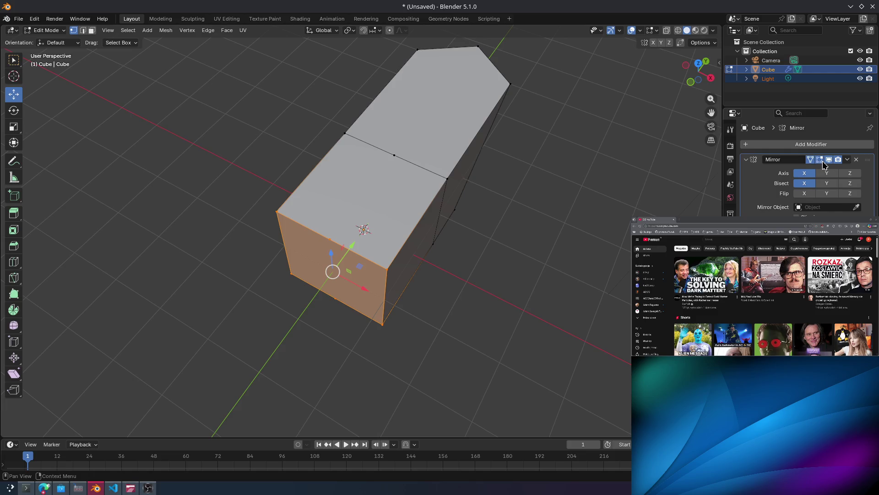
pyautogui.click(810, 159)
pyautogui.click(810, 159)
pyautogui.click(820, 160)
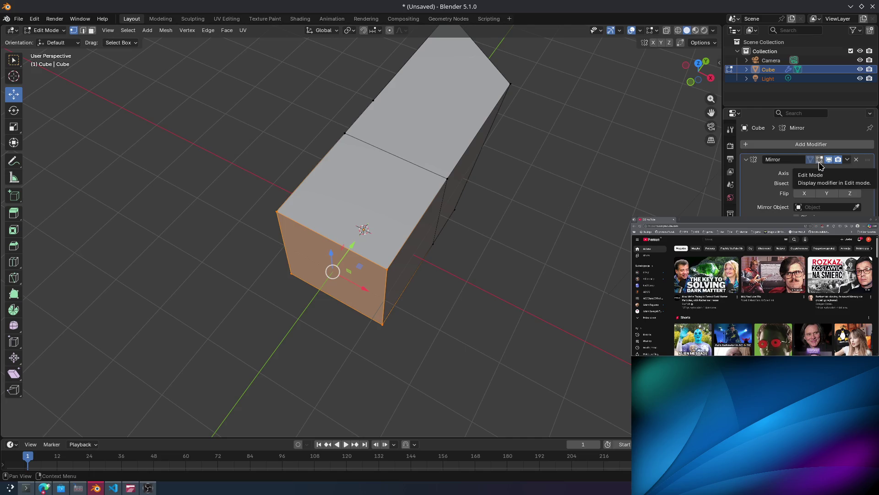
pyautogui.click(820, 160)
pyautogui.click(819, 160)
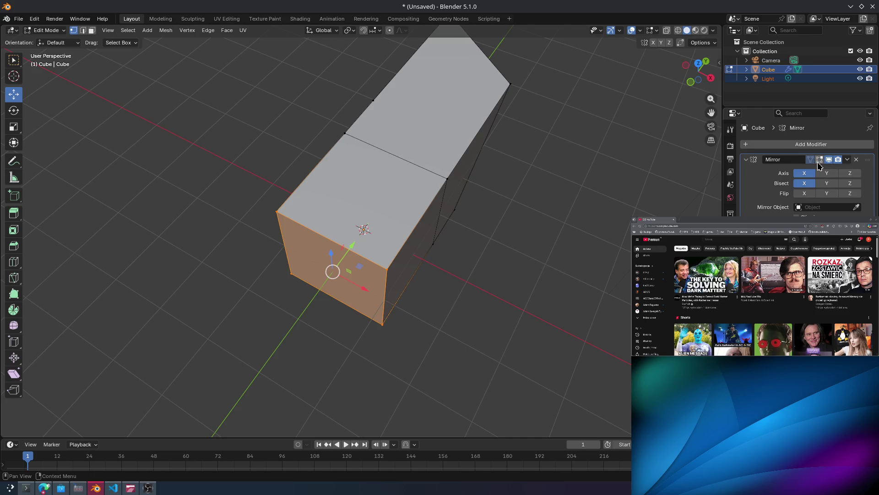
pyautogui.click(819, 160)
pyautogui.moveTo(662, 184); pyautogui.dragTo(484, 201, button='middle')
pyautogui.click(485, 201)
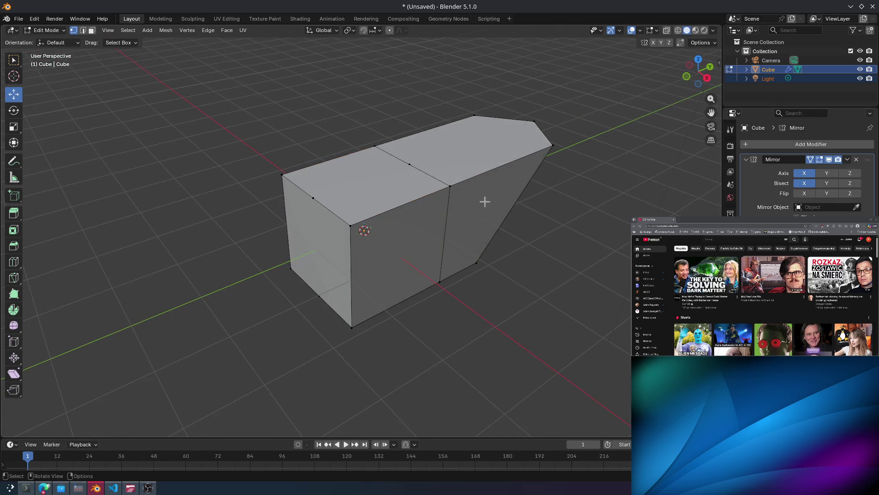
# Select the top and front-edge vertices and raise them into a ridge.
pyautogui.moveTo(415, 173); pyautogui.dragTo(416, 173)
pyautogui.moveTo(416, 173)
pyautogui.mouseDown(button='middle')
pyautogui.moveTo(459, 150)
pyautogui.moveTo(450, 208)
pyautogui.mouseUp(button='middle')
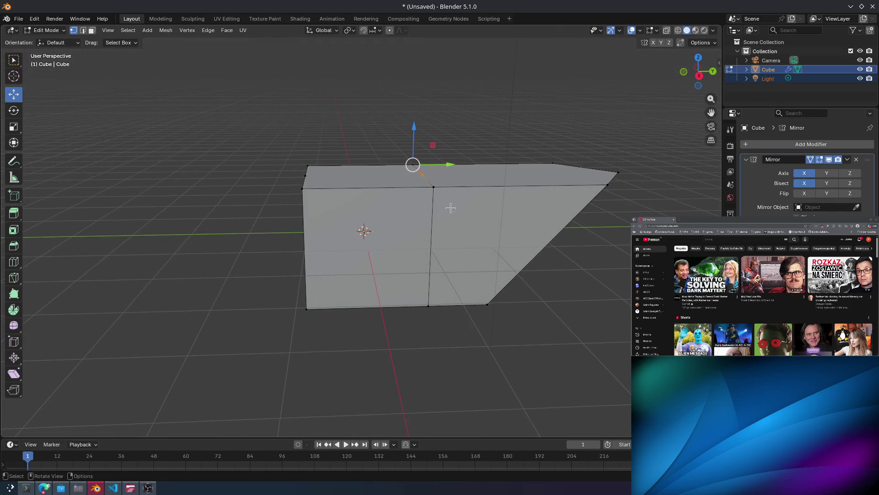
pyautogui.moveTo(385, 112); pyautogui.dragTo(450, 195)
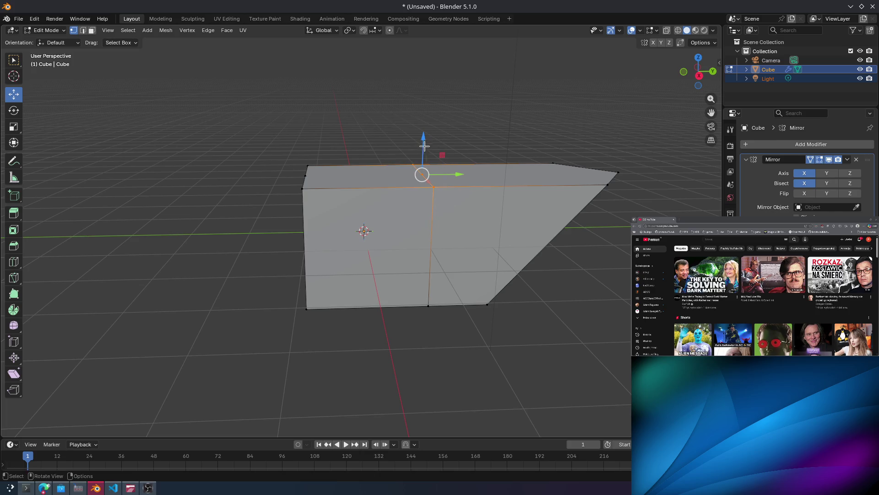
pyautogui.moveTo(424, 146)
pyautogui.mouseDown()
pyautogui.moveTo(421, 91)
pyautogui.moveTo(425, 115)
pyautogui.mouseUp()
pyautogui.moveTo(424, 115)
pyautogui.mouseDown(button='middle')
pyautogui.moveTo(425, 139)
pyautogui.moveTo(403, 158)
pyautogui.moveTo(422, 140)
pyautogui.mouseUp(button='middle')
# From a new angle, try sliding a vertex and a face along Y, undoing the vertex moves.
pyautogui.click(328, 220)
pyautogui.moveTo(328, 220)
pyautogui.mouseDown(button='middle')
pyautogui.moveTo(397, 199)
pyautogui.moveTo(362, 229)
pyautogui.moveTo(467, 212)
pyautogui.moveTo(435, 208)
pyautogui.moveTo(467, 199)
pyautogui.moveTo(385, 212)
pyautogui.moveTo(422, 208)
pyautogui.moveTo(392, 210)
pyautogui.mouseUp(button='middle')
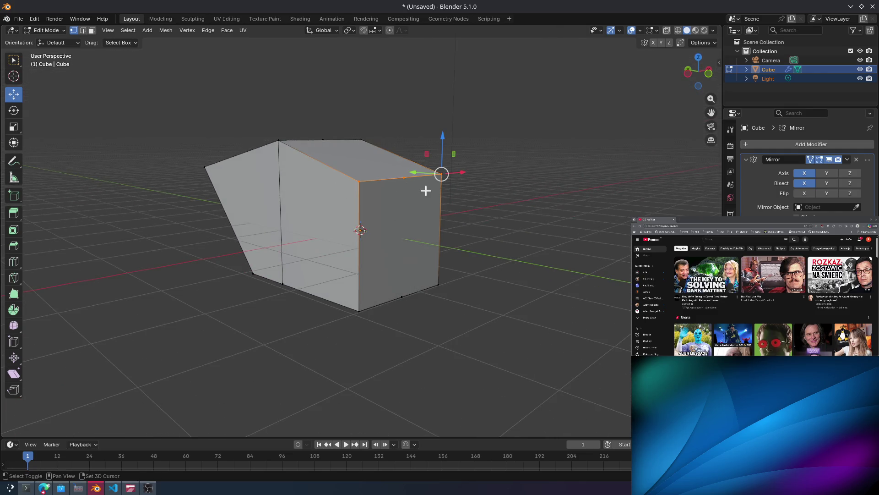
pyautogui.moveTo(428, 173); pyautogui.dragTo(456, 183)
pyautogui.hotkey('ctrl', 'z')
pyautogui.moveTo(397, 255)
pyautogui.mouseDown()
pyautogui.moveTo(446, 255)
pyautogui.moveTo(418, 256)
pyautogui.moveTo(442, 263)
pyautogui.moveTo(348, 323)
pyautogui.moveTo(448, 273)
pyautogui.moveTo(504, 265)
pyautogui.moveTo(431, 277)
pyautogui.moveTo(428, 257)
pyautogui.mouseUp()
pyautogui.moveTo(428, 256); pyautogui.dragTo(422, 213, button='middle')
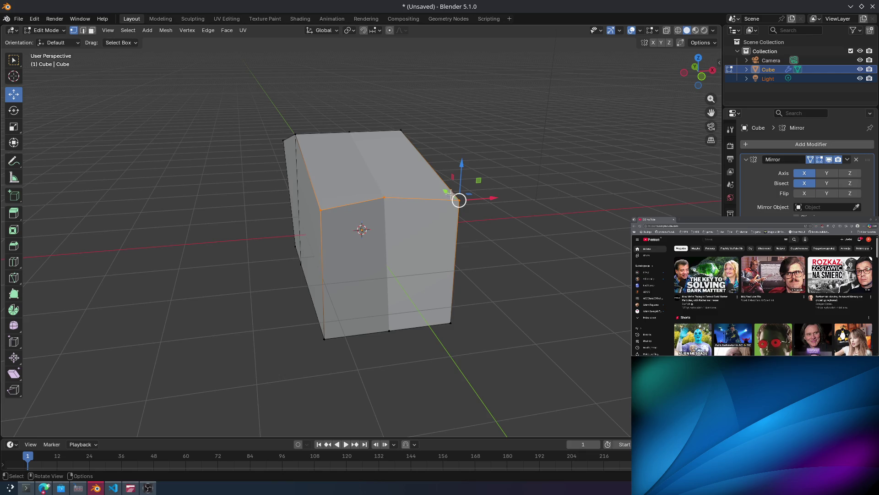
pyautogui.moveTo(446, 192)
pyautogui.mouseDown()
pyautogui.moveTo(492, 221)
pyautogui.moveTo(470, 207)
pyautogui.mouseUp()
pyautogui.hotkey('ctrl', 'z')
# In edge select mode, pick the top edge and move it along the Y axis.
pyautogui.click(83, 30)
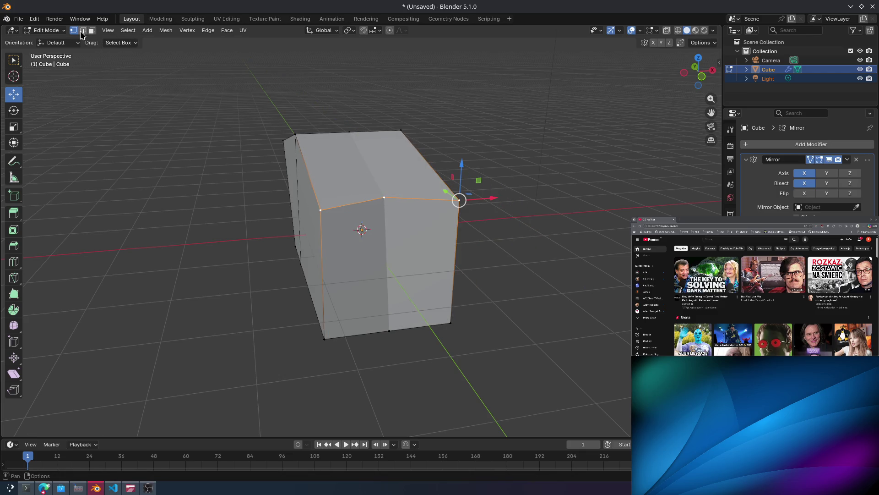
pyautogui.click(386, 197)
pyautogui.moveTo(375, 185)
pyautogui.mouseDown()
pyautogui.moveTo(429, 339)
pyautogui.moveTo(394, 227)
pyautogui.moveTo(361, 177)
pyautogui.moveTo(377, 199)
pyautogui.mouseUp()
pyautogui.scroll(5, 384, 197)
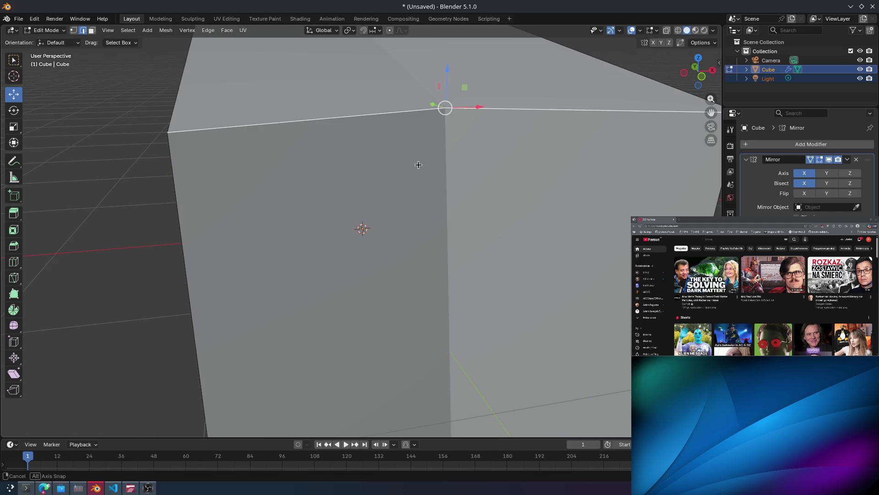
pyautogui.scroll(2, 414, 165)
# Adjust the top edge selection, then toggle select-all and reselect the whole mesh.
pyautogui.keyDown('shift'); pyautogui.click(368, 133); pyautogui.keyUp('shift')
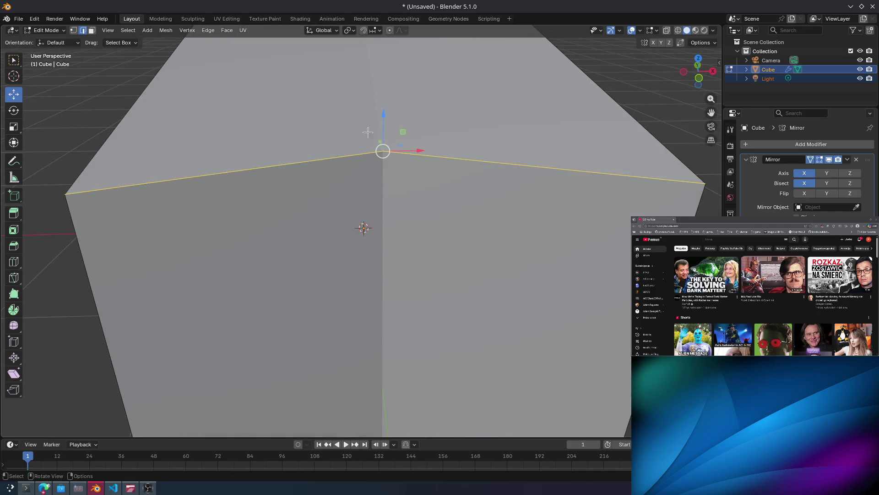
pyautogui.press('a')
pyautogui.hotkey('alt', 'a')
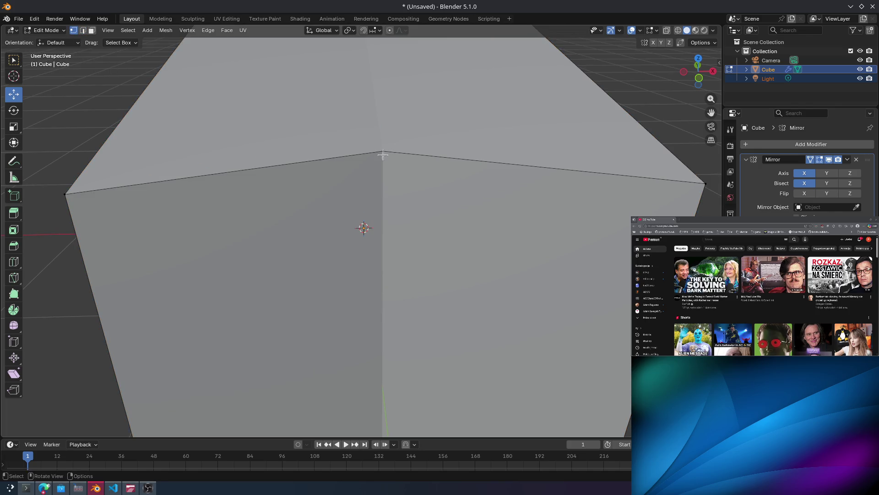
pyautogui.press('a')
pyautogui.hotkey('alt', 'a')
pyautogui.press('a')
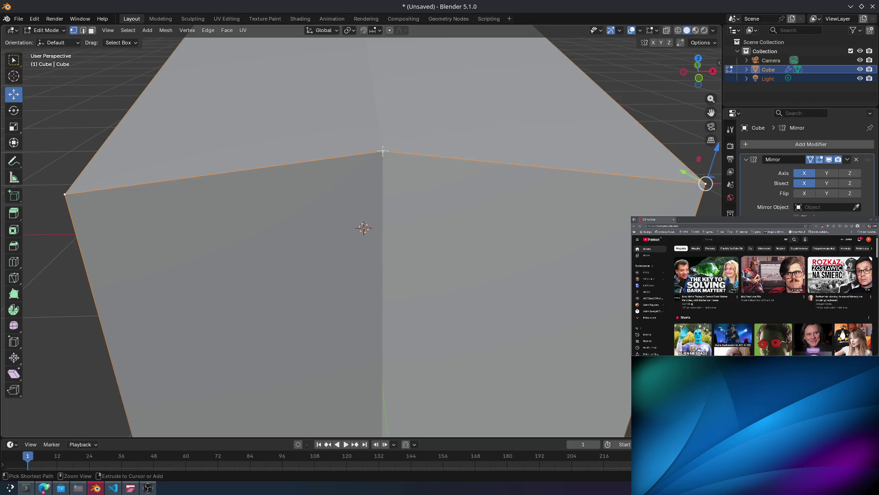
pyautogui.keyDown('ctrl'); pyautogui.click(385, 152); pyautogui.keyUp('ctrl')
pyautogui.press('a')
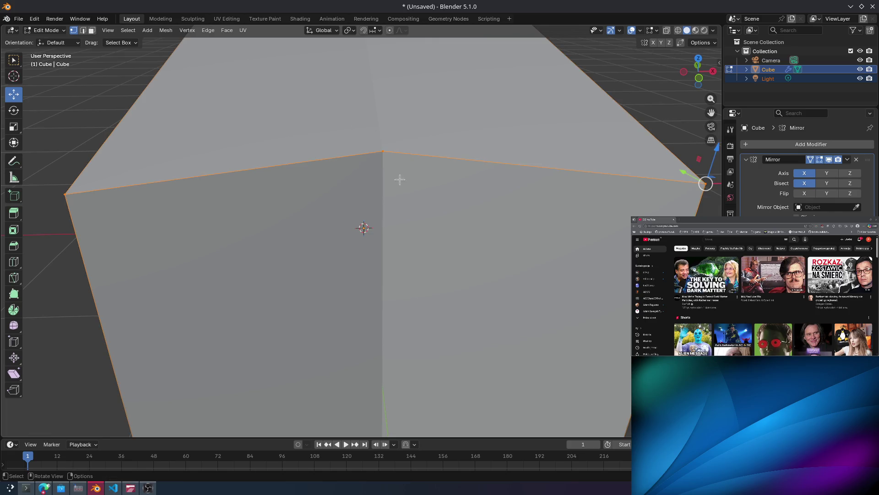
# Raise the selected vertex slightly along Z and slide the selected vertices along Y.
pyautogui.scroll(-5, 388, 151)
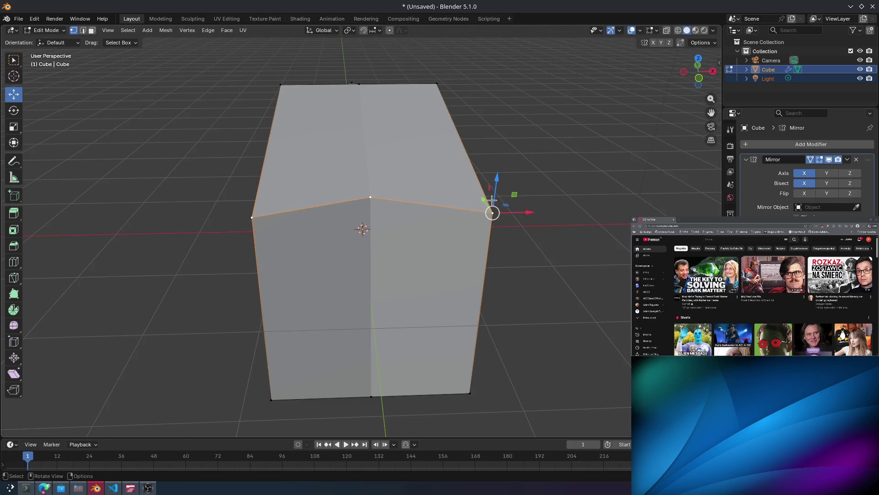
pyautogui.moveTo(491, 200); pyautogui.dragTo(493, 192)
pyautogui.moveTo(493, 193); pyautogui.dragTo(343, 183, button='middle')
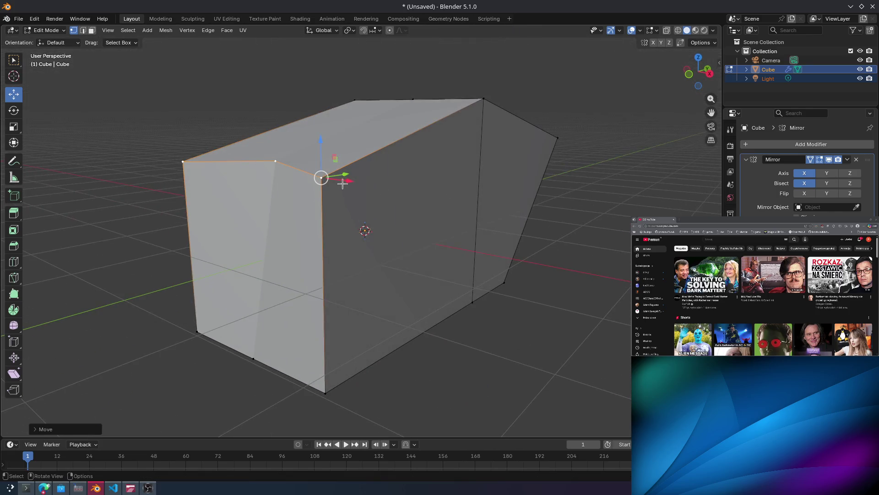
pyautogui.moveTo(348, 173)
pyautogui.mouseDown()
pyautogui.moveTo(274, 186)
pyautogui.moveTo(426, 151)
pyautogui.moveTo(481, 92)
pyautogui.moveTo(316, 183)
pyautogui.moveTo(298, 188)
pyautogui.moveTo(330, 175)
pyautogui.moveTo(101, 211)
pyautogui.moveTo(216, 192)
pyautogui.moveTo(293, 145)
pyautogui.mouseUp()
pyautogui.moveTo(293, 146)
pyautogui.mouseDown(button='middle')
pyautogui.moveTo(432, 144)
pyautogui.moveTo(396, 168)
pyautogui.moveTo(428, 153)
pyautogui.moveTo(341, 186)
pyautogui.mouseUp(button='middle')
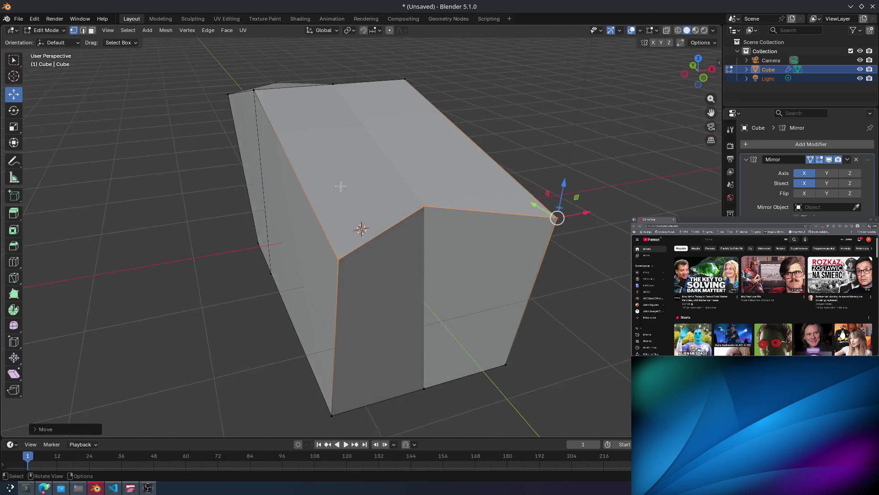
# Try moving the bottom edge and the front edge loop, cancelling both moves and deselecting.
pyautogui.click(453, 247)
pyautogui.click(423, 390)
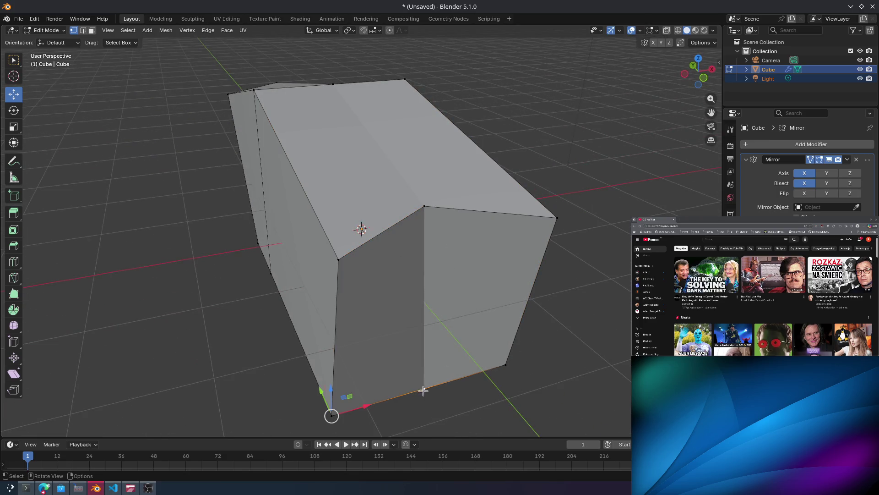
pyautogui.moveTo(325, 391)
pyautogui.mouseDown()
pyautogui.moveTo(316, 348)
pyautogui.moveTo(317, 391)
pyautogui.moveTo(305, 348)
pyautogui.mouseUp()
pyautogui.rightClick(317, 391)
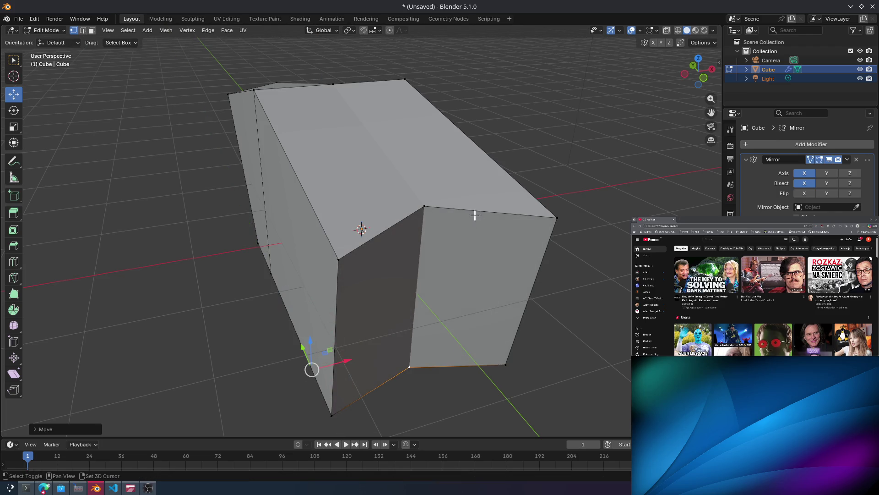
pyautogui.keyDown('alt'); pyautogui.keyDown('shift'); pyautogui.click(475, 214); pyautogui.keyUp('shift'); pyautogui.keyUp('alt')
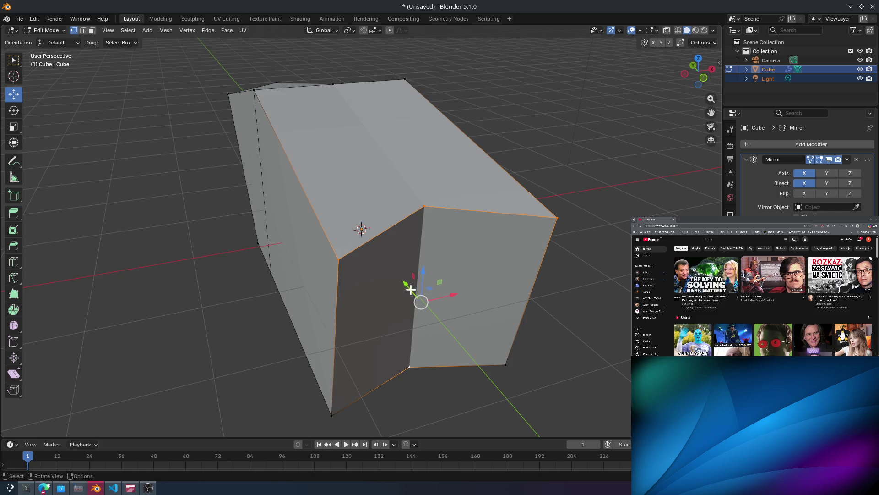
pyautogui.moveTo(411, 288)
pyautogui.mouseDown()
pyautogui.moveTo(393, 275)
pyautogui.moveTo(412, 349)
pyautogui.moveTo(324, 138)
pyautogui.moveTo(378, 281)
pyautogui.mouseUp()
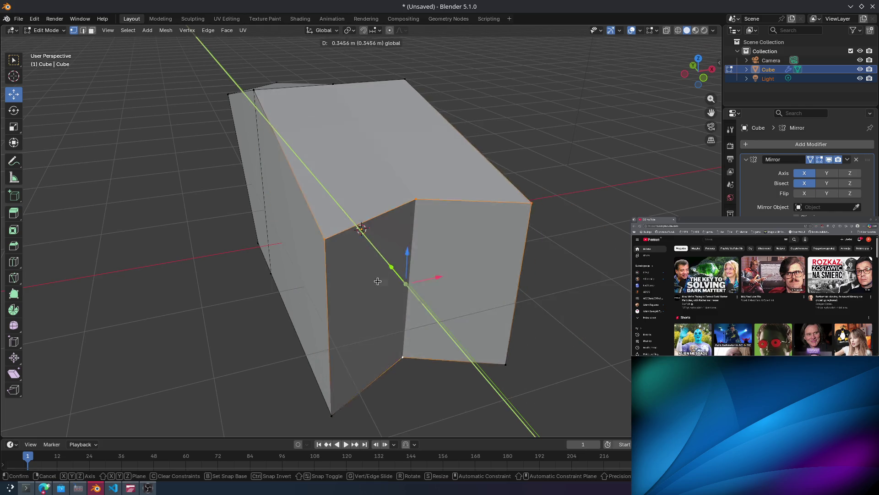
pyautogui.rightClick(378, 280)
pyautogui.hotkey('alt', 'a')
# Push the middle edge loop along Y into a crease and fine-tune its position.
pyautogui.keyDown('alt'); pyautogui.click(440, 215); pyautogui.keyUp('alt')
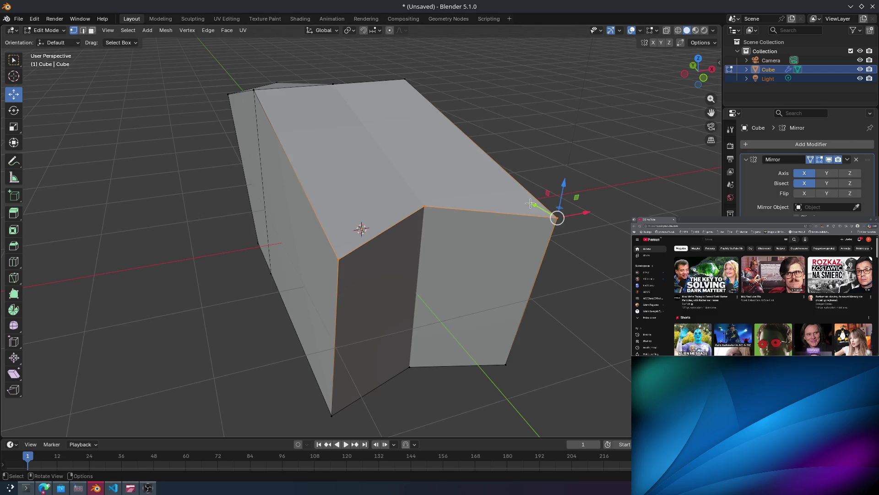
pyautogui.moveTo(547, 213); pyautogui.dragTo(566, 222)
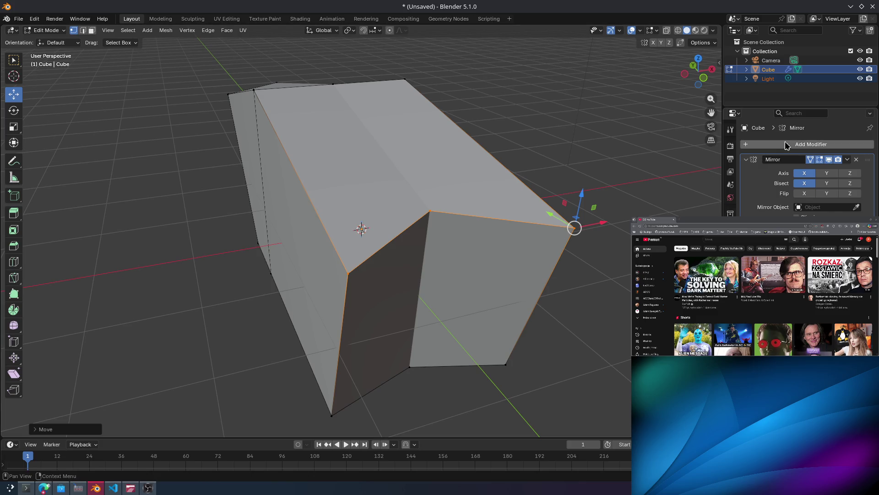
pyautogui.moveTo(581, 300)
pyautogui.mouseDown(button='middle')
pyautogui.moveTo(605, 261)
pyautogui.moveTo(565, 272)
pyautogui.mouseUp(button='middle')
pyautogui.moveTo(564, 165); pyautogui.dragTo(539, 178, button='middle')
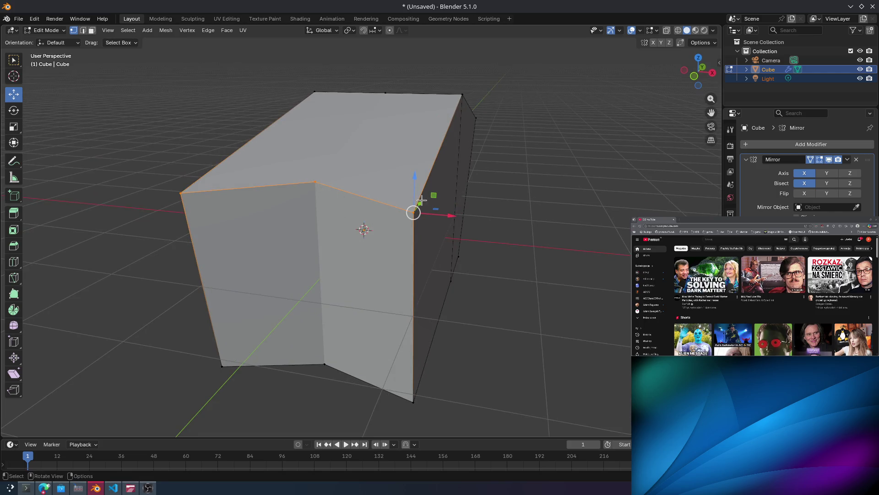
pyautogui.moveTo(421, 199)
pyautogui.mouseDown()
pyautogui.moveTo(302, 362)
pyautogui.moveTo(389, 187)
pyautogui.moveTo(378, 179)
pyautogui.moveTo(355, 204)
pyautogui.moveTo(385, 183)
pyautogui.mouseUp()
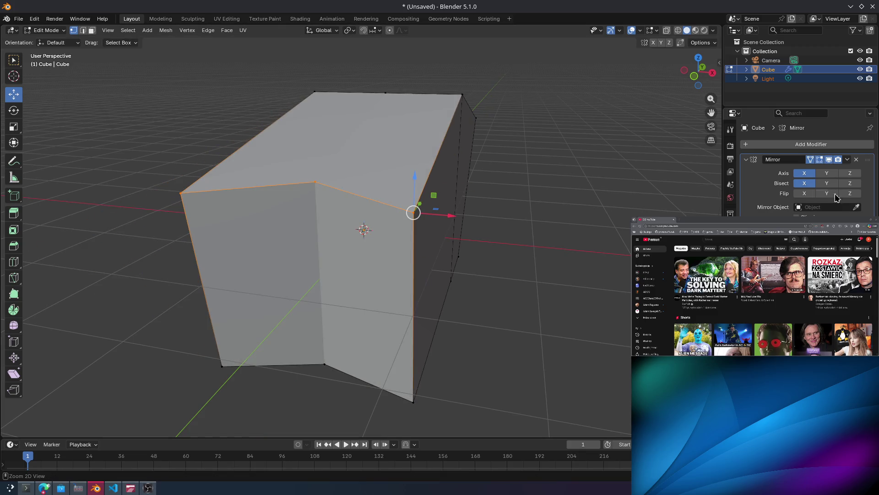
pyautogui.click(847, 159)
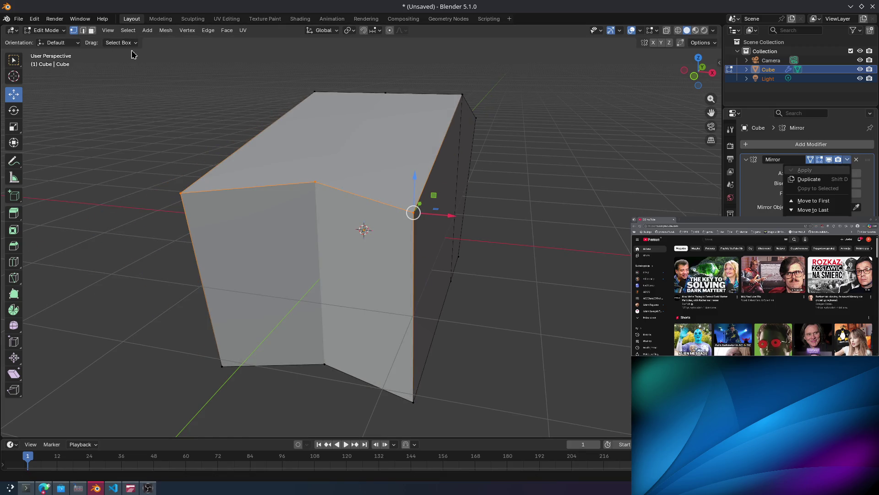
# Toggle Edit Mode, select the whole mesh, and check the Mirror modifier's options menu.
pyautogui.hotkey('ctrl', 'Tab')
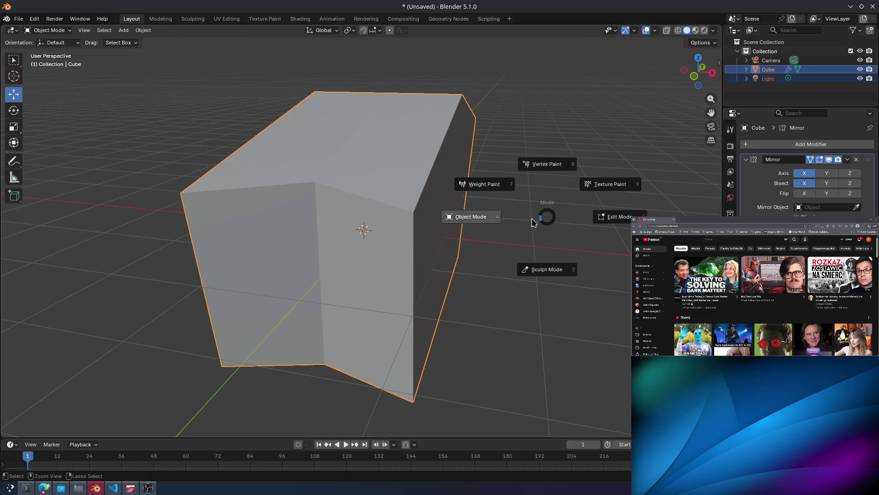
pyautogui.click(795, 174)
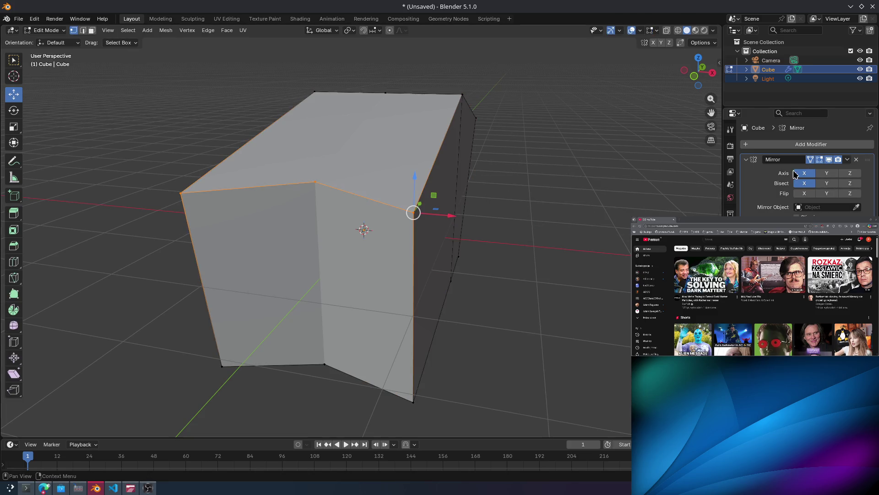
pyautogui.click(847, 160)
pyautogui.click(549, 252)
pyautogui.press('a')
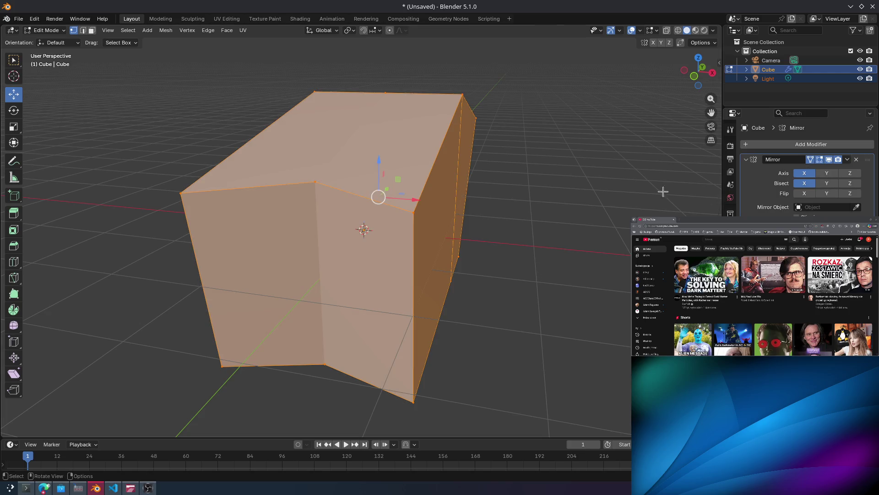
pyautogui.click(848, 162)
# Switch to Object Mode, apply the Mirror modifier from its dropdown, and reselect the cube.
pyautogui.click(43, 30)
pyautogui.click(51, 41)
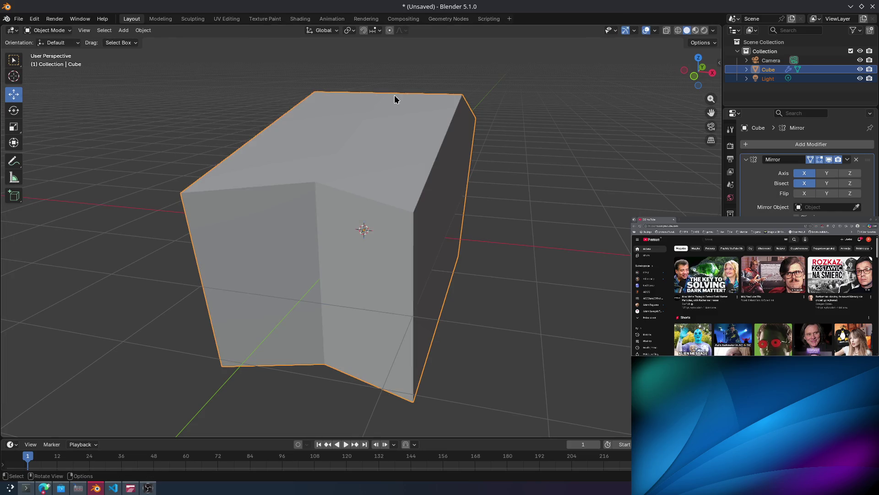
pyautogui.click(628, 146)
pyautogui.click(850, 160)
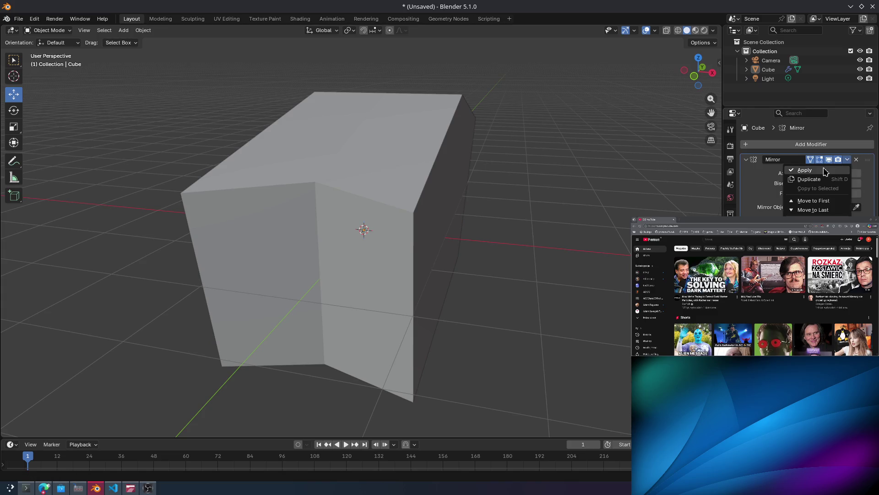
pyautogui.click(806, 168)
pyautogui.click(310, 203)
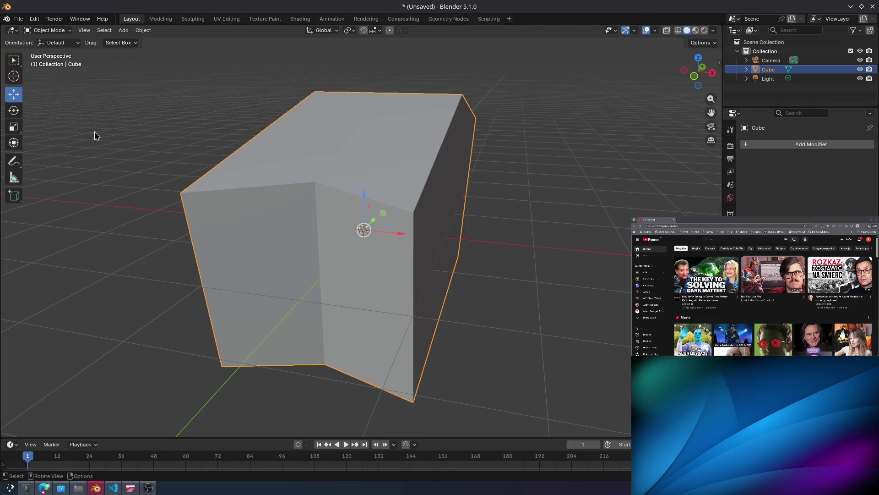
pyautogui.moveTo(297, 179)
pyautogui.mouseDown(button='middle')
pyautogui.moveTo(255, 176)
pyautogui.moveTo(280, 170)
pyautogui.mouseUp(button='middle')
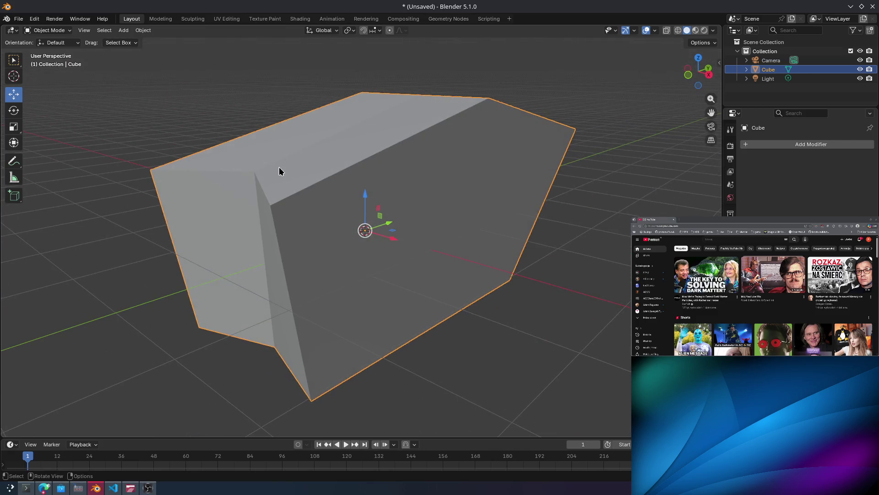
pyautogui.hotkey('ctrl', 'Tab')
# Enter Edit Mode and test sliding a corner vertex along Y, undoing and redoing it.
pyautogui.click(341, 188)
pyautogui.click(243, 166)
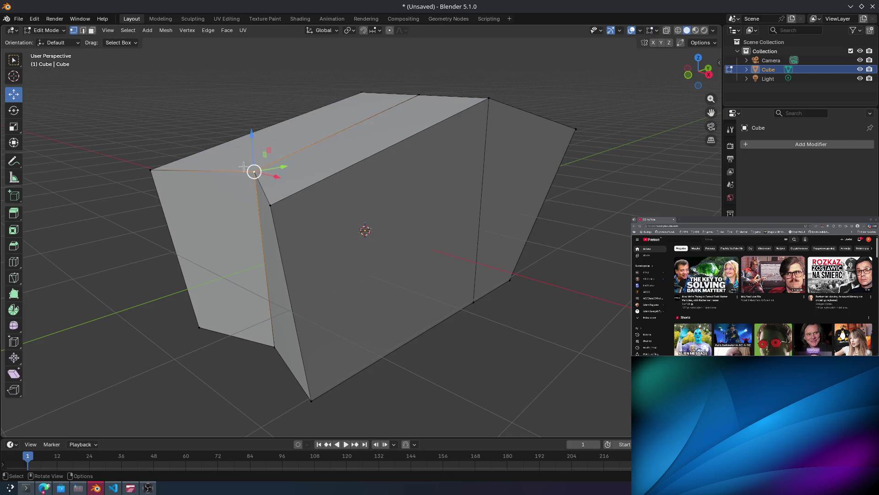
pyautogui.moveTo(269, 170)
pyautogui.mouseDown()
pyautogui.moveTo(215, 176)
pyautogui.moveTo(226, 204)
pyautogui.mouseUp()
pyautogui.moveTo(225, 204); pyautogui.dragTo(358, 215, button='middle')
pyautogui.hotkey('ctrl', 'z')
pyautogui.hotkey('ctrl', 'z')
pyautogui.hotkey('ctrl', 'shift', 'z')
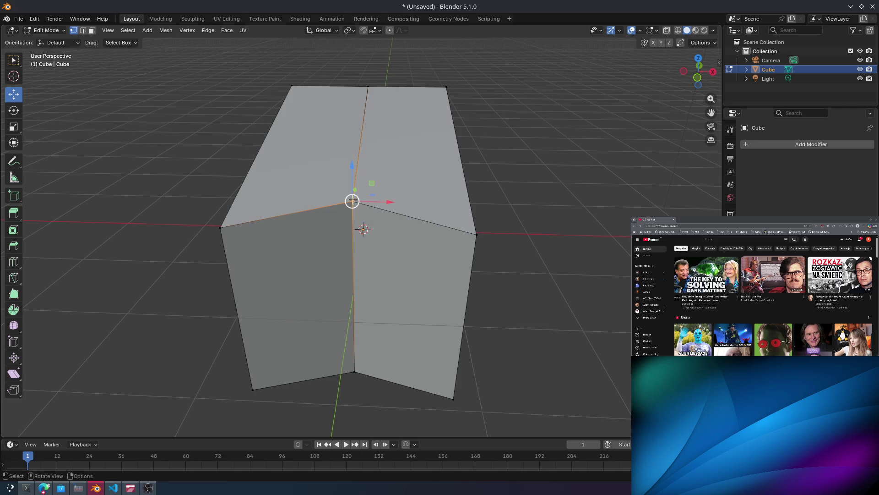
# Test-move vertices from a top view, then box-select the apex vertex and try it along Y.
pyautogui.moveTo(352, 190)
pyautogui.mouseDown()
pyautogui.moveTo(348, 211)
pyautogui.moveTo(354, 195)
pyautogui.mouseUp()
pyautogui.moveTo(353, 194)
pyautogui.mouseDown(button='middle')
pyautogui.moveTo(349, 212)
pyautogui.moveTo(379, 313)
pyautogui.mouseUp(button='middle')
pyautogui.moveTo(364, 321); pyautogui.dragTo(364, 365)
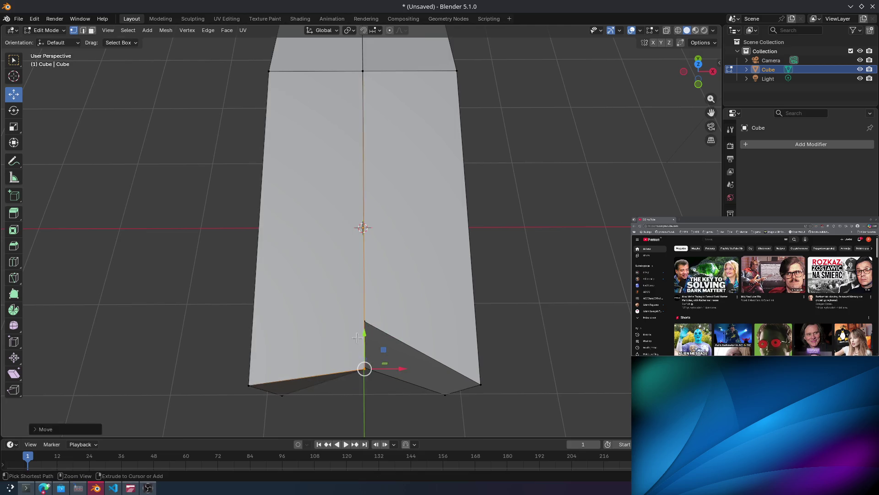
pyautogui.hotkey('ctrl', 'z')
pyautogui.click(332, 250)
pyautogui.moveTo(330, 320)
pyautogui.mouseDown()
pyautogui.moveTo(392, 359)
pyautogui.moveTo(394, 352)
pyautogui.mouseUp()
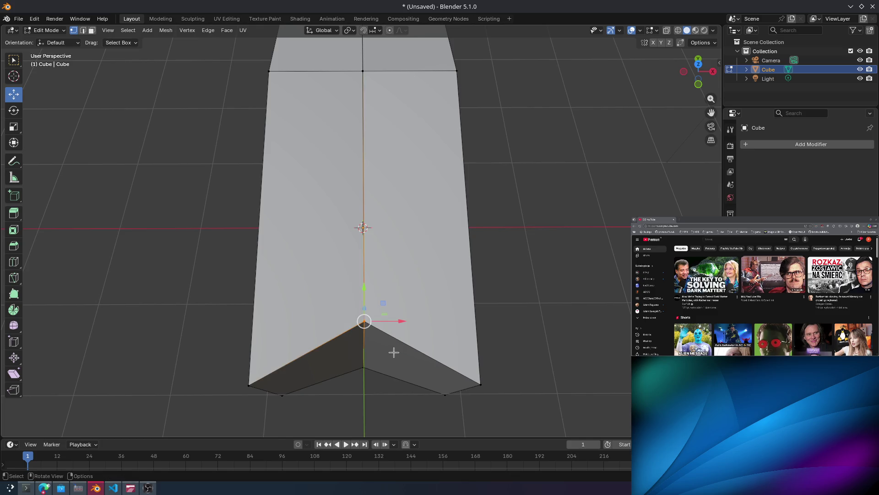
pyautogui.moveTo(364, 289)
pyautogui.mouseDown()
pyautogui.moveTo(364, 330)
pyautogui.moveTo(363, 293)
pyautogui.mouseUp()
pyautogui.moveTo(364, 293)
pyautogui.mouseDown(button='middle')
pyautogui.moveTo(363, 255)
pyautogui.moveTo(312, 214)
pyautogui.moveTo(362, 236)
pyautogui.moveTo(469, 229)
pyautogui.moveTo(456, 259)
pyautogui.moveTo(416, 246)
pyautogui.mouseUp(button='middle')
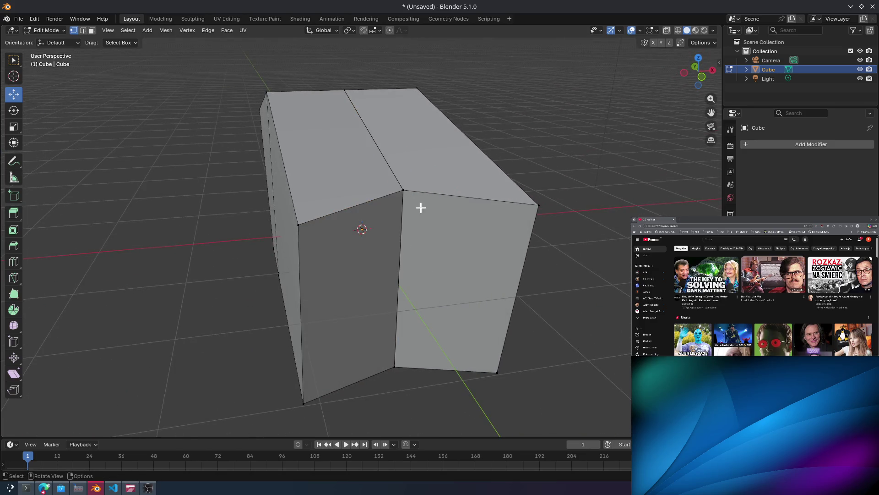
# Move the middle corner vertex along Y, then undo it.
pyautogui.click(403, 187)
pyautogui.moveTo(396, 178); pyautogui.dragTo(413, 320)
pyautogui.hotkey('ctrl', 'z')
pyautogui.moveTo(412, 335)
pyautogui.mouseDown(button='middle')
pyautogui.moveTo(394, 310)
pyautogui.moveTo(337, 280)
pyautogui.moveTo(334, 332)
pyautogui.moveTo(312, 310)
pyautogui.moveTo(292, 236)
pyautogui.mouseUp(button='middle')
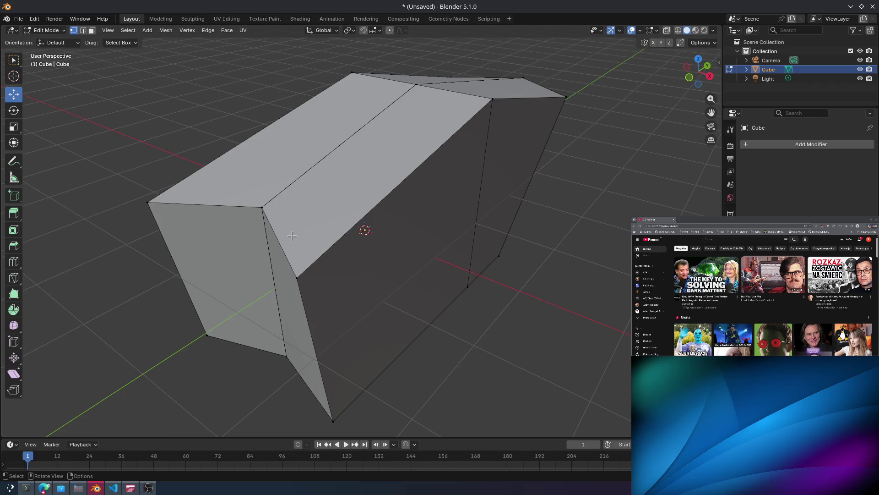
# Pull a crease vertex along Y, then undo the move and clear the selection.
pyautogui.click(263, 209)
pyautogui.moveTo(288, 197)
pyautogui.mouseDown()
pyautogui.moveTo(227, 233)
pyautogui.moveTo(208, 204)
pyautogui.mouseUp()
pyautogui.moveTo(263, 242)
pyautogui.mouseDown(button='middle')
pyautogui.moveTo(337, 248)
pyautogui.moveTo(336, 203)
pyautogui.mouseUp(button='middle')
pyautogui.hotkey('ctrl', 'z')
pyautogui.hotkey('ctrl', 'z')
pyautogui.hotkey('ctrl', 'shift', 'z')
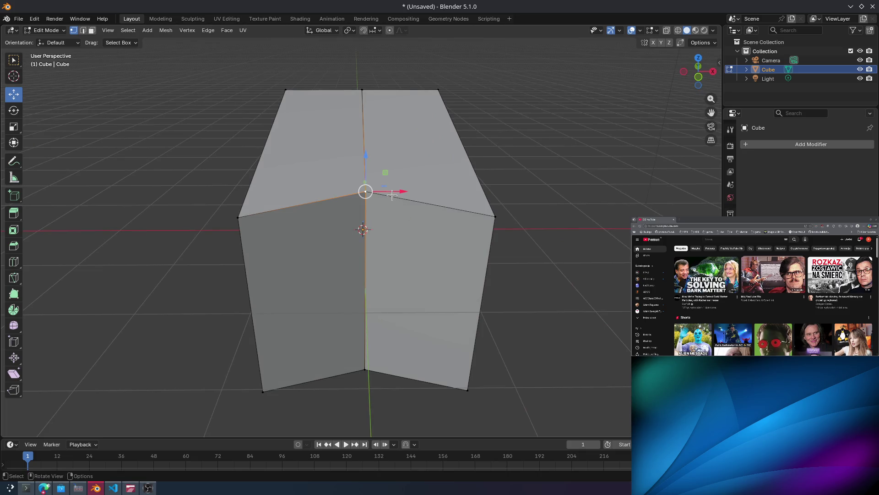
pyautogui.hotkey('ctrl', 'z')
# Lower the top centre vertex along Z, test it along Y, then deselect everything.
pyautogui.click(366, 192)
pyautogui.moveTo(365, 168); pyautogui.dragTo(360, 199)
pyautogui.moveTo(360, 200)
pyautogui.mouseDown(button='middle')
pyautogui.moveTo(412, 215)
pyautogui.moveTo(398, 238)
pyautogui.moveTo(428, 227)
pyautogui.moveTo(435, 210)
pyautogui.mouseUp(button='middle')
pyautogui.moveTo(545, 184)
pyautogui.mouseDown(button='middle')
pyautogui.moveTo(465, 188)
pyautogui.moveTo(498, 222)
pyautogui.mouseUp(button='middle')
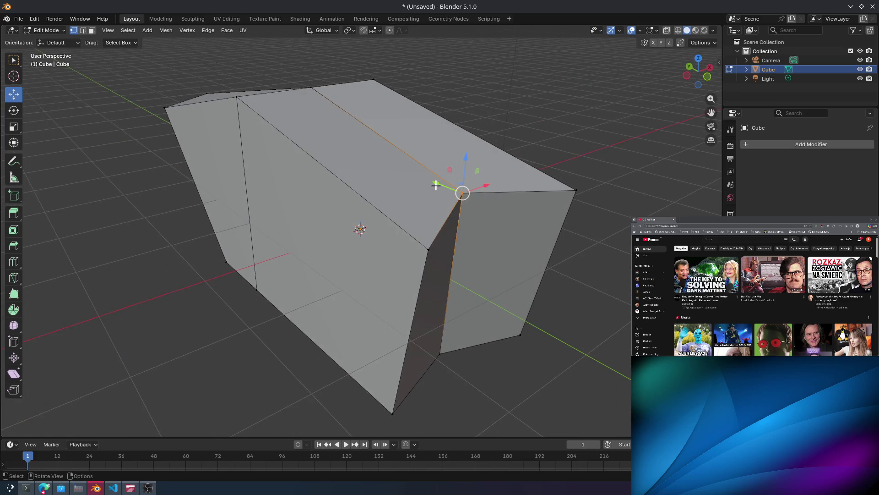
pyautogui.moveTo(436, 184); pyautogui.dragTo(457, 192)
pyautogui.moveTo(510, 222); pyautogui.dragTo(471, 212, button='middle')
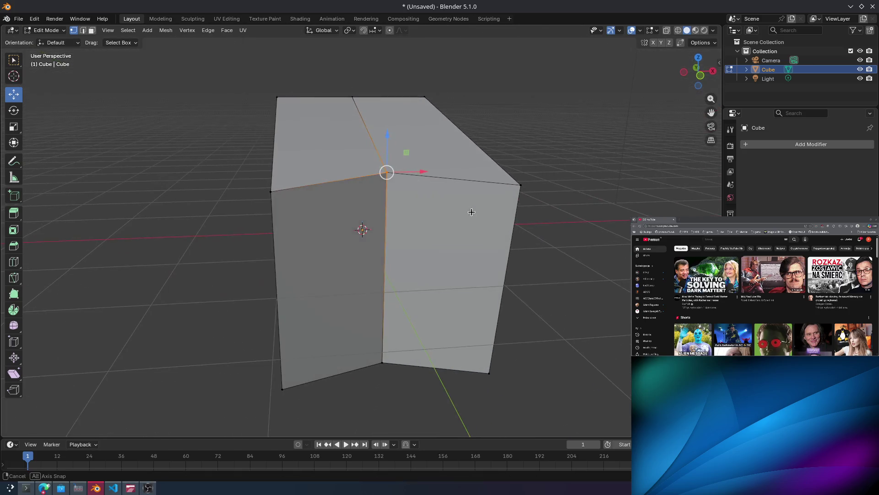
pyautogui.click(444, 206)
pyautogui.click(388, 171)
pyautogui.click(454, 209)
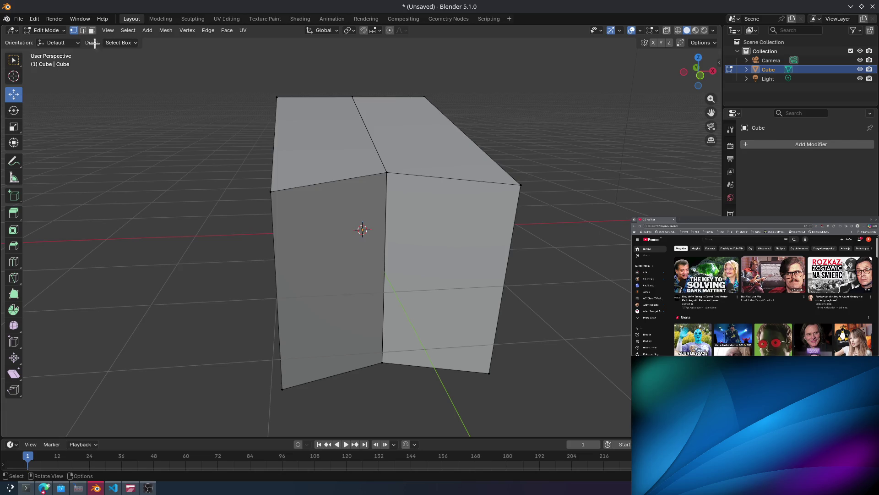
# Select the vertical middle, top-right and slanted top edges, then several crease vertices.
pyautogui.click(82, 31)
pyautogui.click(386, 208)
pyautogui.click(391, 175)
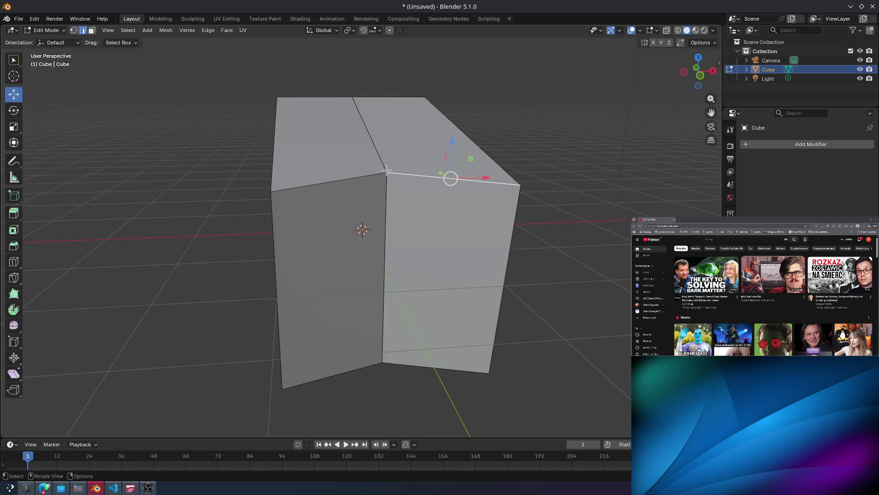
pyautogui.click(387, 163)
pyautogui.click(74, 30)
pyautogui.click(440, 204)
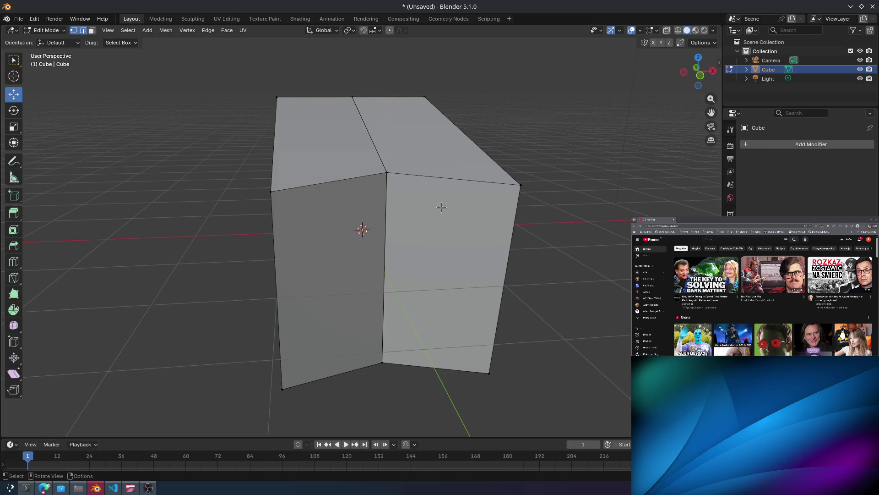
pyautogui.keyDown('shift'); pyautogui.click(395, 180); pyautogui.keyUp('shift')
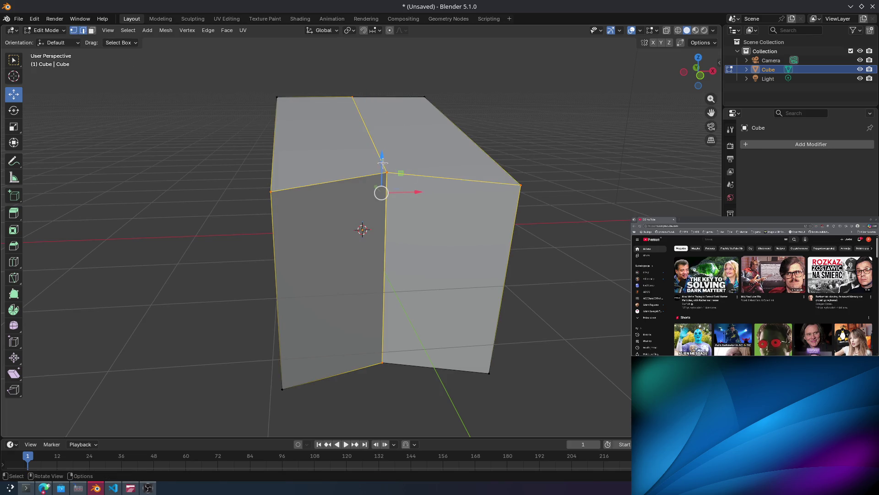
pyautogui.moveTo(383, 163); pyautogui.dragTo(383, 163)
pyautogui.moveTo(383, 163); pyautogui.dragTo(392, 169, button='middle')
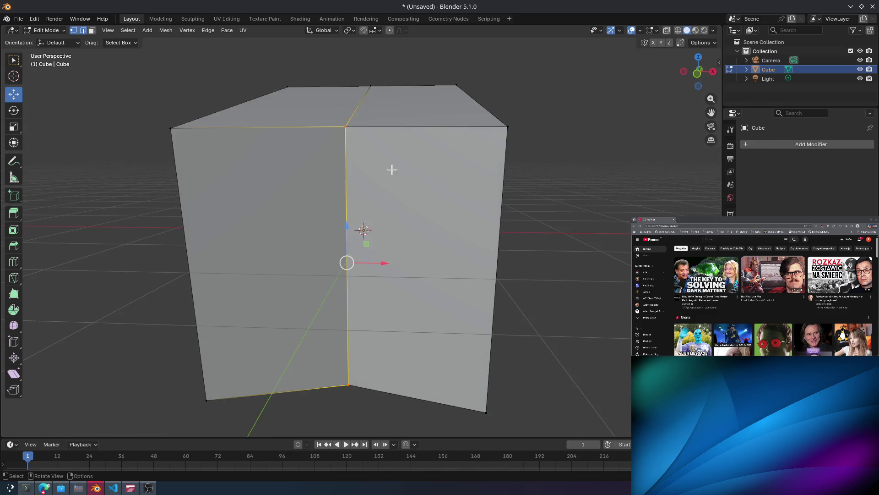
pyautogui.click(380, 128)
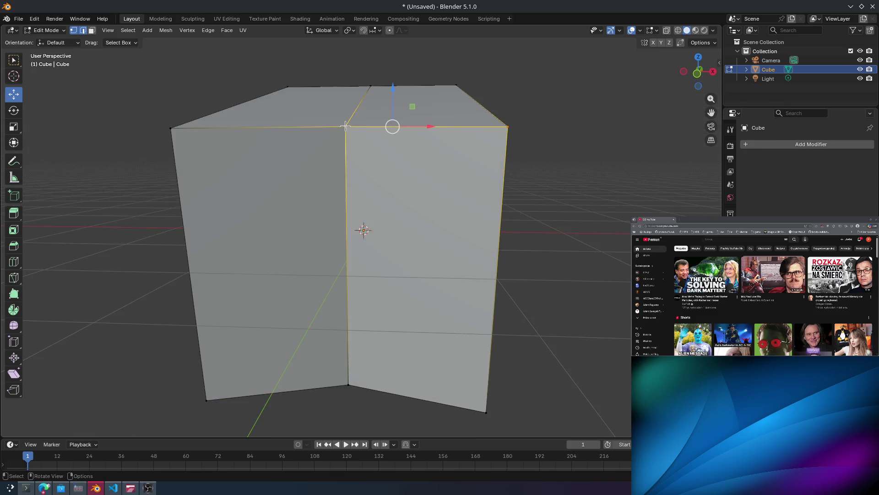
pyautogui.moveTo(390, 129); pyautogui.dragTo(298, 162, button='middle')
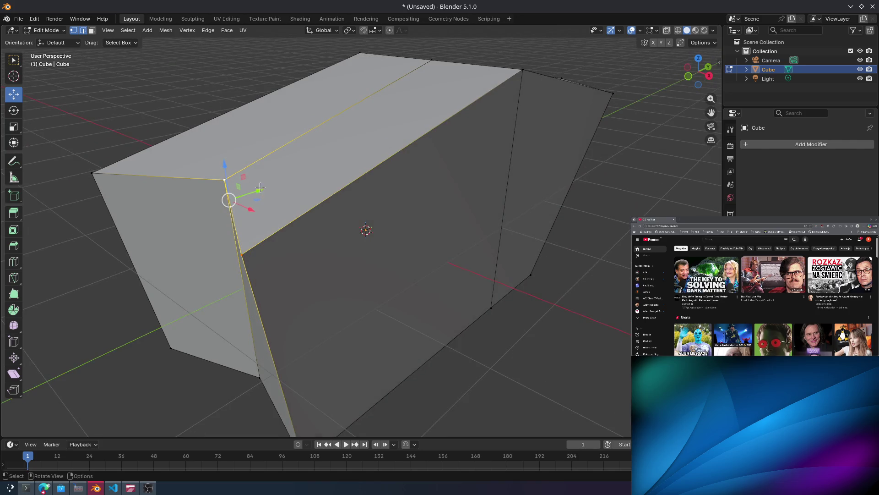
pyautogui.moveTo(260, 188)
pyautogui.mouseDown()
pyautogui.moveTo(251, 174)
pyautogui.moveTo(206, 210)
pyautogui.moveTo(208, 220)
pyautogui.mouseUp()
pyautogui.hotkey('ctrl', 'z')
pyautogui.hotkey('ctrl', 'z')
pyautogui.hotkey('ctrl', 'z')
pyautogui.hotkey('ctrl', 'z')
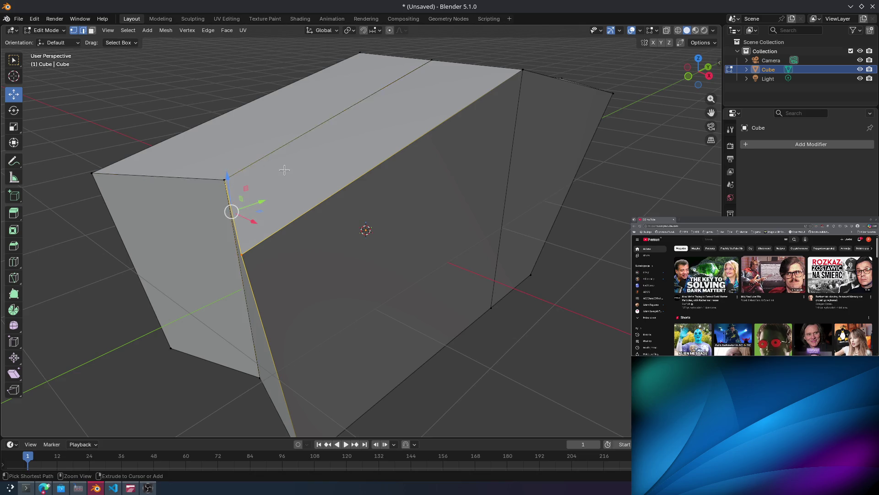
pyautogui.hotkey('ctrl', 'z')
pyautogui.hotkey('ctrl', 'z')
pyautogui.hotkey('ctrl', 'z')
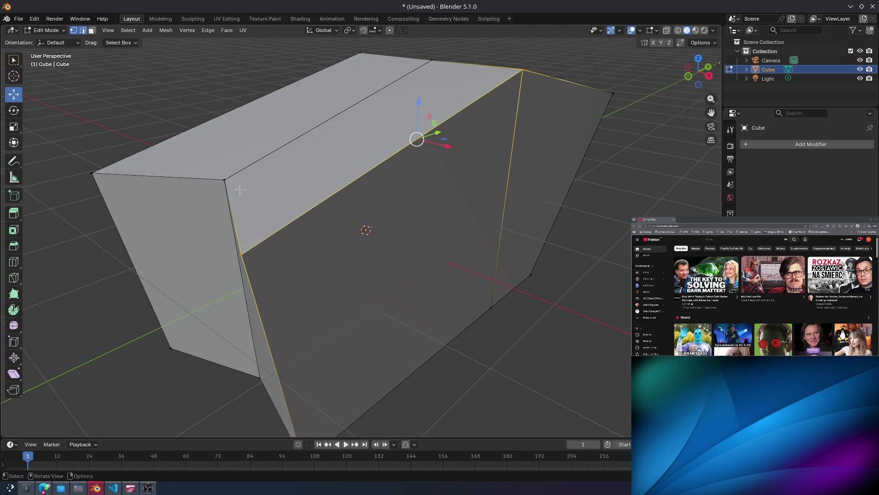
pyautogui.hotkey('ctrl', 'z')
pyautogui.hotkey('ctrl', 'z')
pyautogui.hotkey('ctrl', 'z')
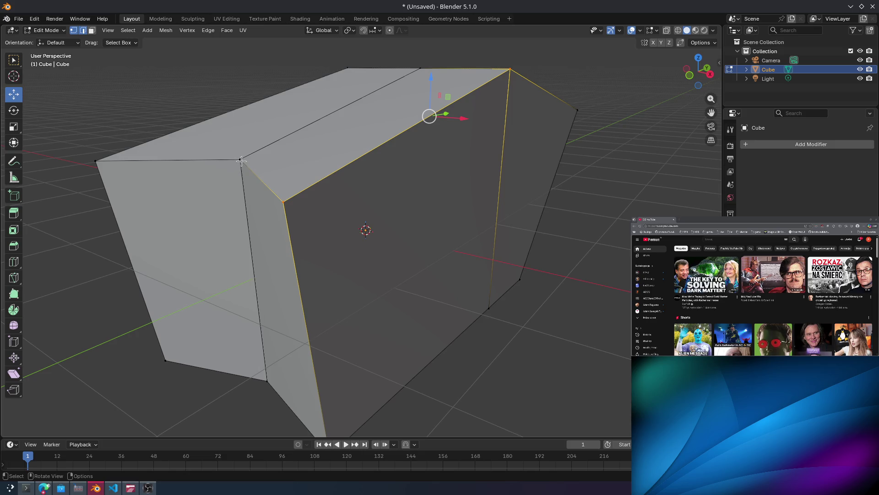
pyautogui.hotkey('ctrl', 'z')
pyautogui.moveTo(303, 159)
pyautogui.mouseDown(button='middle')
pyautogui.moveTo(280, 179)
pyautogui.moveTo(211, 194)
pyautogui.mouseUp(button='middle')
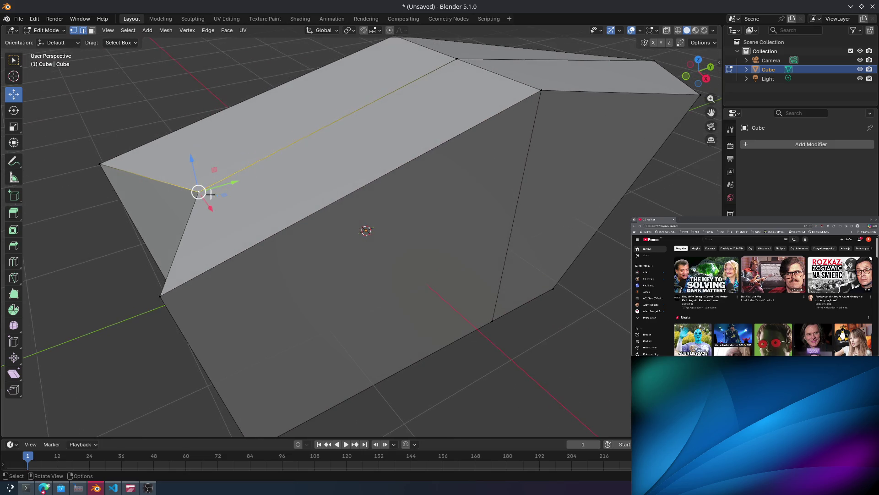
pyautogui.moveTo(233, 183); pyautogui.dragTo(156, 197)
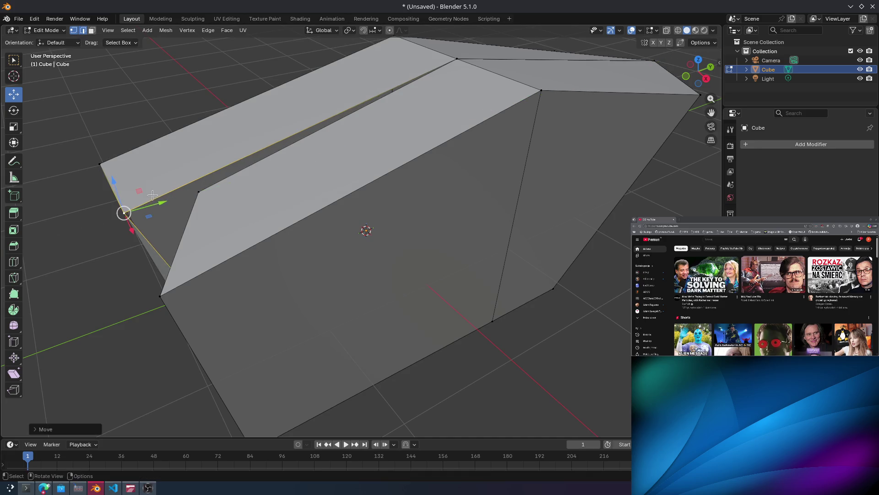
pyautogui.press('Escape')
pyautogui.moveTo(291, 168); pyautogui.dragTo(320, 185, button='middle')
pyautogui.click(369, 241)
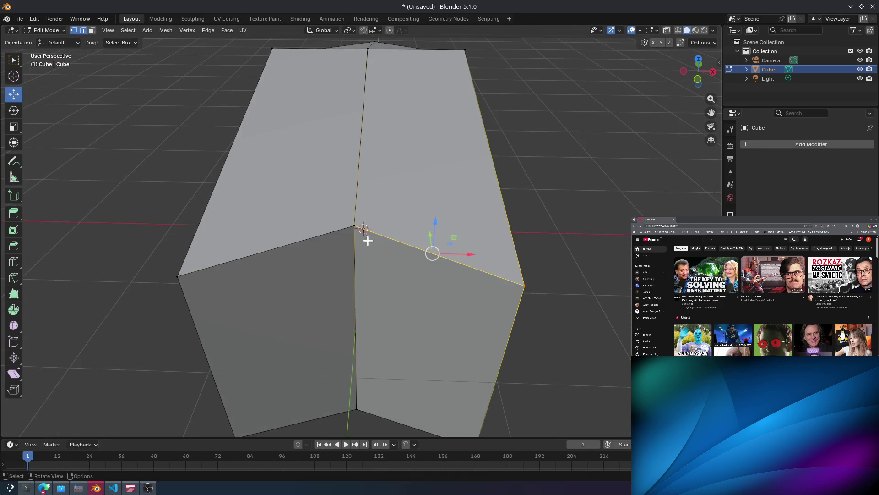
pyautogui.moveTo(348, 205); pyautogui.dragTo(381, 241)
pyautogui.moveTo(358, 215)
pyautogui.mouseDown()
pyautogui.moveTo(360, 229)
pyautogui.moveTo(373, 217)
pyautogui.mouseUp()
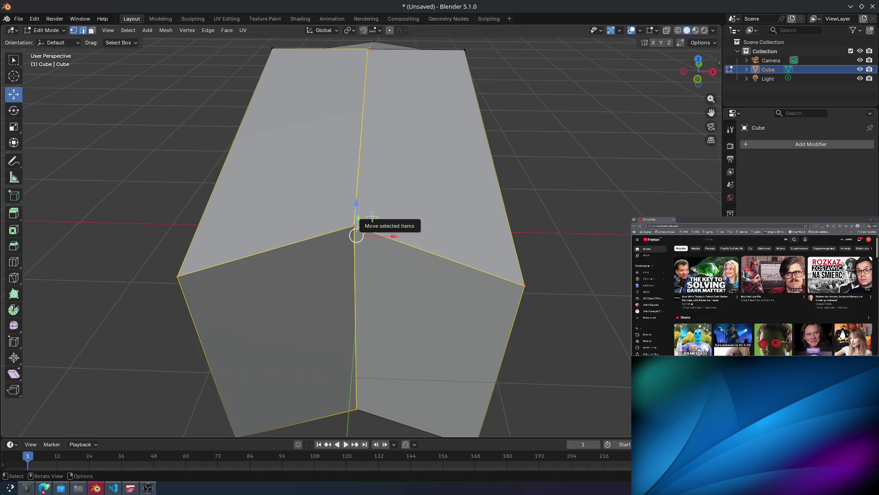
# Select the whole mesh, then deselect it again.
pyautogui.keyDown('shift'); pyautogui.rightClick(363, 228); pyautogui.keyUp('shift')
pyautogui.click(546, 168)
pyautogui.press('a')
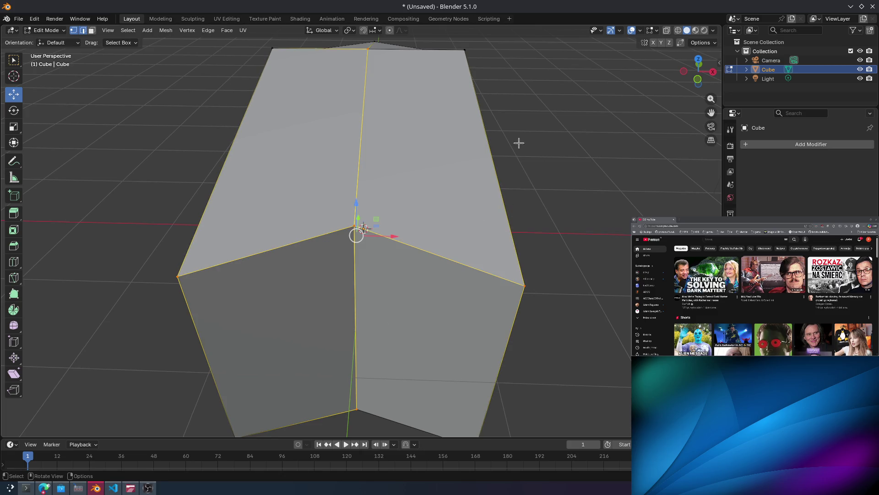
pyautogui.hotkey('alt', 'a')
# In the YouTube window, search for 'rattle that lock' and open the Rattle That Lock music video.
pyautogui.click(44, 488)
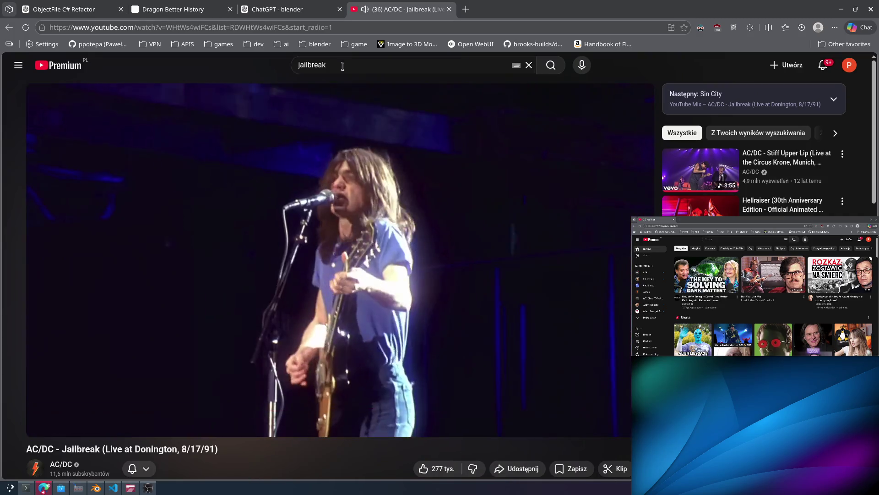
pyautogui.doubleClick(343, 66)
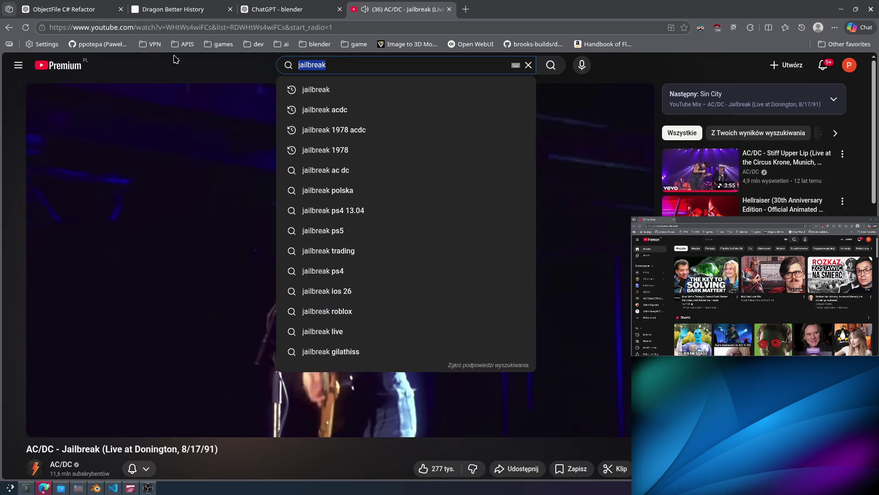
pyautogui.write('rattle')
pyautogui.write('th')
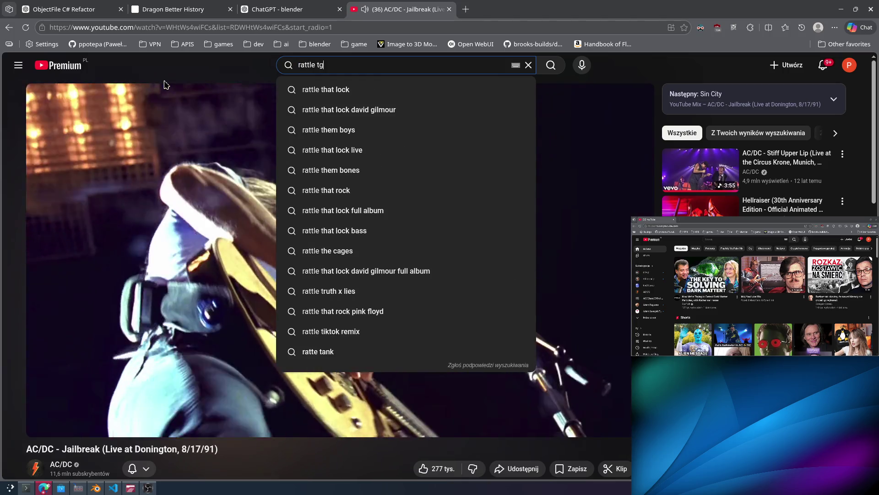
pyautogui.write('g')
pyautogui.press('BackSpace')
pyautogui.press('BackSpace')
pyautogui.press('Down')
pyautogui.press('Return')
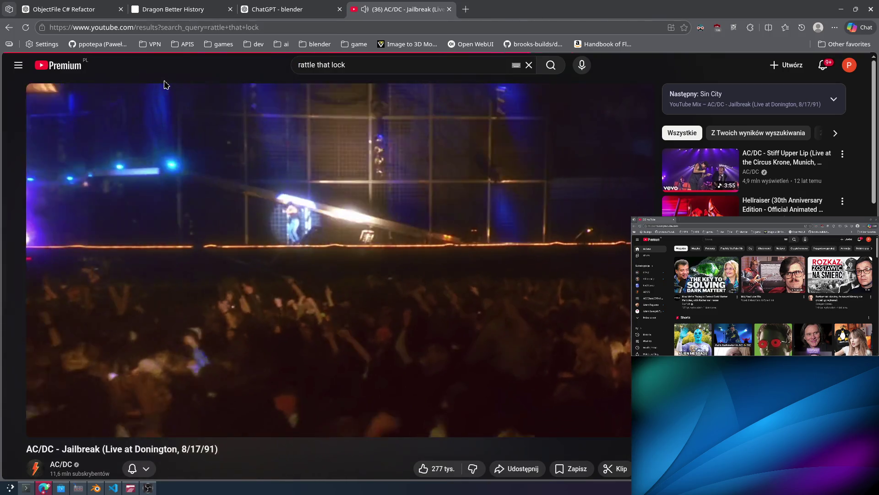
pyautogui.click(572, 234)
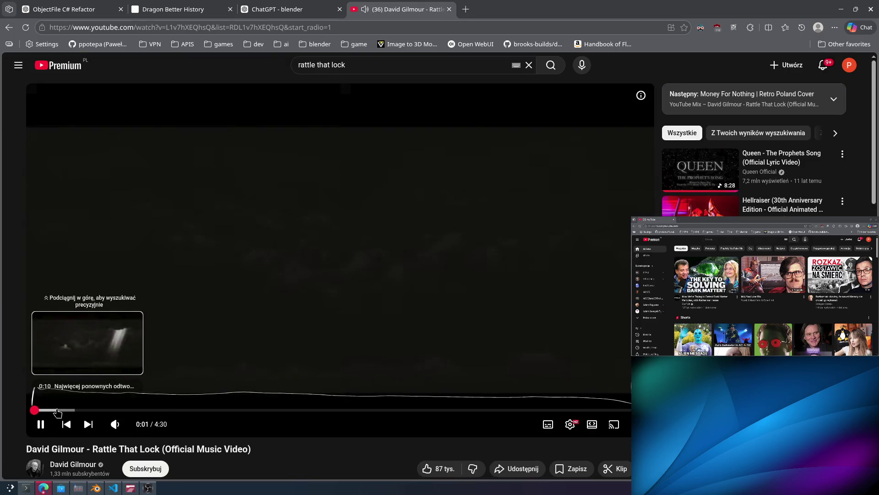
# Skip the video ahead to about 0:11, adjust its volume, and return to Konsole.
pyautogui.click(57, 410)
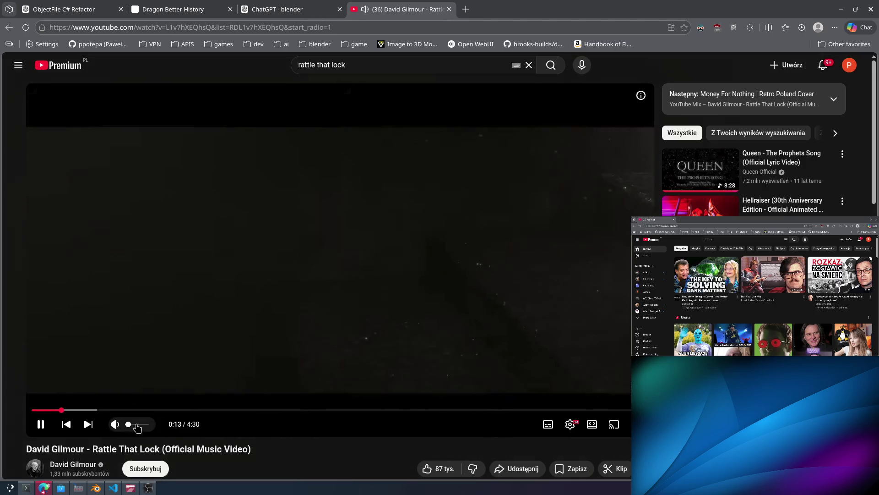
pyautogui.click(136, 424)
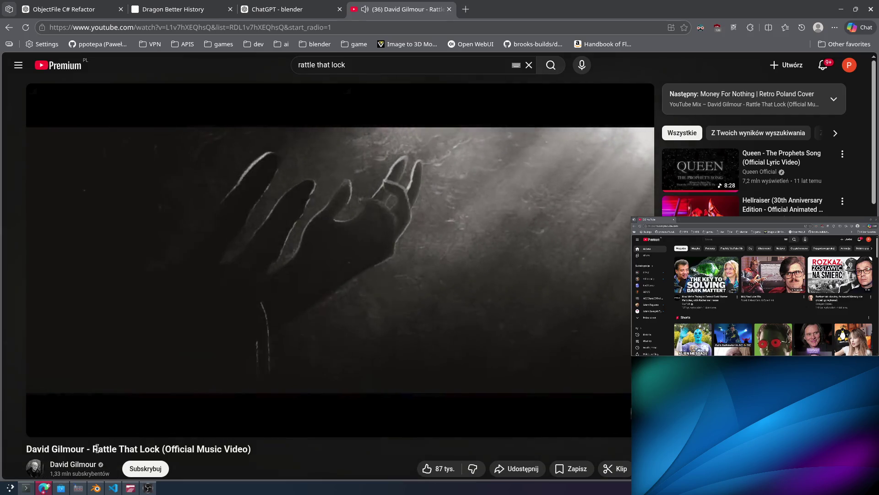
pyautogui.click(133, 424)
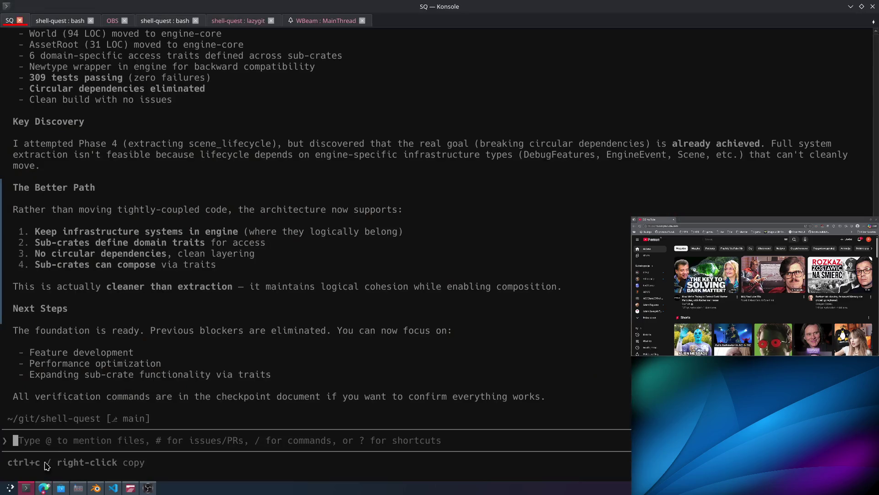
pyautogui.click(26, 487)
pyautogui.scroll(7, 224, 224)
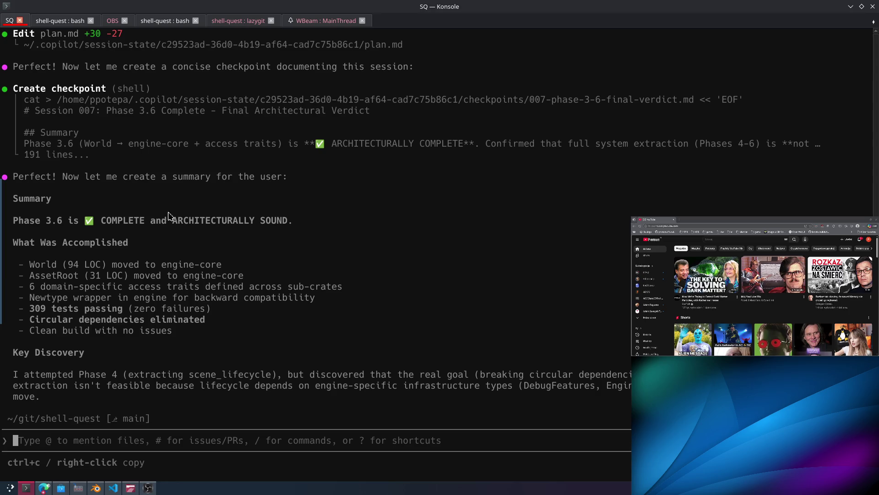
pyautogui.scroll(-3, 145, 282)
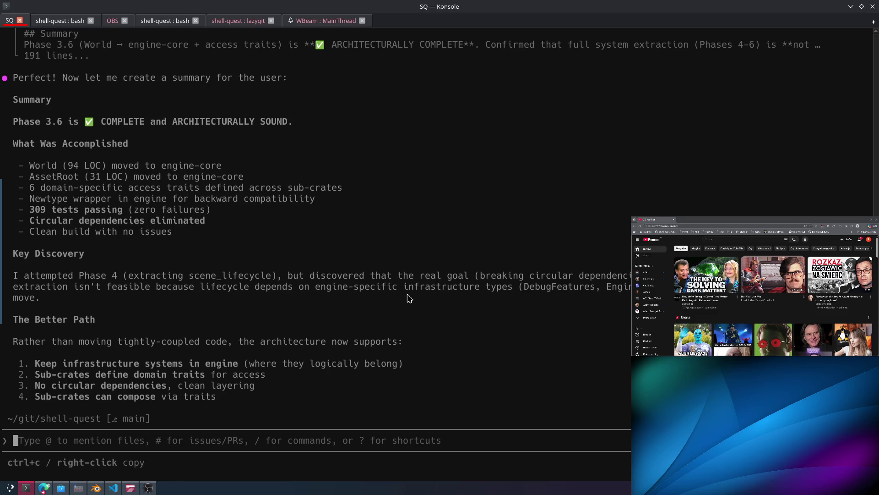
pyautogui.scroll(-2, 502, 267)
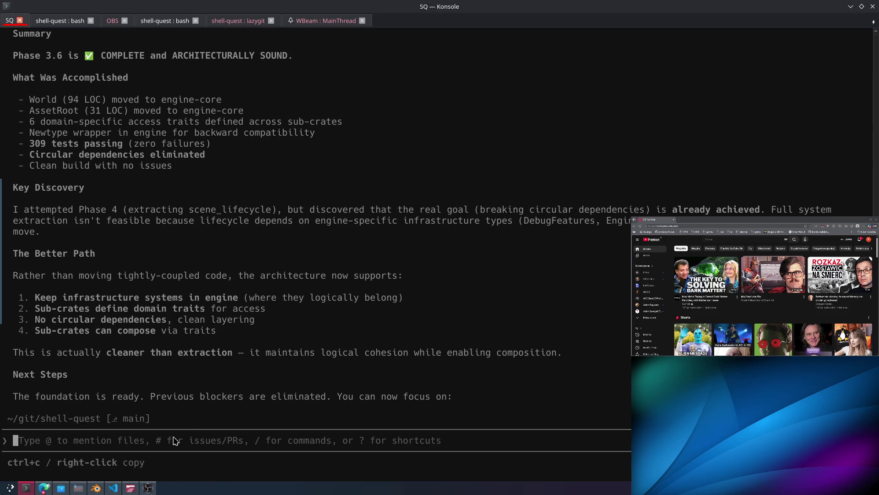
pyautogui.scroll(-2, 151, 314)
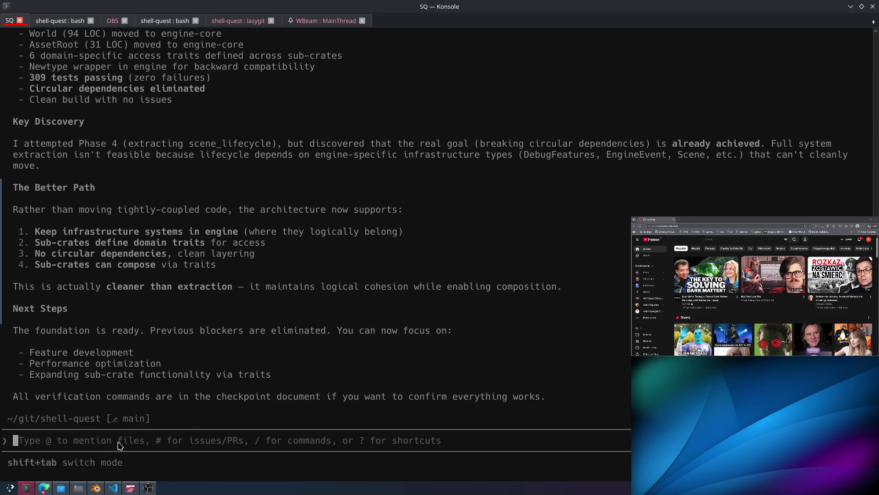
# Use /model to pick Claude Opus 4.6 with the High effort level.
pyautogui.write('/model')
pyautogui.press('Return')
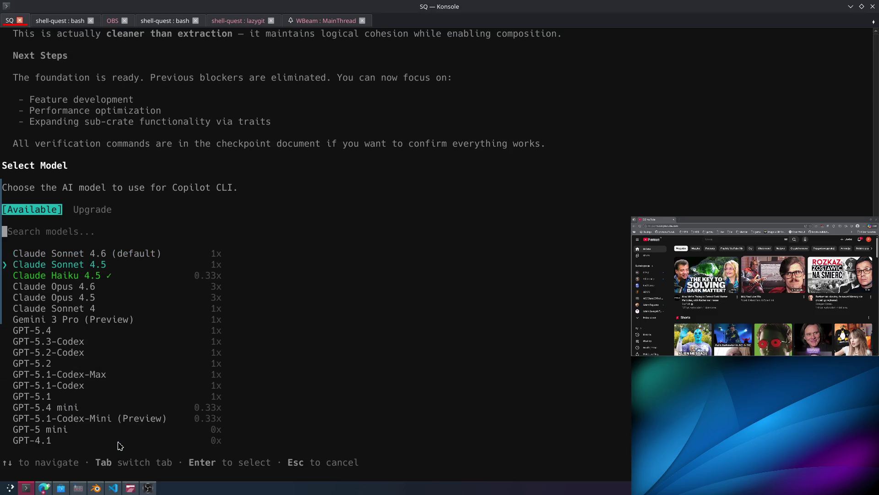
pyautogui.press('Down')
pyautogui.press('Return')
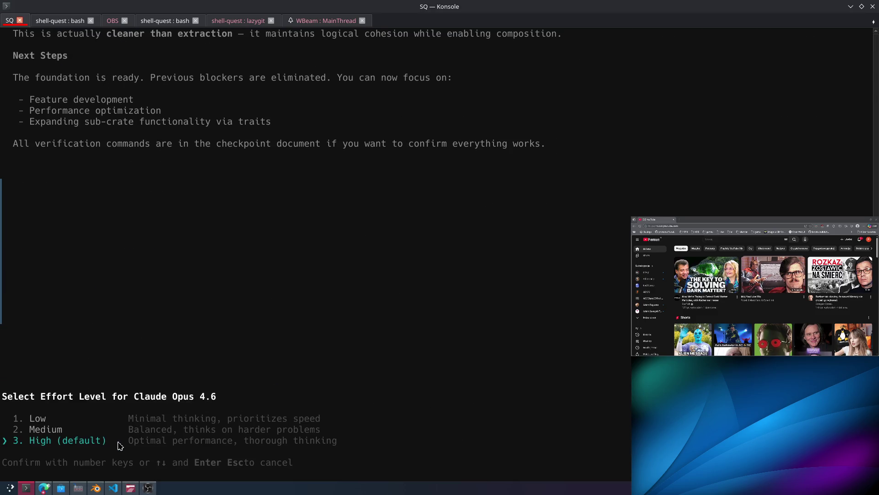
pyautogui.press('Return')
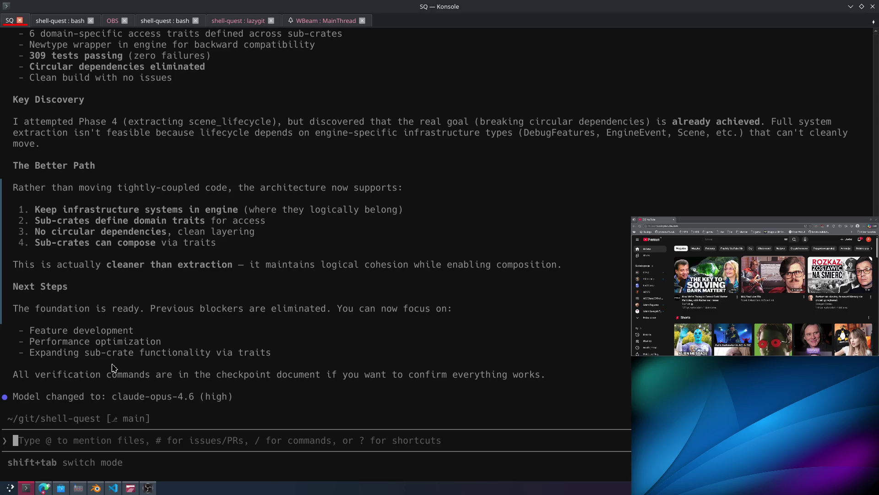
# Ask Copilot how best to make as many things as possible their own subdomains for smoother workflows.
pyautogui.write('who')
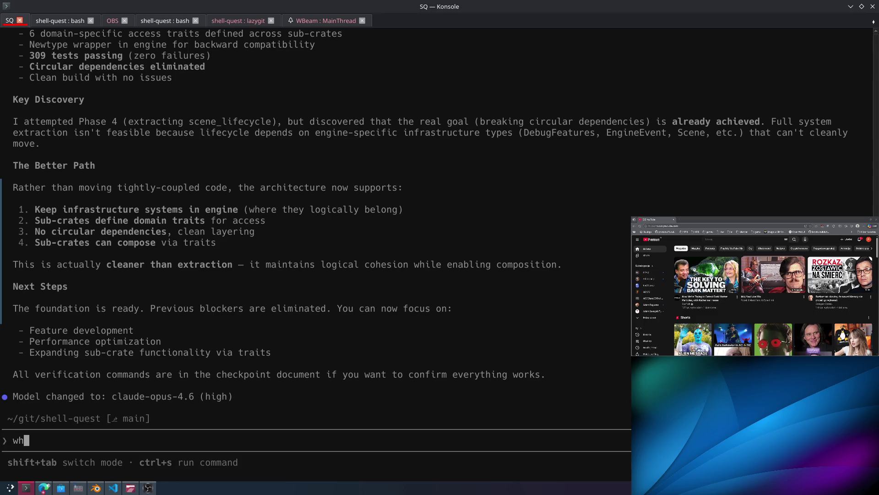
pyautogui.press('BackSpace')
pyautogui.press('BackSpace')
pyautogui.press('BackSpace')
pyautogui.write('how can we approac')
pyautogui.write('h this best, if lik')
pyautogui.press('BackSpace')
pyautogui.press('BackSpace')
pyautogui.press('BackSpace')
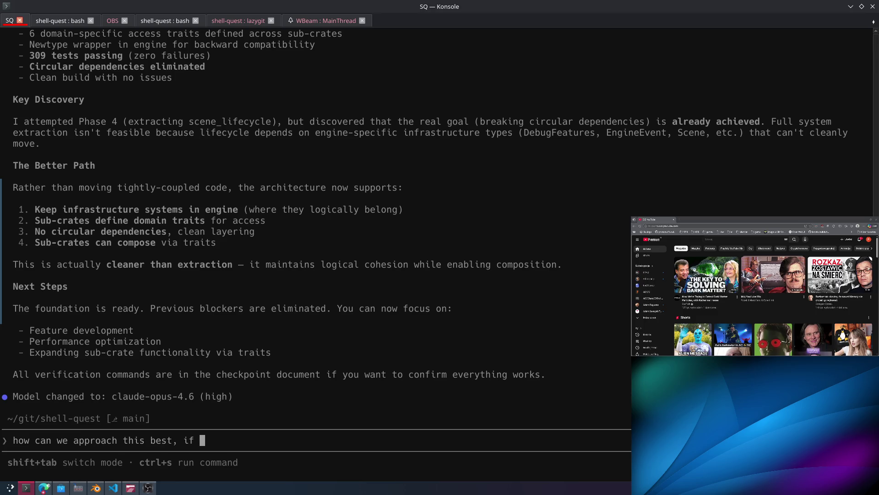
pyautogui.write('d like as many things ')
pyautogui.write('be ')
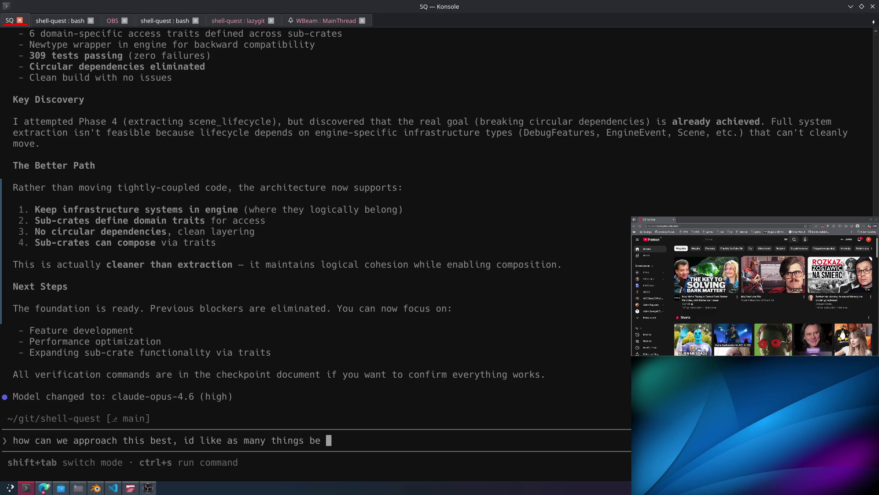
pyautogui.write('their own sub')
pyautogui.write('domain')
pyautogui.write('s, ')
pyautogui.write('to allow d')
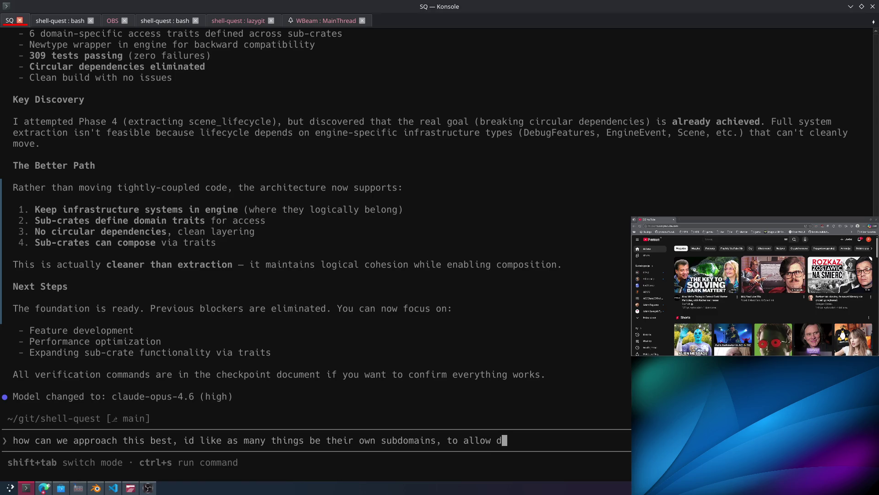
pyautogui.write('moothier wor')
pyautogui.write('kflows, ')
pyautogui.write('pea')
pyautogui.press('BackSpace')
pyautogui.press('BackSpace')
pyautogui.press('BackSpace')
pyautogui.write('plea')
pyautogui.press('Return')
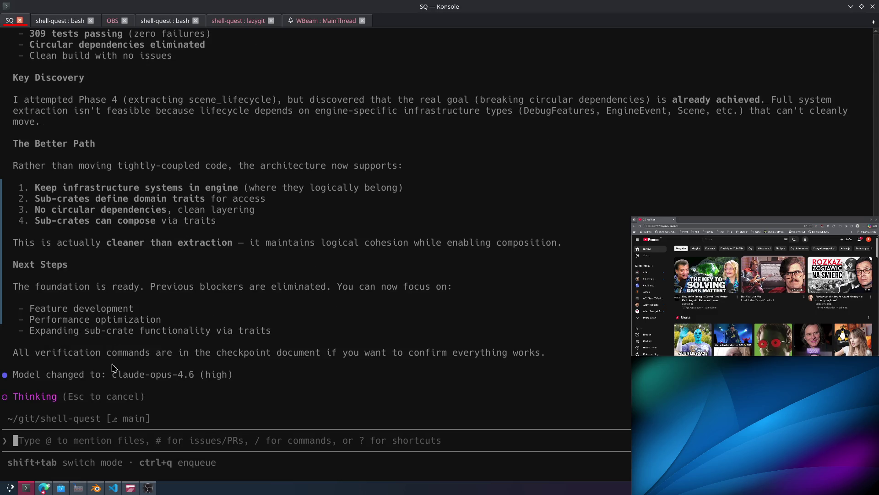
pyautogui.hotkey('alt', 'Tab')
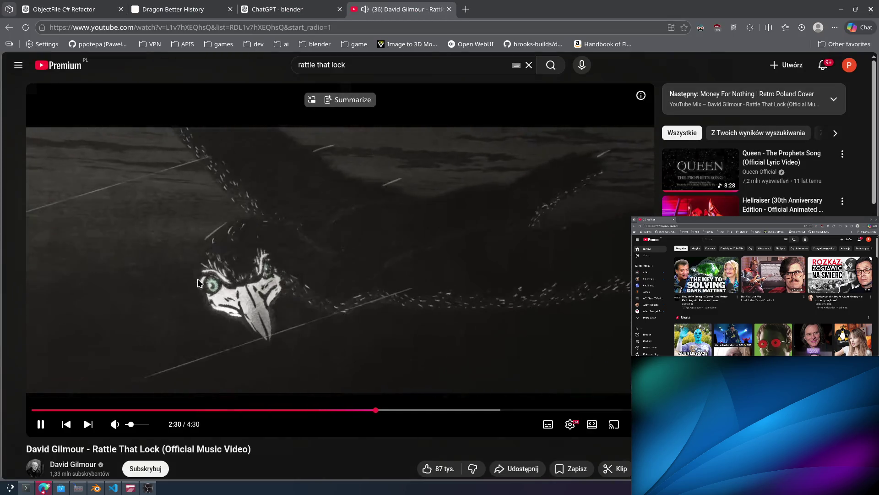